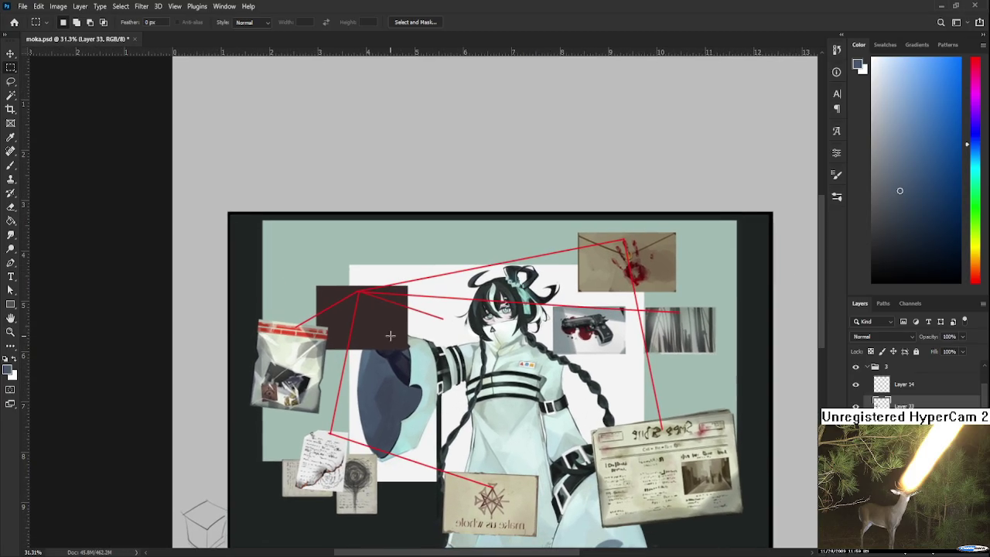
Check Layer 14's contents, then select the Layer 24 copy layer to paint on.
{"action": "scroll", "coordinate": [487, 325], "scroll_direction": "up", "scroll_amount": 1}
{"action": "scroll", "coordinate": [491, 334], "scroll_direction": "up", "scroll_amount": 1}
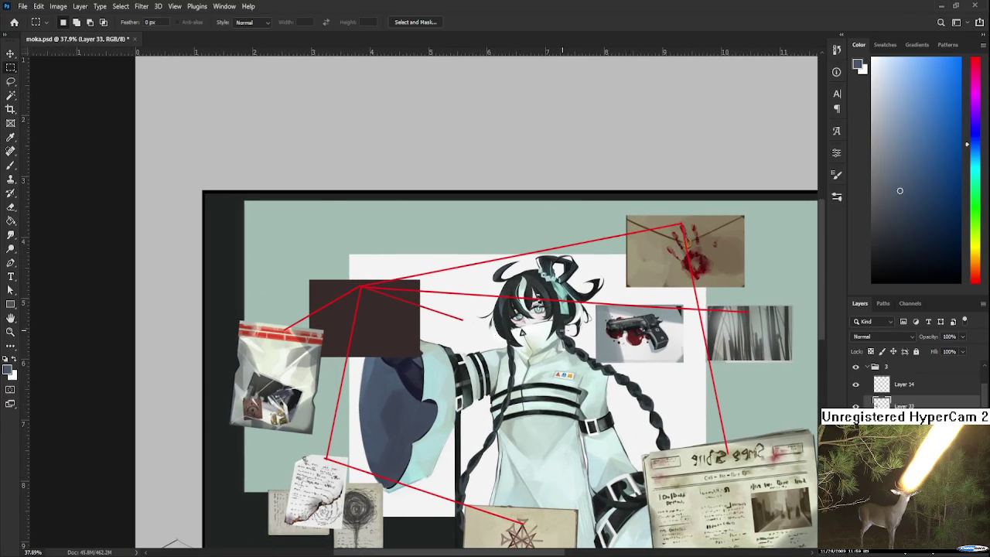
{"action": "scroll", "coordinate": [417, 358], "scroll_direction": "up", "scroll_amount": 1}
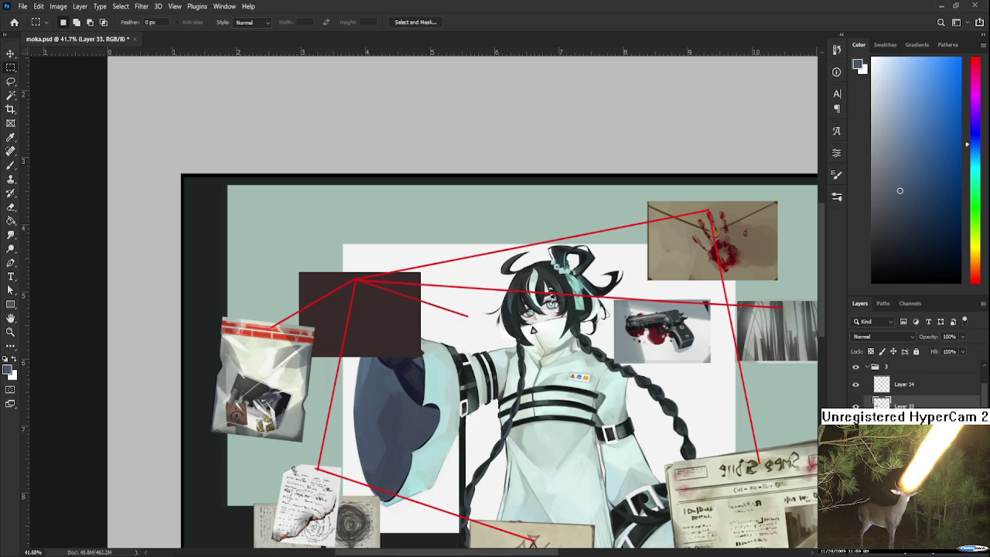
{"action": "scroll", "coordinate": [917, 384], "scroll_direction": "down", "scroll_amount": 1}
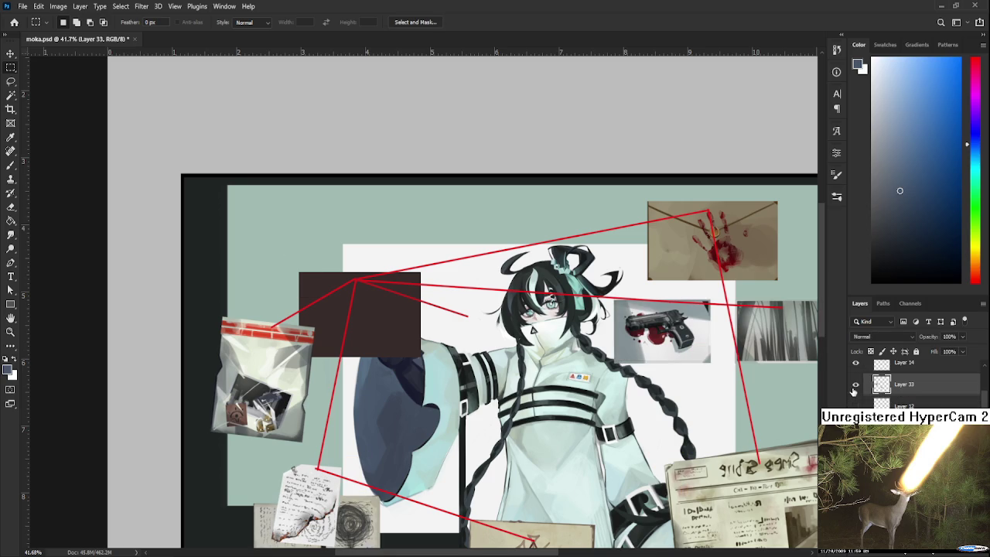
{"action": "scroll", "coordinate": [856, 387], "scroll_direction": "down", "scroll_amount": 1}
{"action": "scroll", "coordinate": [855, 379], "scroll_direction": "up", "scroll_amount": 1}
{"action": "left_click", "coordinate": [856, 363]}
{"action": "left_click", "coordinate": [856, 363]}
{"action": "scroll", "coordinate": [856, 363], "scroll_direction": "up", "scroll_amount": 2}
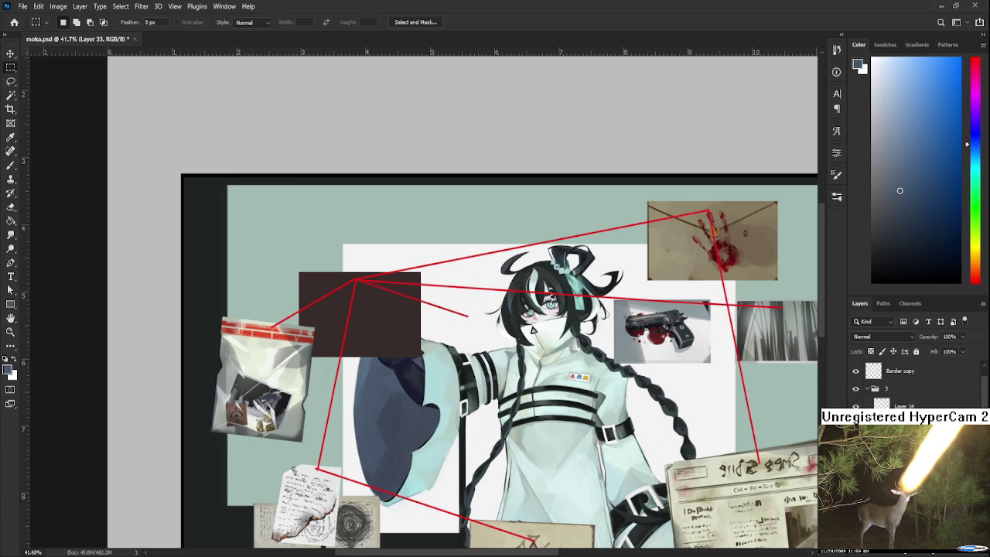
{"action": "scroll", "coordinate": [897, 383], "scroll_direction": "down", "scroll_amount": 3}
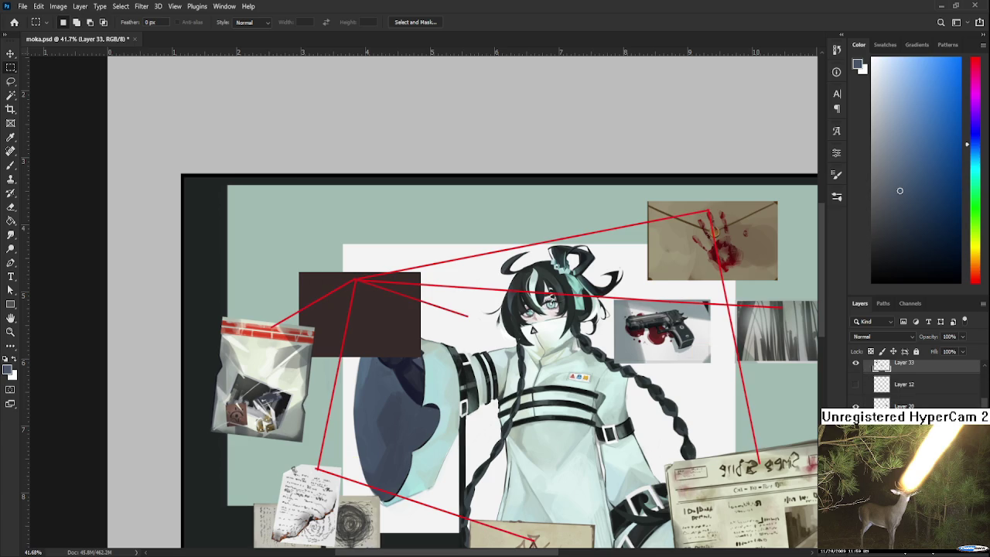
{"action": "key", "text": "alt+bracketleft"}
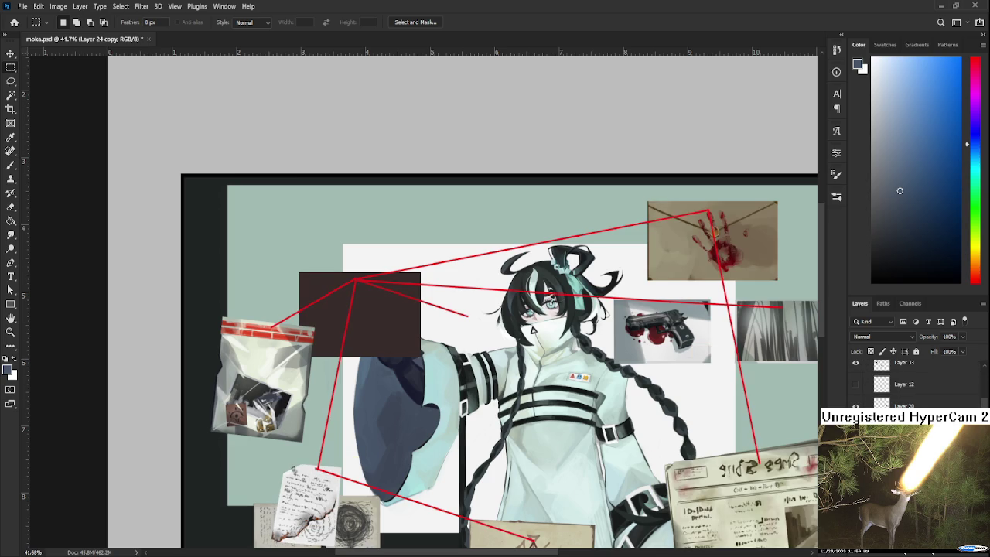
{"action": "scroll", "coordinate": [385, 357], "scroll_direction": "up", "scroll_amount": 2}
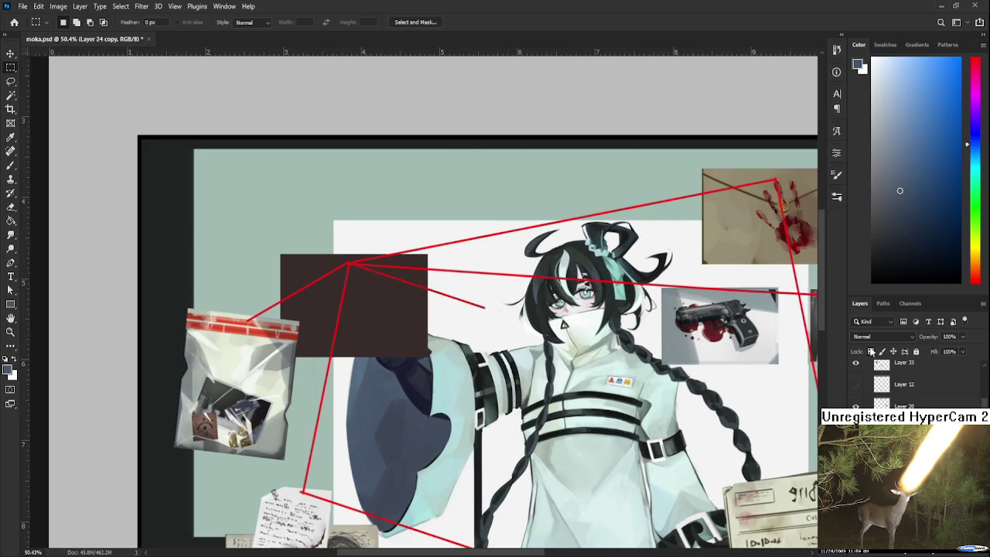
{"action": "scroll", "coordinate": [375, 290], "scroll_direction": "down", "scroll_amount": 1}
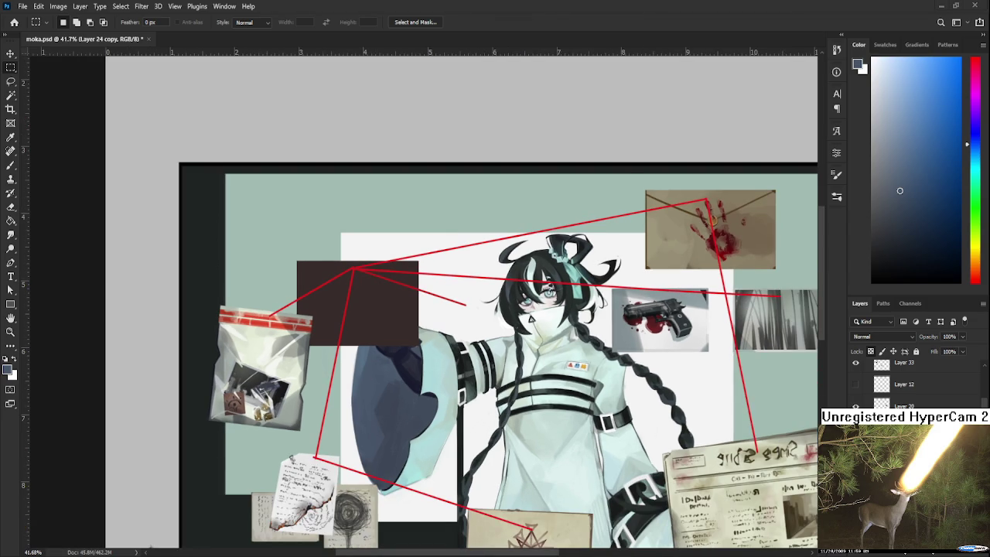
{"action": "scroll", "coordinate": [379, 353], "scroll_direction": "down", "scroll_amount": 1}
{"action": "scroll", "coordinate": [423, 384], "scroll_direction": "up", "scroll_amount": 2}
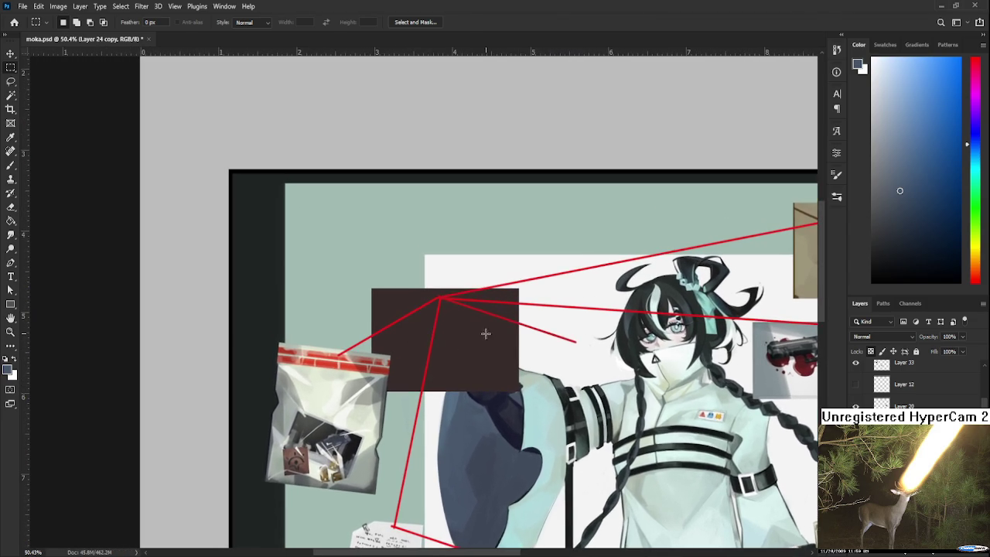
Paint over the dark box in light grey, then in a lighter warm tan.
{"action": "key", "text": "b"}
{"action": "mouse_move", "coordinate": [442, 310]}
{"action": "left_mouse_down"}
{"action": "mouse_move", "coordinate": [435, 354]}
{"action": "mouse_move", "coordinate": [452, 394]}
{"action": "left_mouse_up"}
{"action": "key", "text": "ctrl+z"}
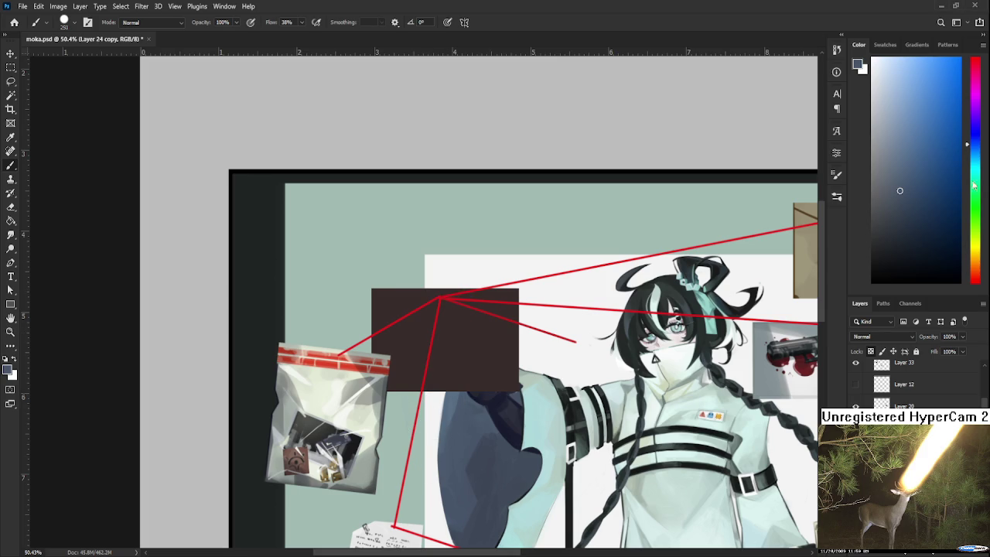
{"action": "left_click", "coordinate": [872, 110]}
{"action": "left_click", "coordinate": [406, 306]}
{"action": "left_click_drag", "start_coordinate": [426, 305], "coordinate": [479, 379]}
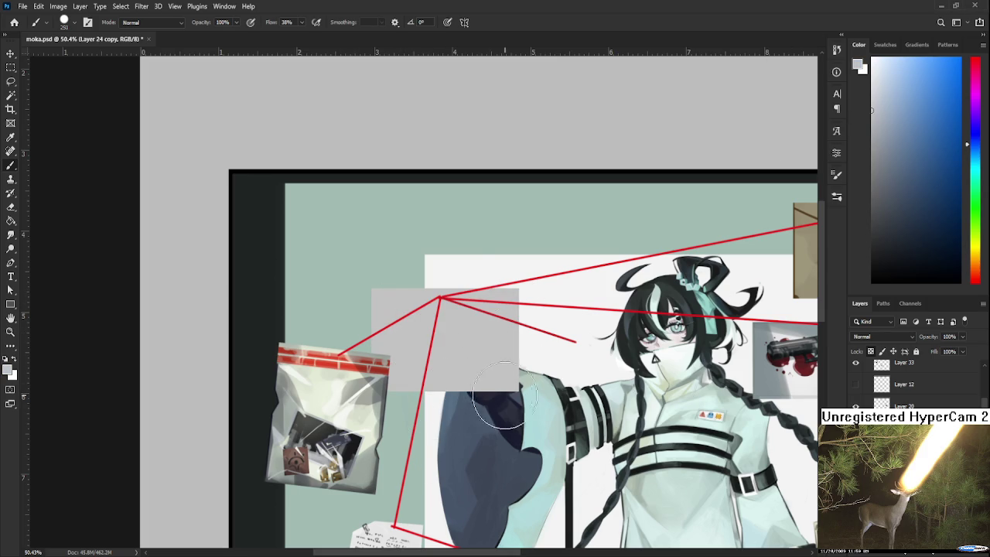
{"action": "left_click", "coordinate": [805, 252], "text": "alt"}
{"action": "left_click", "coordinate": [879, 104]}
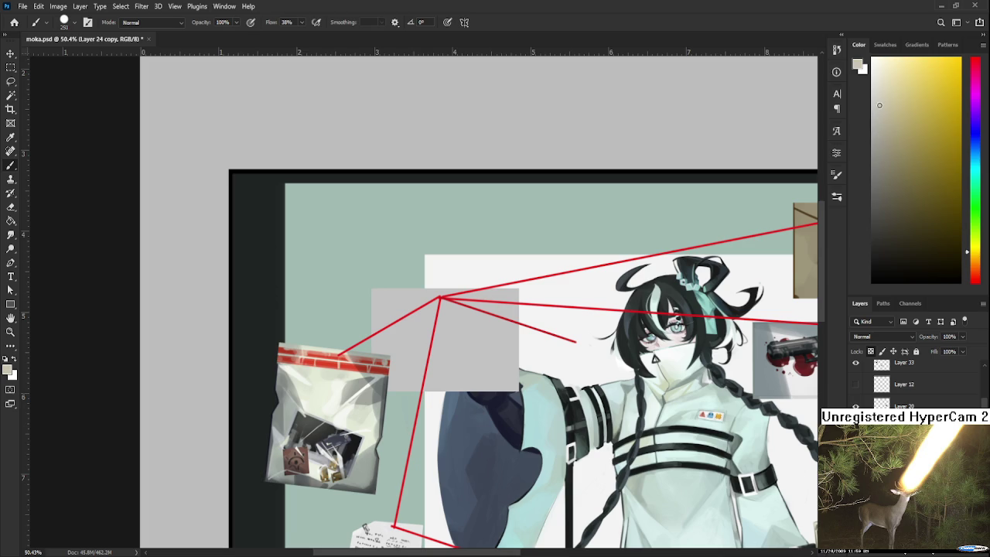
{"action": "left_click_drag", "start_coordinate": [503, 364], "coordinate": [403, 371]}
Try near-black marks on the tan box beside the bag, undoing each one.
{"action": "scroll", "coordinate": [614, 371], "scroll_direction": "down", "scroll_amount": 2}
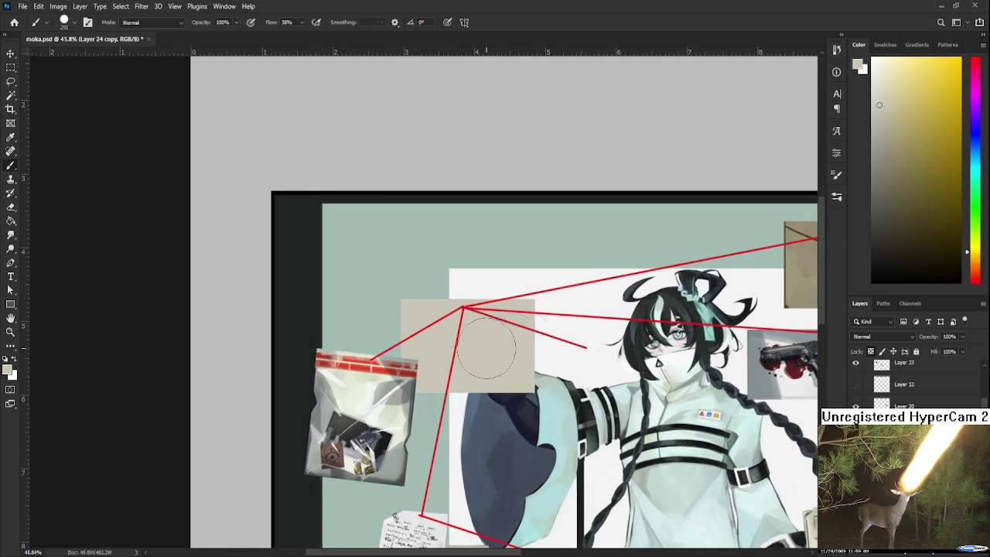
{"action": "left_click", "coordinate": [872, 241]}
{"action": "left_click_drag", "start_coordinate": [450, 360], "coordinate": [461, 373]}
{"action": "key", "text": "ctrl+z"}
{"action": "left_click_drag", "start_coordinate": [708, 352], "coordinate": [484, 251]}
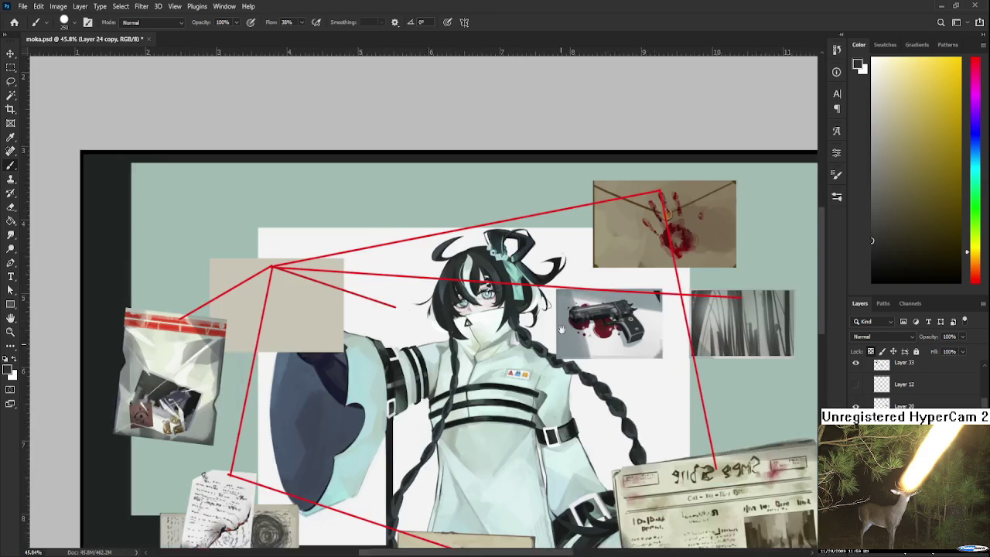
{"action": "left_click", "coordinate": [735, 487], "text": "alt"}
{"action": "mouse_move", "coordinate": [326, 294]}
{"action": "left_mouse_down"}
{"action": "mouse_move", "coordinate": [483, 333]}
{"action": "mouse_move", "coordinate": [541, 363]}
{"action": "left_mouse_up"}
{"action": "left_click_drag", "start_coordinate": [456, 345], "coordinate": [468, 356]}
{"action": "key", "text": "ctrl+z"}
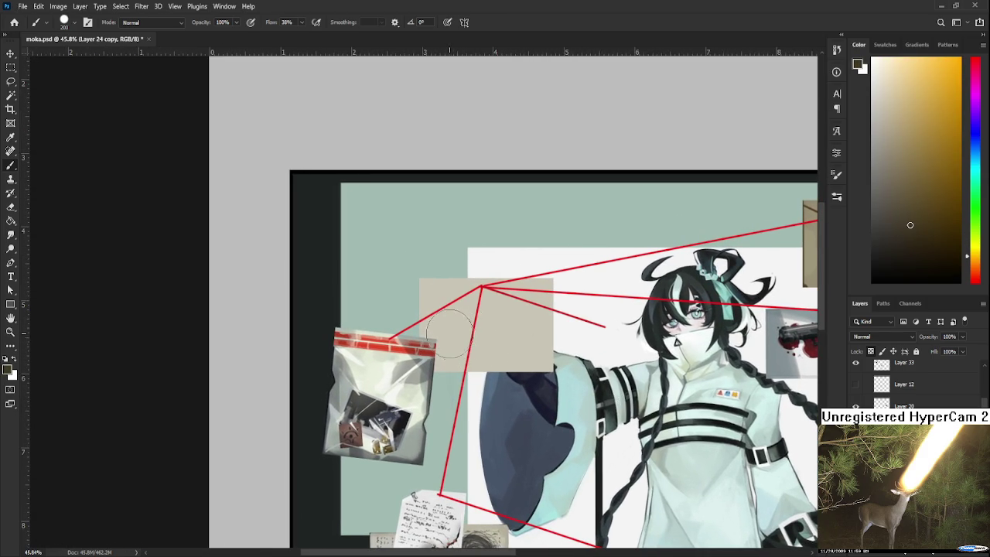
{"action": "mouse_move", "coordinate": [473, 345]}
{"action": "left_mouse_down"}
{"action": "mouse_move", "coordinate": [433, 357]}
{"action": "mouse_move", "coordinate": [484, 348]}
{"action": "left_mouse_up"}
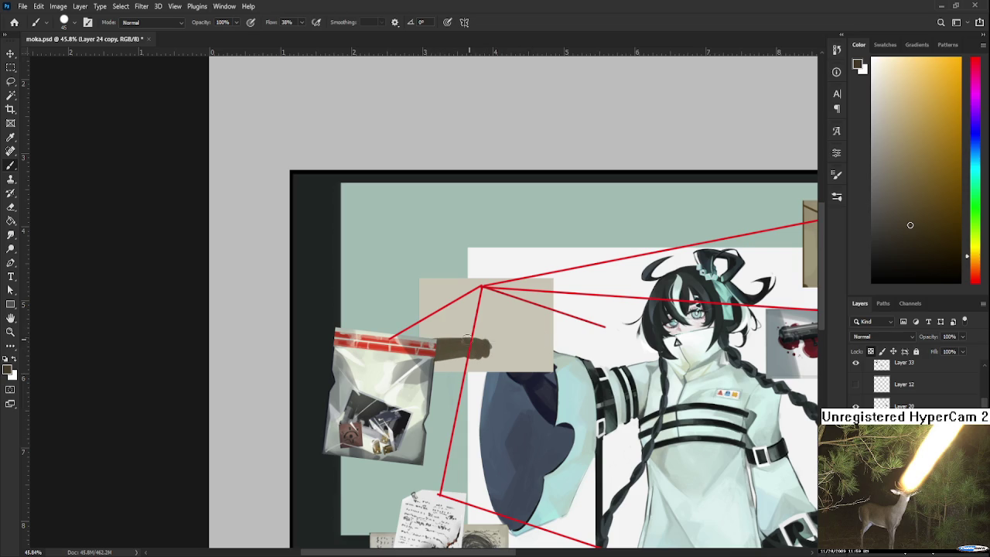
{"action": "key", "text": "ctrl+z"}
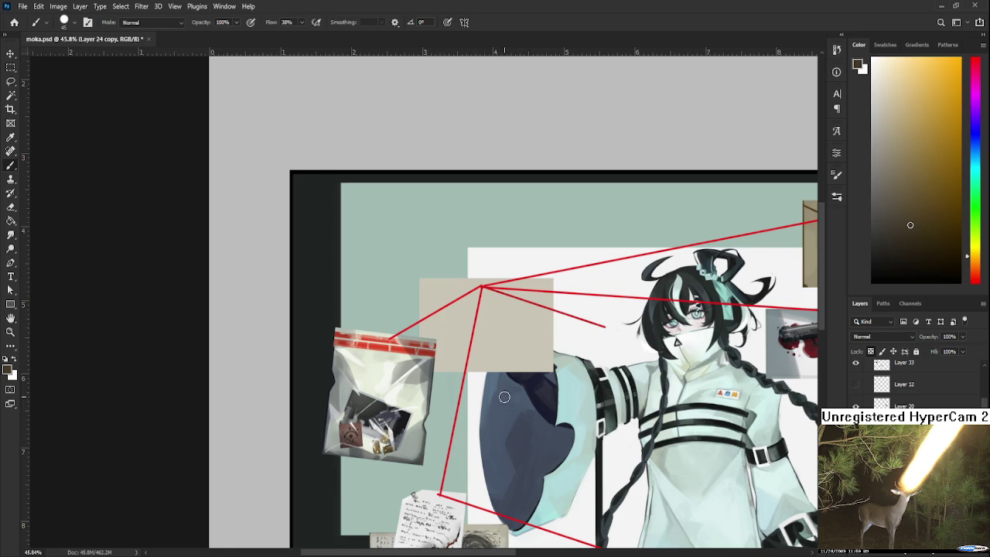
{"action": "scroll", "coordinate": [521, 388], "scroll_direction": "down", "scroll_amount": 1}
{"action": "scroll", "coordinate": [521, 388], "scroll_direction": "down", "scroll_amount": 1}
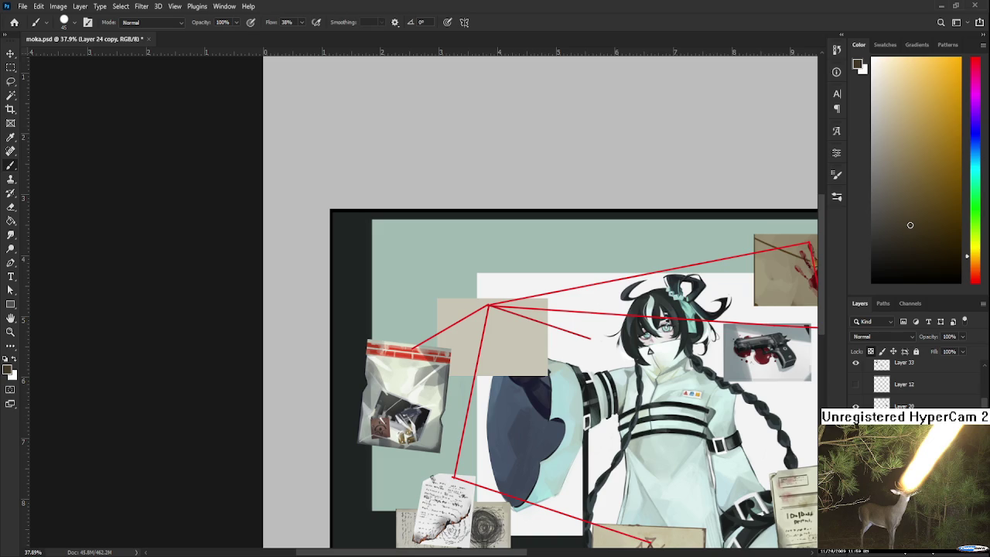
Scale the pasted sepia group photo down toward the beige box with free transform.
{"action": "scroll", "coordinate": [520, 330], "scroll_direction": "up", "scroll_amount": 2}
{"action": "scroll", "coordinate": [515, 331], "scroll_direction": "up", "scroll_amount": 2}
{"action": "scroll", "coordinate": [393, 360], "scroll_direction": "up", "scroll_amount": 2}
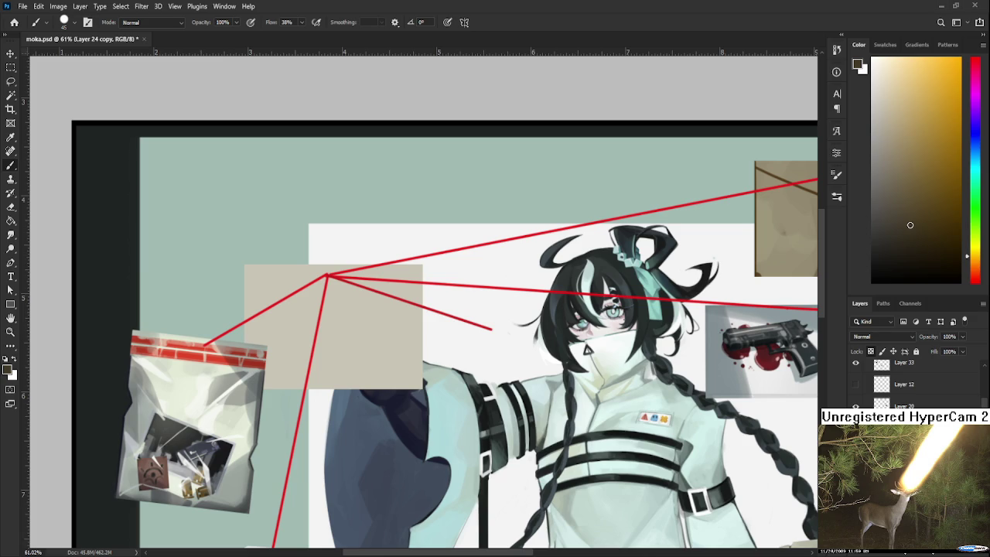
{"action": "scroll", "coordinate": [204, 159], "scroll_direction": "down", "scroll_amount": 2}
{"action": "scroll", "coordinate": [204, 159], "scroll_direction": "down", "scroll_amount": 1}
{"action": "scroll", "coordinate": [204, 159], "scroll_direction": "down", "scroll_amount": 1}
{"action": "scroll", "coordinate": [204, 158], "scroll_direction": "down", "scroll_amount": 1}
{"action": "mouse_move", "coordinate": [152, 188]}
{"action": "left_mouse_down"}
{"action": "mouse_move", "coordinate": [518, 428]}
{"action": "mouse_move", "coordinate": [346, 364]}
{"action": "left_mouse_up"}
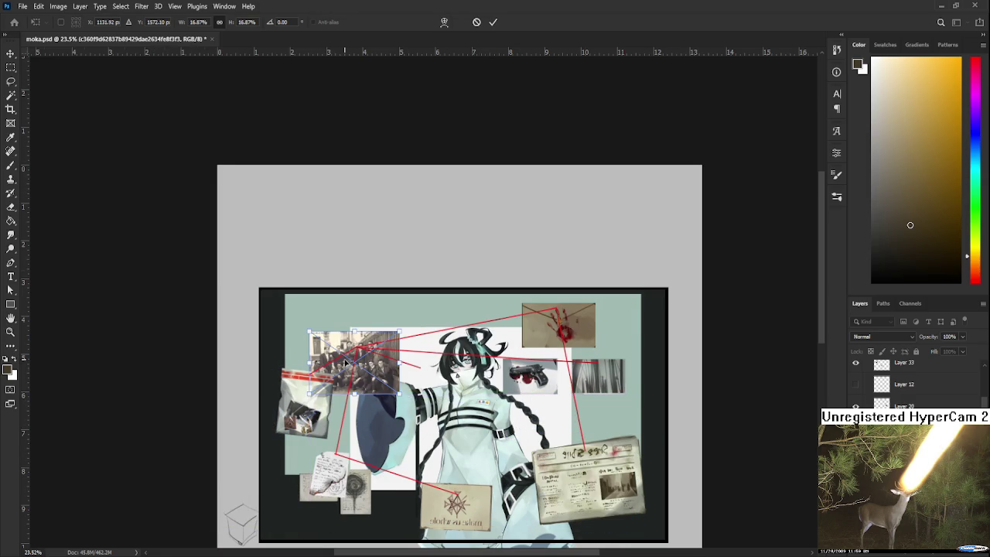
Shrink the group photo, move it onto the tan box, enlarge it to cover the box, and commit.
{"action": "scroll", "coordinate": [346, 364], "scroll_direction": "up", "scroll_amount": 1}
{"action": "scroll", "coordinate": [346, 364], "scroll_direction": "up", "scroll_amount": 2}
{"action": "scroll", "coordinate": [346, 364], "scroll_direction": "up", "scroll_amount": 2}
{"action": "scroll", "coordinate": [345, 363], "scroll_direction": "up", "scroll_amount": 1}
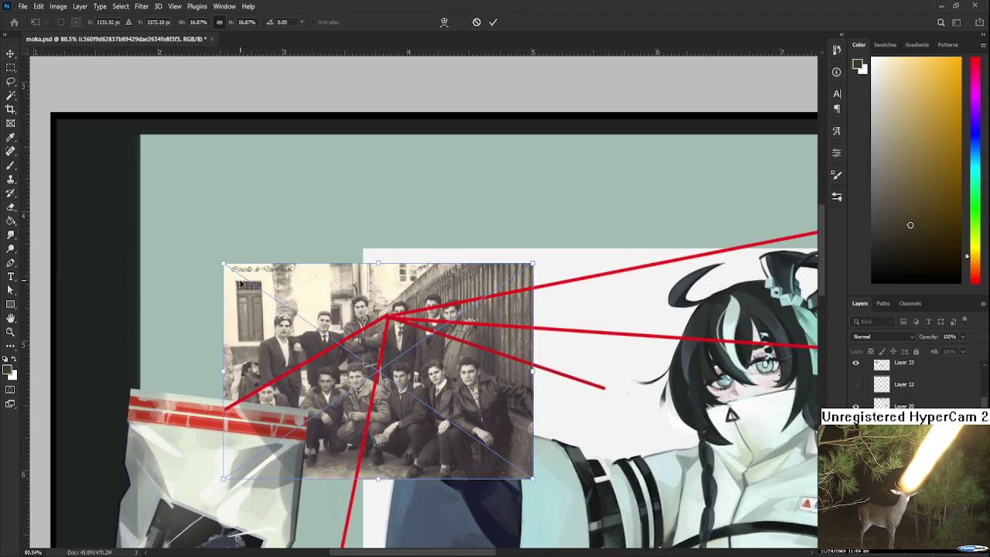
{"action": "left_click_drag", "start_coordinate": [224, 266], "coordinate": [327, 336]}
{"action": "left_click_drag", "start_coordinate": [402, 410], "coordinate": [351, 377]}
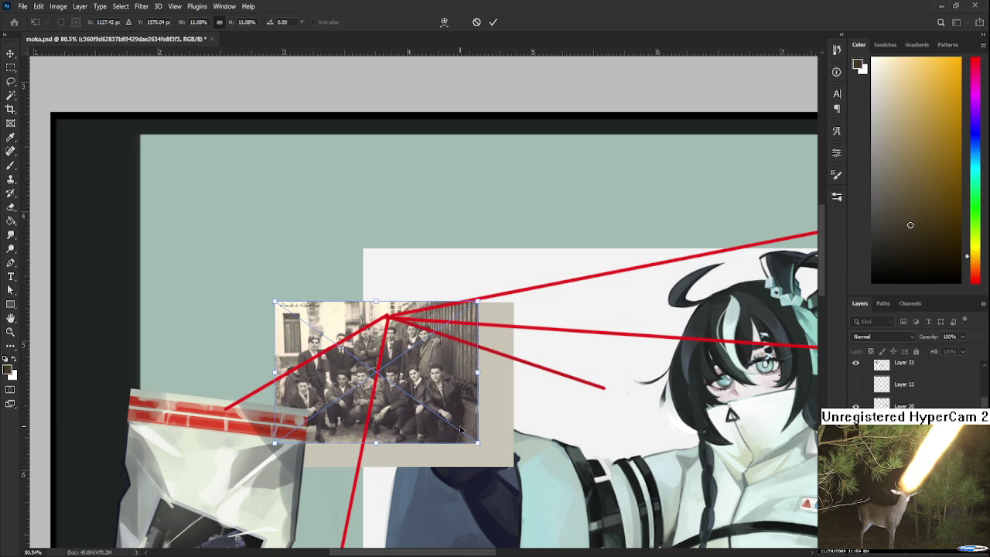
{"action": "left_click_drag", "start_coordinate": [477, 444], "coordinate": [512, 469]}
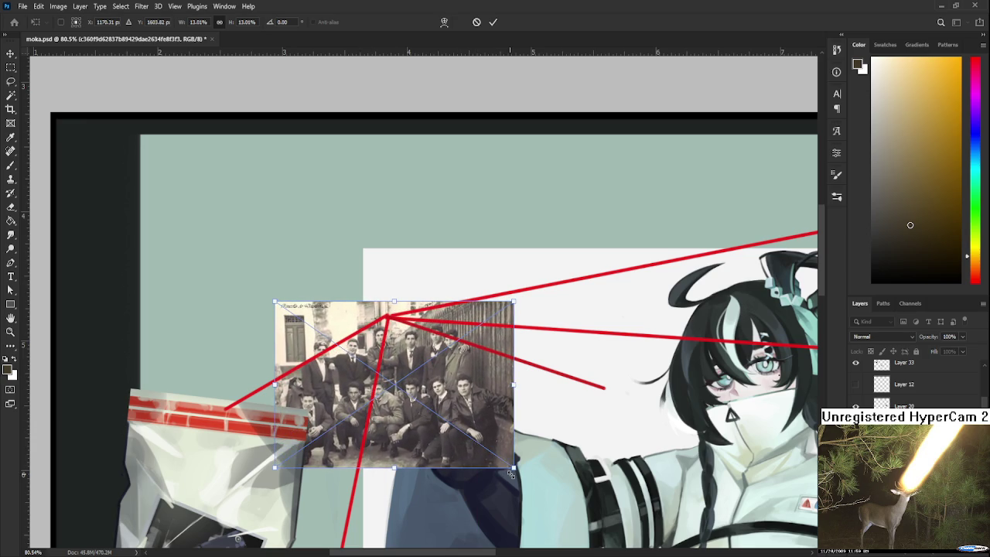
{"action": "key", "text": "Return"}
{"action": "key", "text": "b"}
{"action": "scroll", "coordinate": [286, 396], "scroll_direction": "up", "scroll_amount": 1}
{"action": "scroll", "coordinate": [286, 396], "scroll_direction": "up", "scroll_amount": 1}
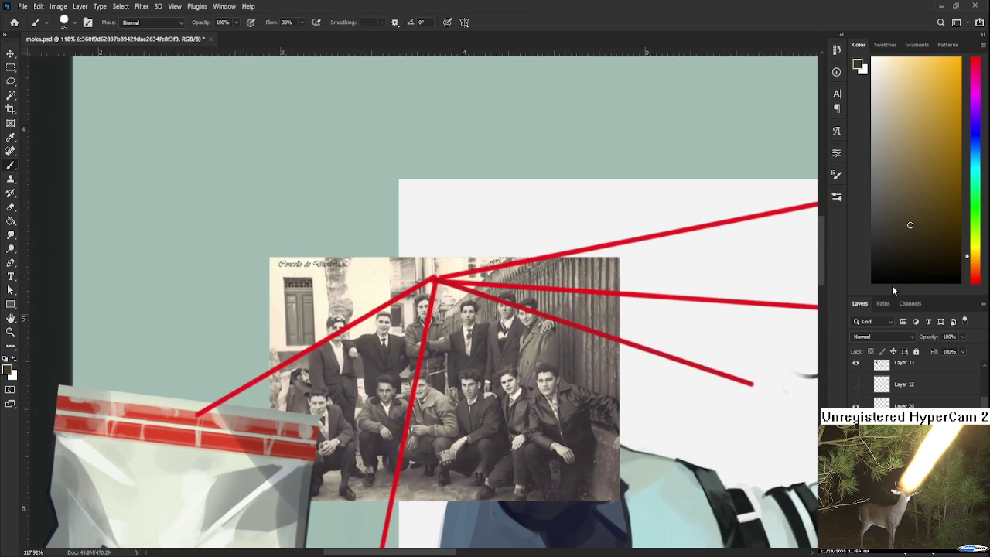
With a small brush, paint out the photo's handwritten caption and top-left corner in sampled beige.
{"action": "scroll", "coordinate": [361, 243], "scroll_direction": "up", "scroll_amount": 1}
{"action": "key", "text": "x"}
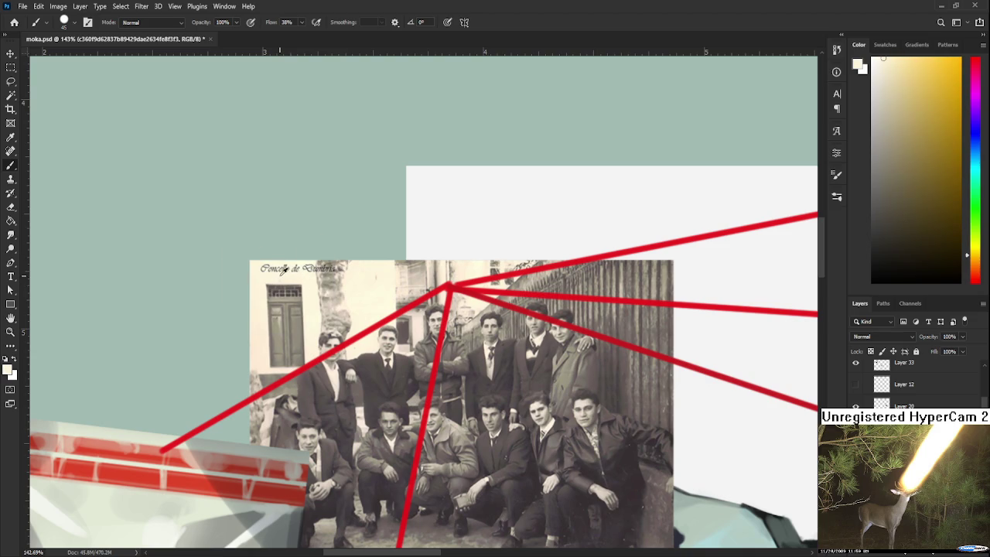
{"action": "key", "text": "bracketleft"}
{"action": "key", "text": "bracketleft"}
{"action": "key", "text": "bracketleft"}
{"action": "left_click_drag", "start_coordinate": [259, 269], "coordinate": [307, 270]}
{"action": "left_click", "coordinate": [333, 269], "text": "alt"}
{"action": "left_click", "coordinate": [334, 268], "text": "alt"}
{"action": "mouse_move", "coordinate": [324, 281]}
{"action": "left_mouse_down"}
{"action": "mouse_move", "coordinate": [348, 283]}
{"action": "mouse_move", "coordinate": [330, 329]}
{"action": "left_mouse_up"}
{"action": "left_click", "coordinate": [340, 294], "text": "alt"}
{"action": "left_click", "coordinate": [359, 304], "text": "alt"}
{"action": "left_click", "coordinate": [342, 319], "text": "alt"}
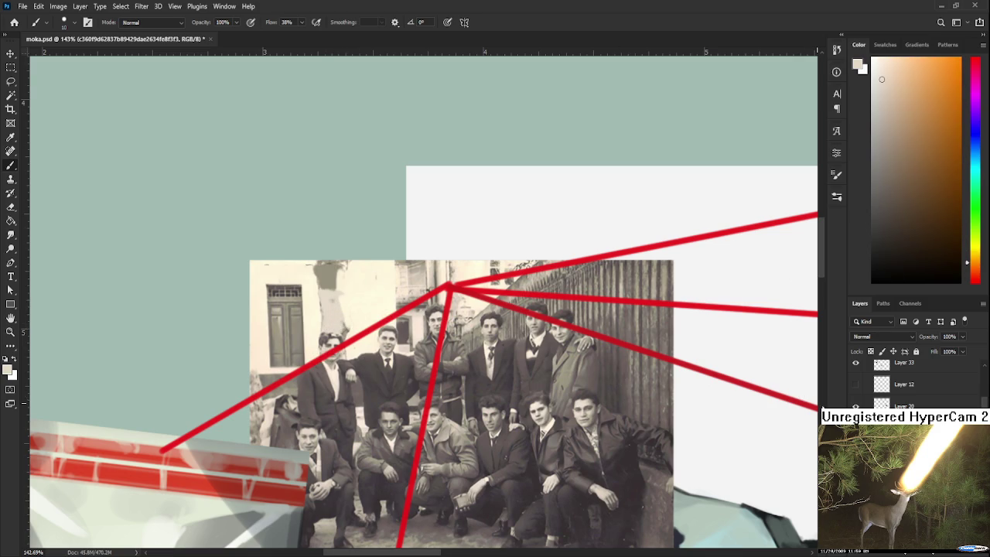
{"action": "scroll", "coordinate": [859, 387], "scroll_direction": "up", "scroll_amount": 5}
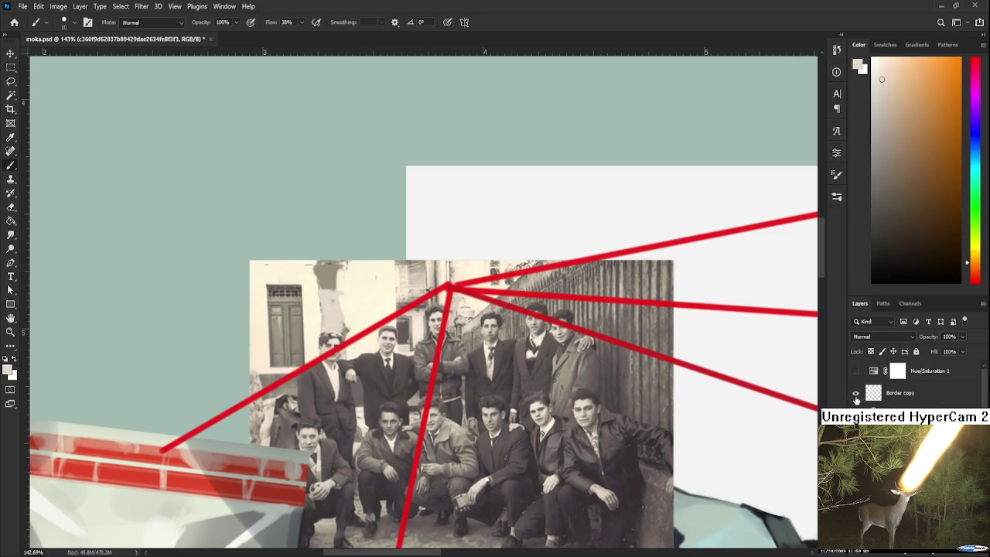
{"action": "key", "text": "ctrl+z"}
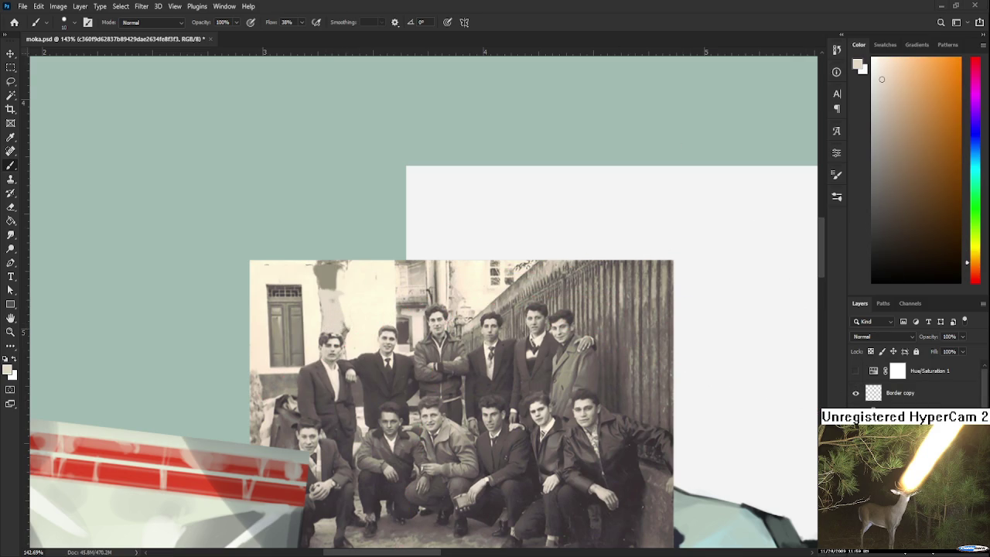
Sample beige, greyish-brown and orange tones from the photo's window area.
{"action": "left_click", "coordinate": [349, 310], "text": "alt"}
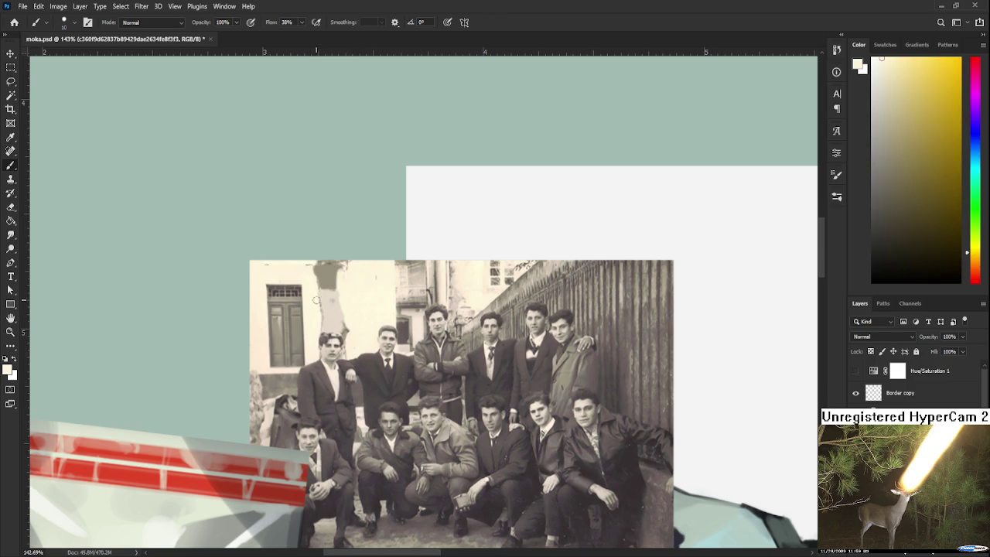
{"action": "left_click", "coordinate": [333, 309], "text": "alt"}
{"action": "left_click", "coordinate": [328, 286], "text": "alt"}
{"action": "left_click", "coordinate": [305, 312], "text": "alt"}
{"action": "left_click", "coordinate": [296, 340], "text": "alt"}
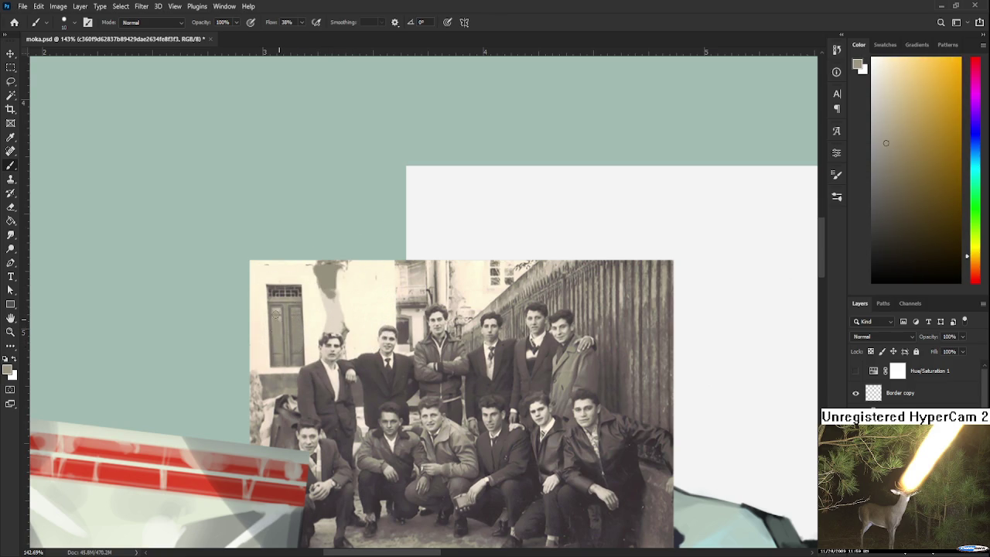
{"action": "left_click", "coordinate": [284, 295], "text": "alt"}
{"action": "left_click", "coordinate": [281, 287], "text": "alt"}
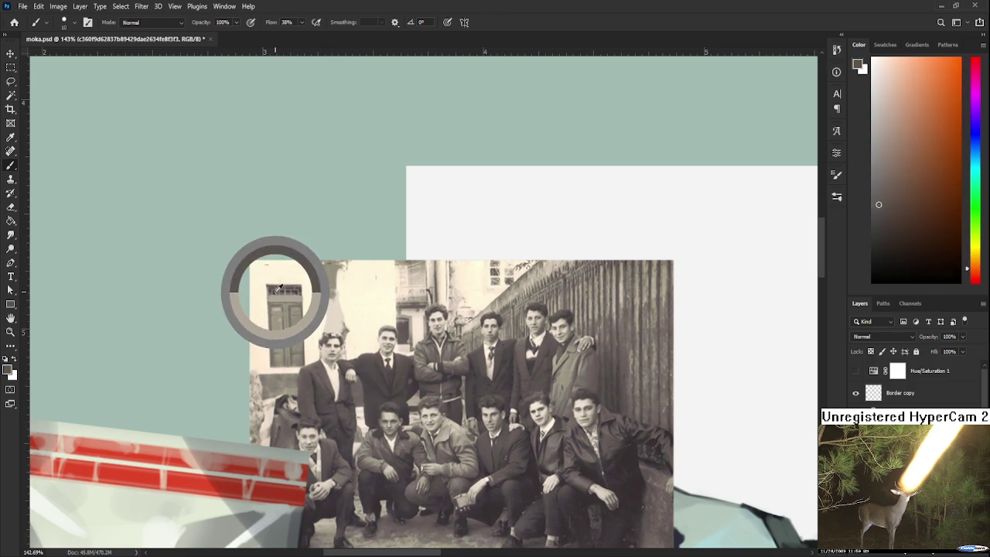
{"action": "left_click", "coordinate": [284, 298], "text": "alt"}
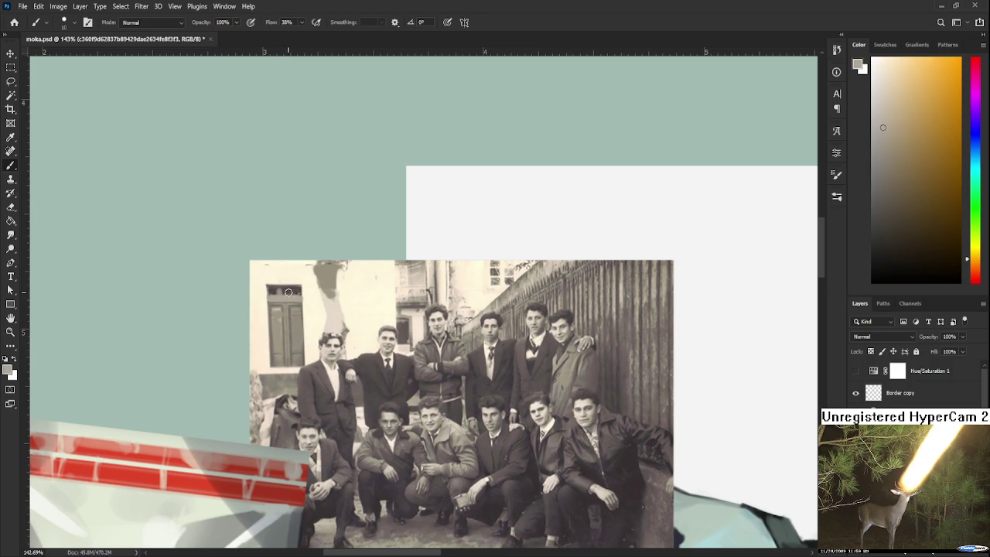
{"action": "left_click", "coordinate": [296, 294], "text": "ctrl"}
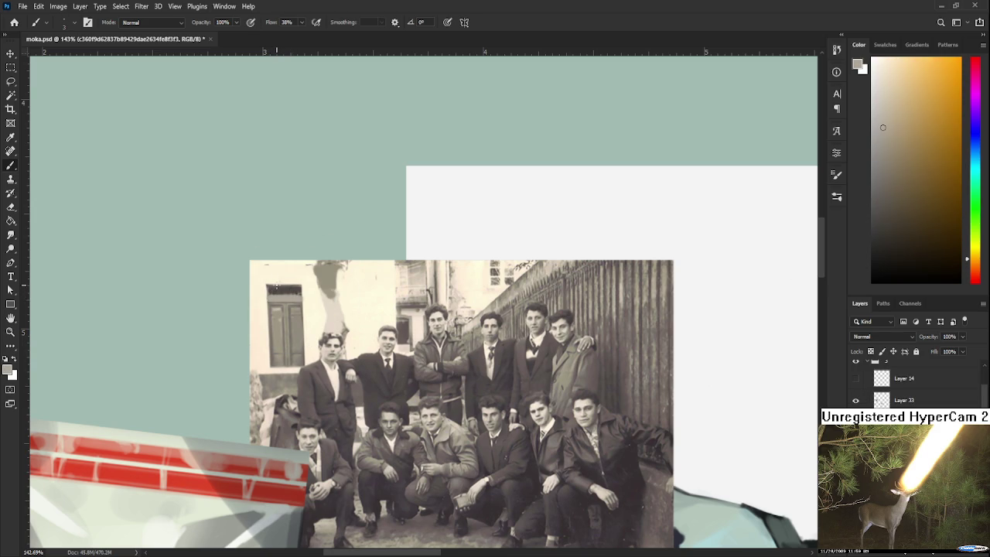
{"action": "scroll", "coordinate": [294, 294], "scroll_direction": "down", "scroll_amount": 2}
{"action": "left_click", "coordinate": [297, 295], "text": "alt"}
{"action": "left_click_drag", "start_coordinate": [297, 295], "coordinate": [289, 297]}
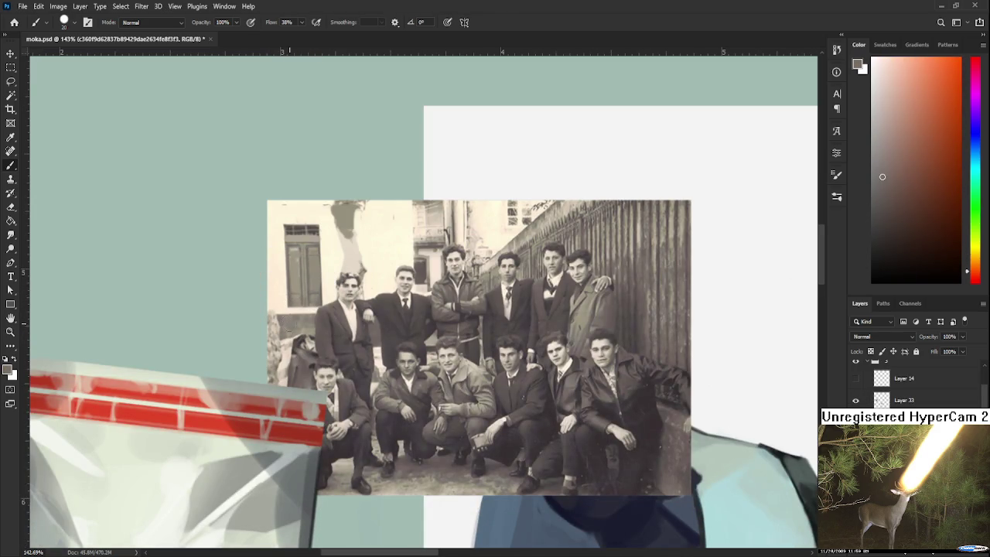
Sample skin and shadow tones around the crouching and standing men.
{"action": "left_click", "coordinate": [286, 323], "text": "alt"}
{"action": "left_click", "coordinate": [300, 344], "text": "alt"}
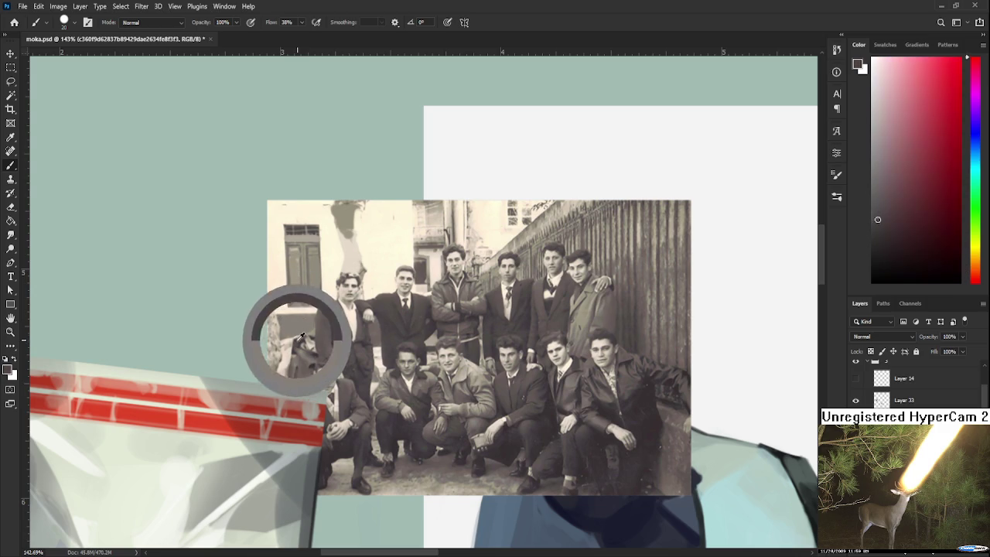
{"action": "left_click", "coordinate": [309, 358], "text": "alt"}
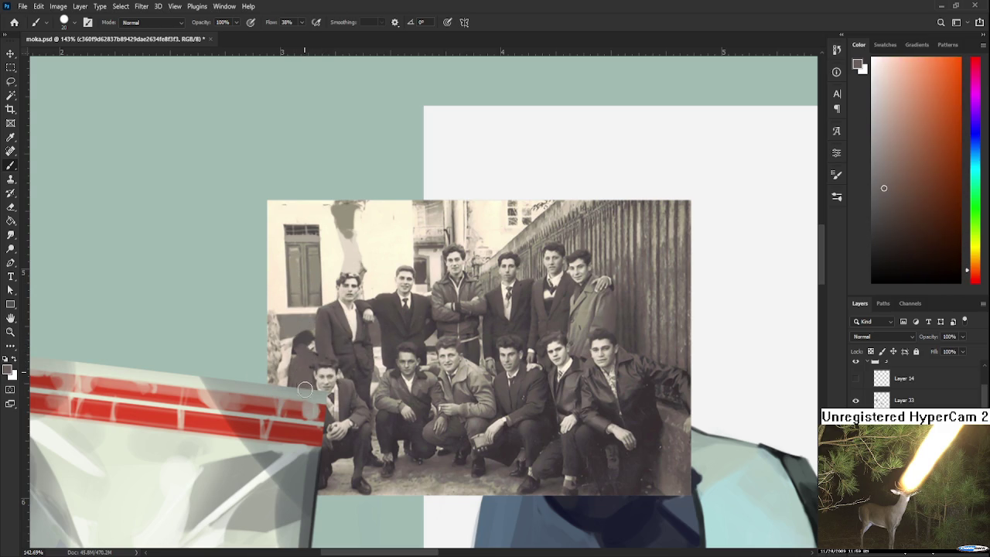
{"action": "left_click", "coordinate": [322, 367], "text": "alt"}
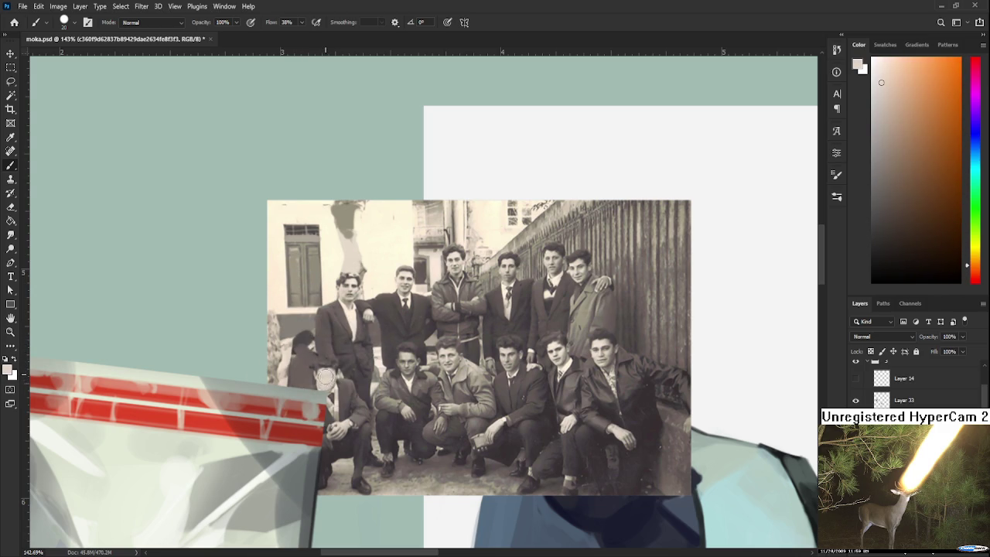
{"action": "left_click", "coordinate": [329, 360], "text": "alt"}
{"action": "left_click", "coordinate": [325, 371], "text": "alt"}
{"action": "left_click", "coordinate": [341, 340], "text": "alt"}
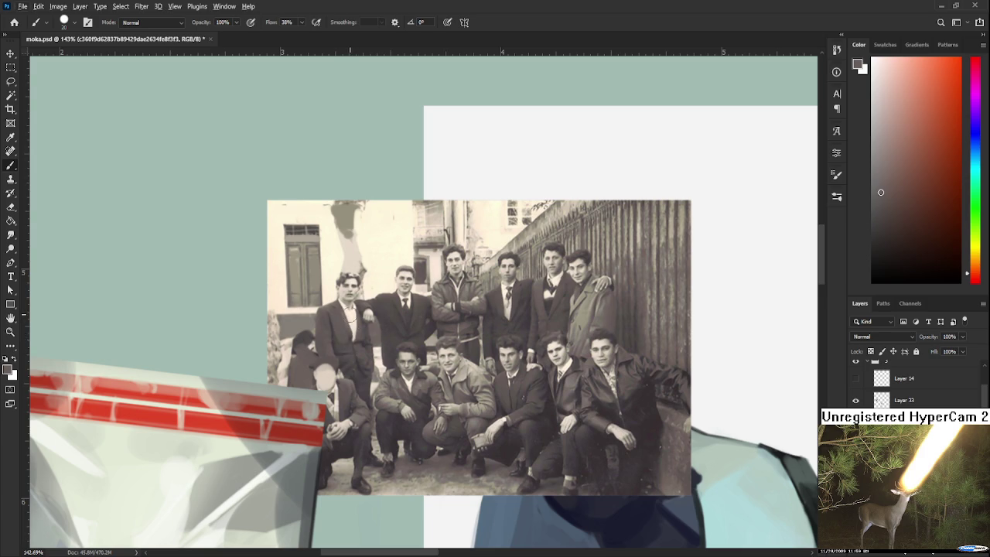
{"action": "left_click", "coordinate": [351, 318], "text": "alt"}
{"action": "left_click", "coordinate": [347, 297], "text": "alt"}
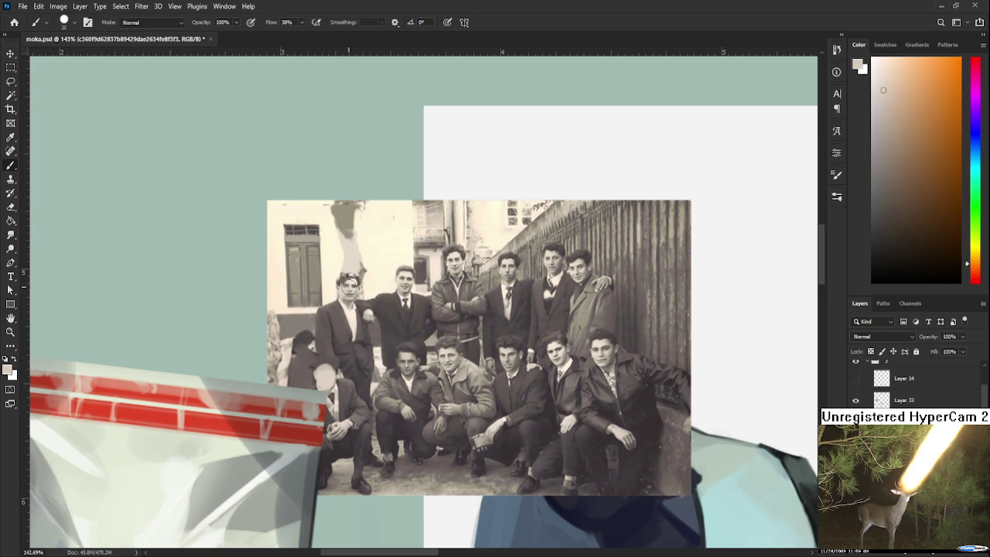
{"action": "left_click", "coordinate": [349, 280], "text": "alt"}
Paint flat skin tone over the two left standing men's faces with a smaller brush.
{"action": "key", "text": "bracketleft"}
{"action": "key", "text": "bracketleft"}
{"action": "left_click", "coordinate": [358, 278], "text": "alt"}
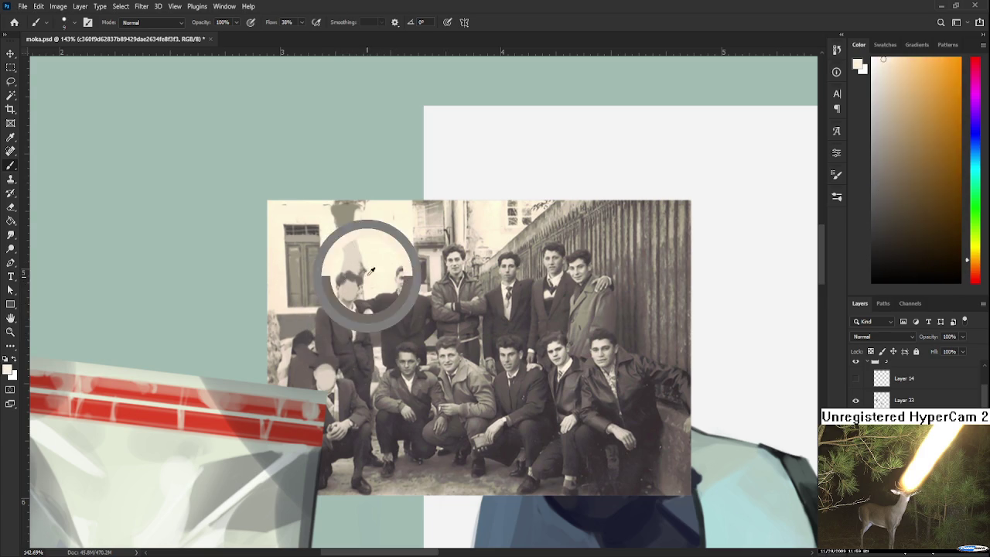
{"action": "left_click", "coordinate": [364, 271], "text": "alt"}
{"action": "left_click", "coordinate": [361, 272], "text": "alt"}
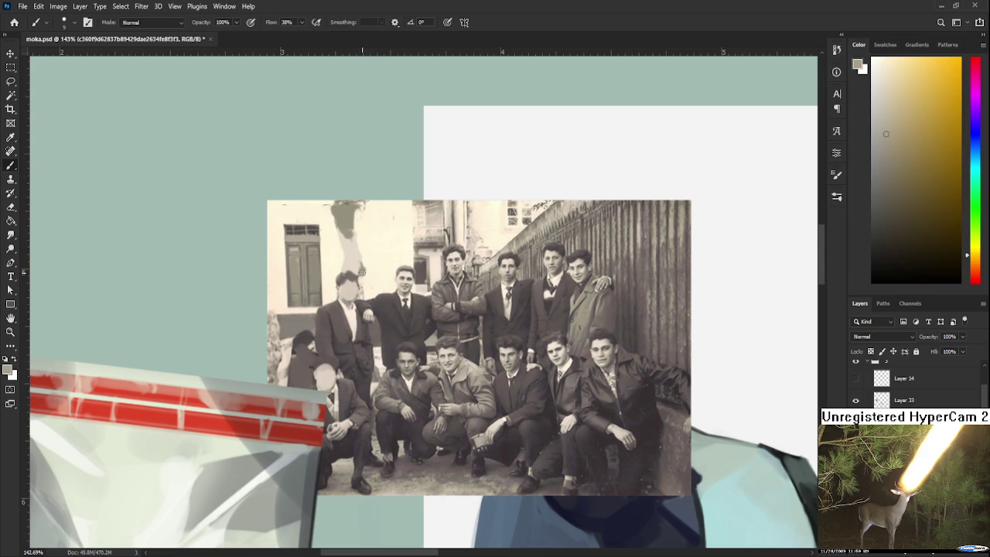
{"action": "left_click_drag", "start_coordinate": [365, 300], "coordinate": [333, 312]}
{"action": "left_click", "coordinate": [361, 279], "text": "alt"}
{"action": "left_click_drag", "start_coordinate": [366, 284], "coordinate": [378, 294]}
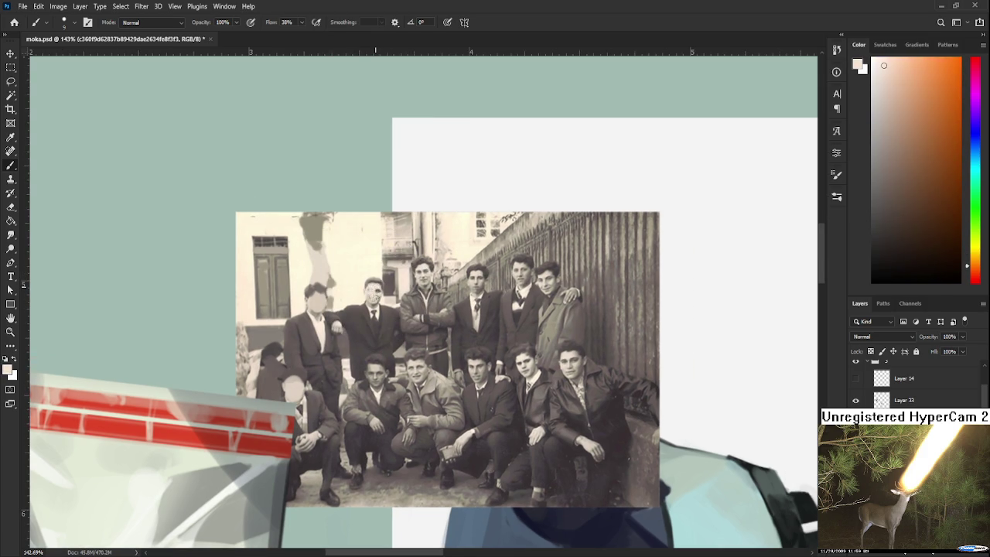
Sample skin, dark brown and red-brown tones from the second man and crouching men.
{"action": "left_click", "coordinate": [371, 281], "text": "alt"}
{"action": "left_click", "coordinate": [375, 306], "text": "alt"}
{"action": "left_click", "coordinate": [362, 330], "text": "alt"}
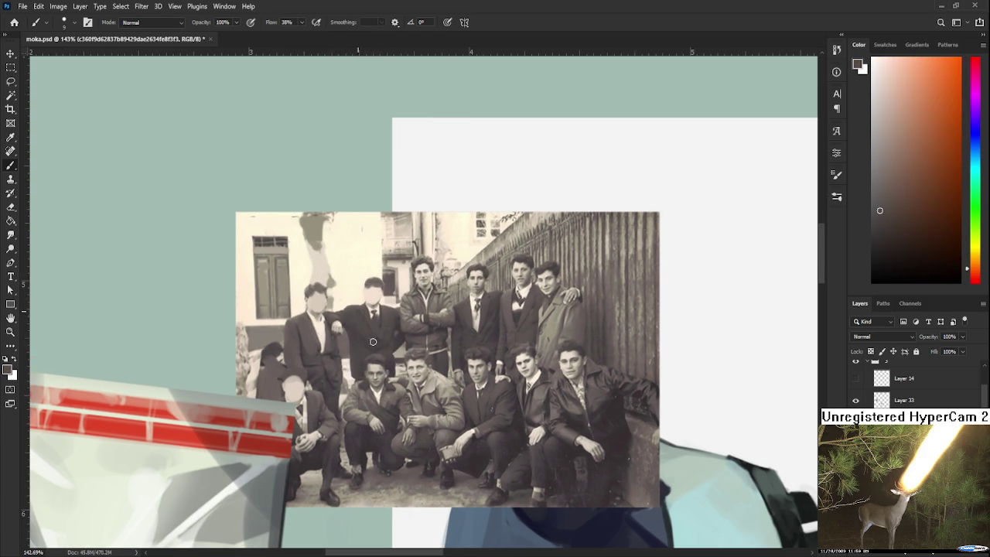
{"action": "left_click", "coordinate": [384, 334], "text": "alt"}
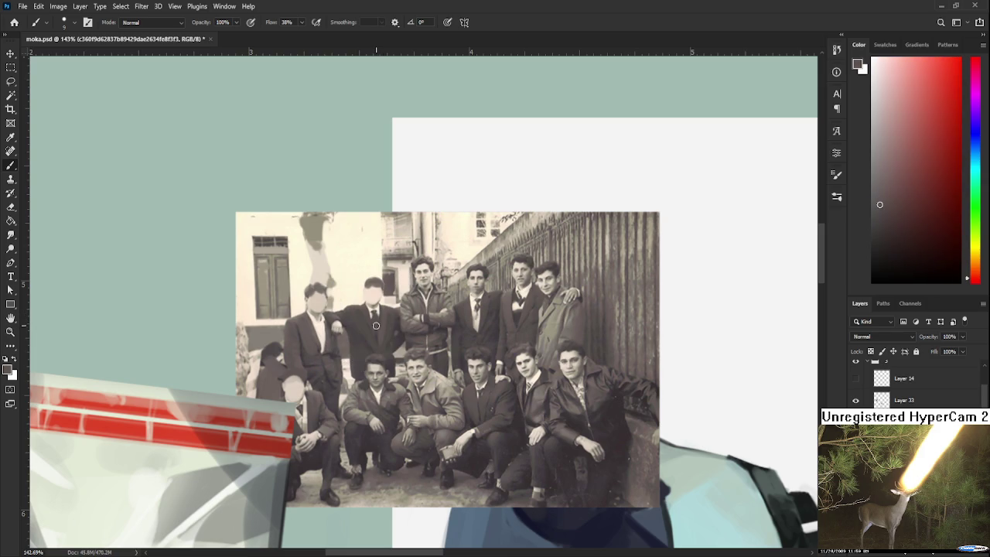
{"action": "left_click_drag", "start_coordinate": [371, 371], "coordinate": [380, 328]}
{"action": "left_click", "coordinate": [381, 327], "text": "alt"}
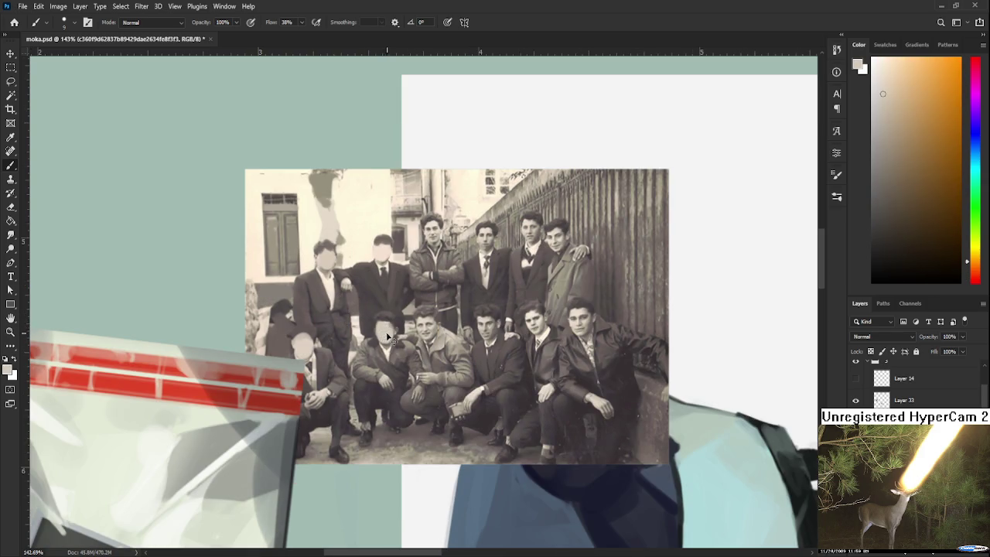
{"action": "left_click", "coordinate": [387, 337], "text": "alt"}
{"action": "left_click", "coordinate": [387, 317], "text": "alt"}
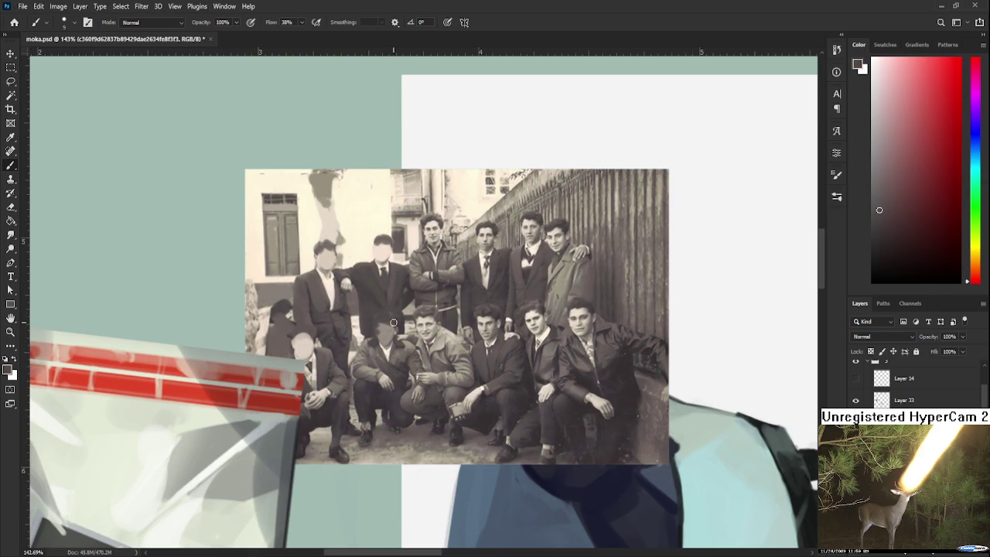
{"action": "left_click_drag", "start_coordinate": [393, 325], "coordinate": [368, 321]}
Resample orange, red and grey shadow tones around the left crouching man.
{"action": "left_click", "coordinate": [365, 337], "text": "alt"}
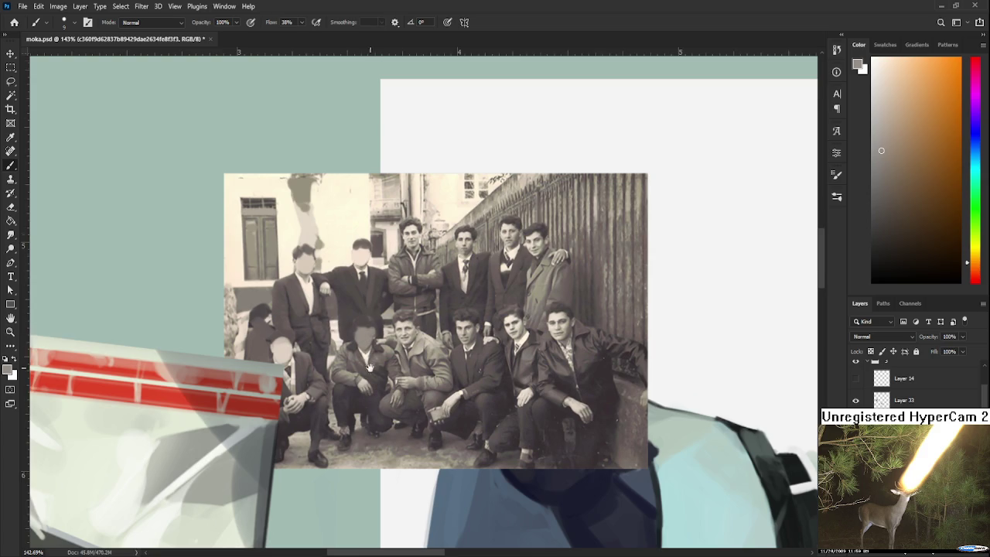
{"action": "left_click_drag", "start_coordinate": [371, 360], "coordinate": [378, 320]}
{"action": "left_click", "coordinate": [364, 332], "text": "alt"}
{"action": "left_click", "coordinate": [353, 340], "text": "alt"}
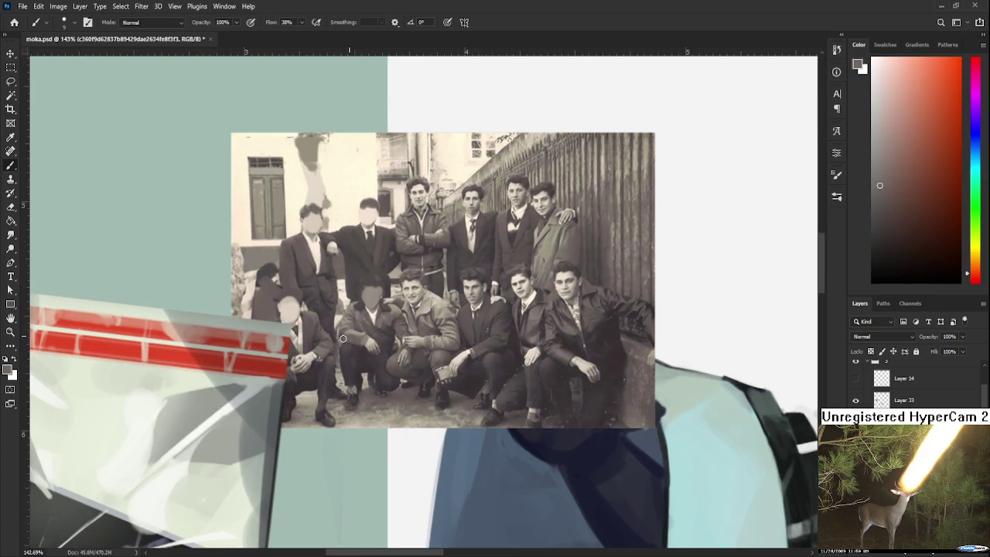
{"action": "left_click", "coordinate": [348, 328], "text": "alt"}
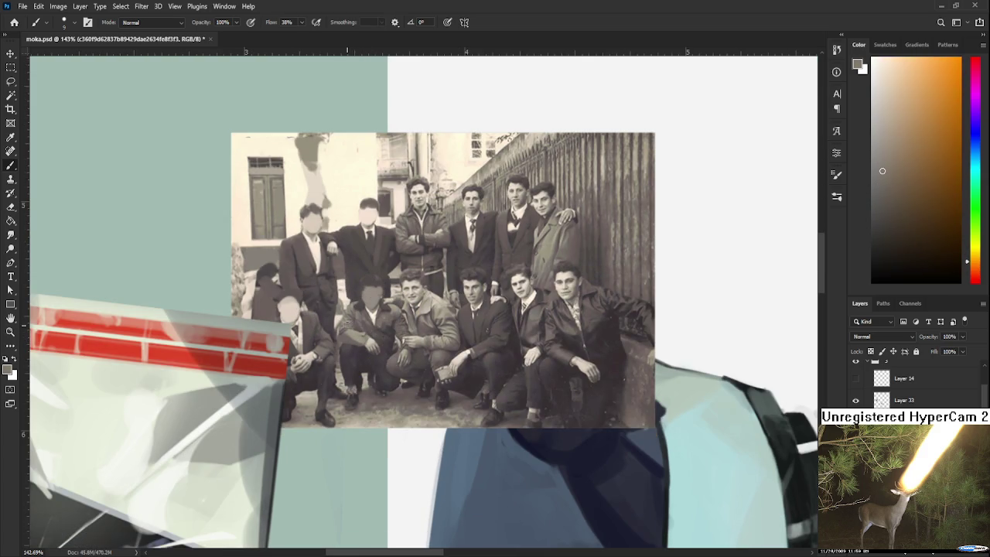
{"action": "left_click", "coordinate": [366, 325], "text": "alt"}
{"action": "left_click", "coordinate": [358, 328], "text": "alt"}
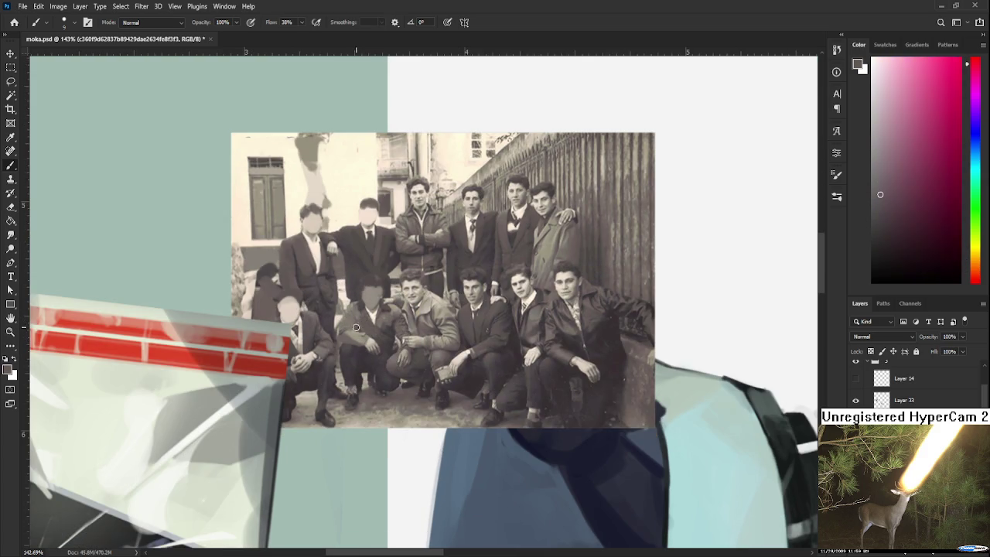
{"action": "left_click", "coordinate": [371, 331], "text": "alt"}
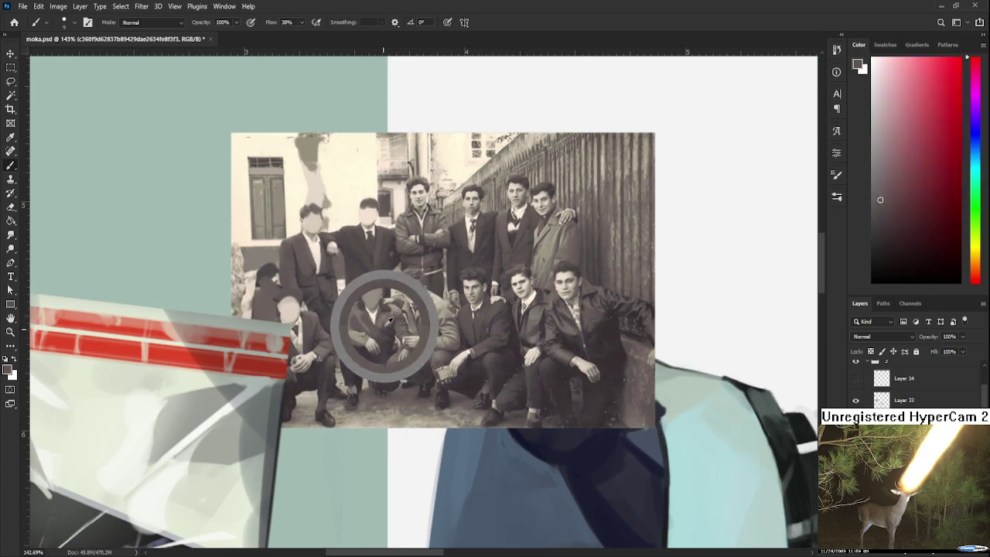
{"action": "left_click", "coordinate": [393, 325], "text": "alt"}
{"action": "left_click", "coordinate": [405, 319], "text": "alt"}
{"action": "left_click", "coordinate": [387, 336], "text": "alt"}
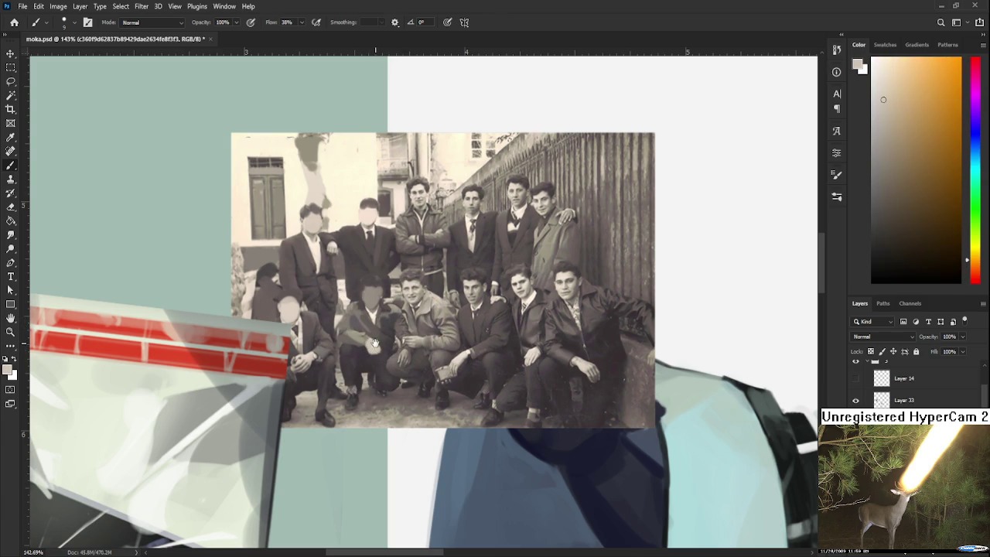
{"action": "left_click_drag", "start_coordinate": [375, 345], "coordinate": [416, 331]}
Sample browns and light beige-orange skin tones from the crouching men further right.
{"action": "left_click", "coordinate": [373, 234], "text": "alt"}
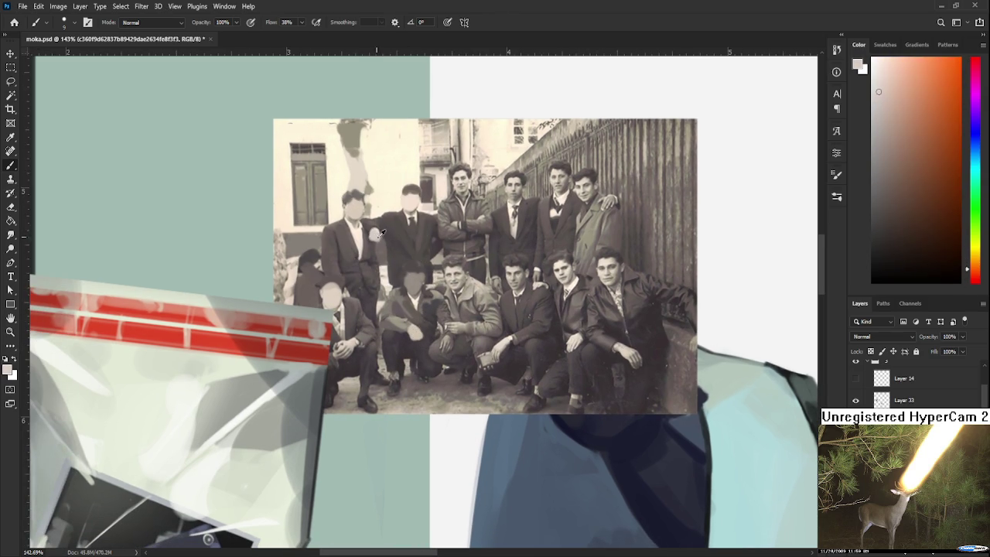
{"action": "left_click_drag", "start_coordinate": [376, 234], "coordinate": [410, 235]}
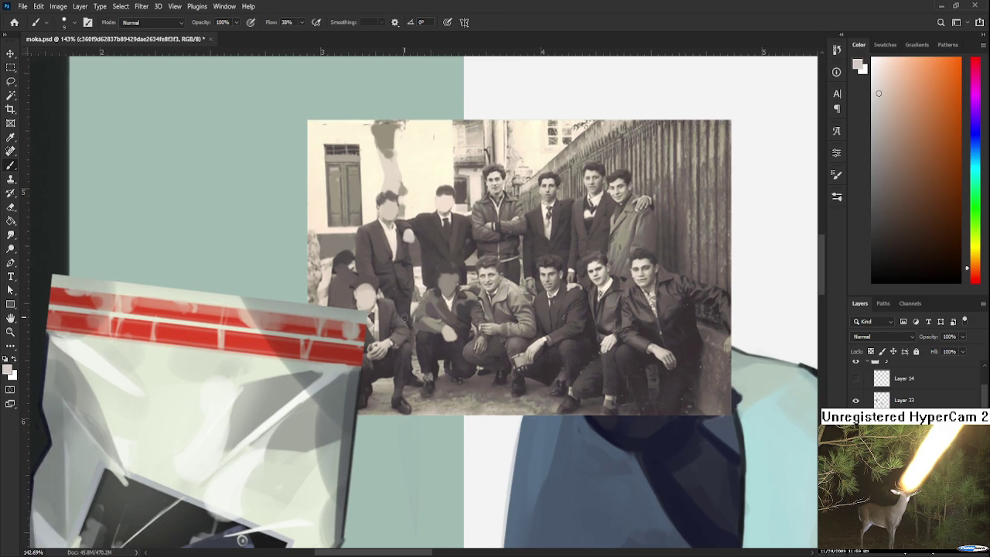
{"action": "left_click", "coordinate": [376, 353], "text": "alt"}
{"action": "left_click", "coordinate": [483, 340], "text": "alt"}
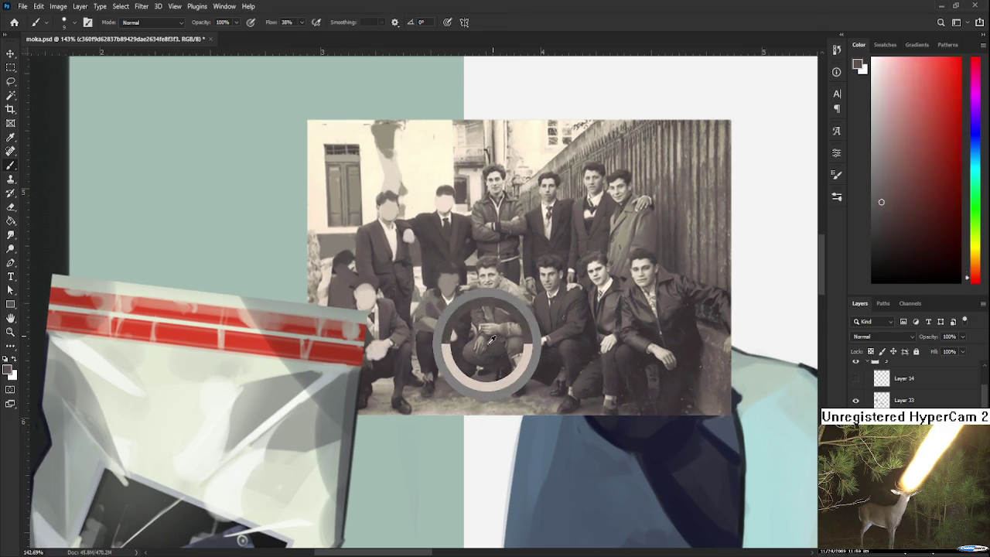
{"action": "left_click", "coordinate": [482, 345], "text": "alt"}
{"action": "left_click", "coordinate": [499, 348], "text": "alt"}
{"action": "scroll", "coordinate": [522, 343], "scroll_direction": "up", "scroll_amount": 1}
{"action": "left_click", "coordinate": [480, 337], "text": "alt"}
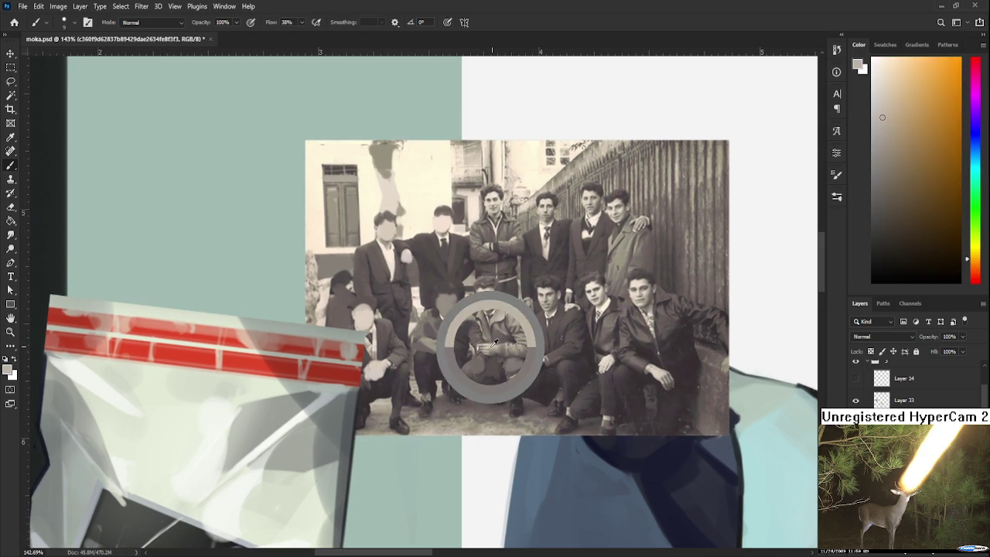
{"action": "left_click", "coordinate": [473, 334], "text": "alt"}
{"action": "scroll", "coordinate": [478, 352], "scroll_direction": "up", "scroll_amount": 2}
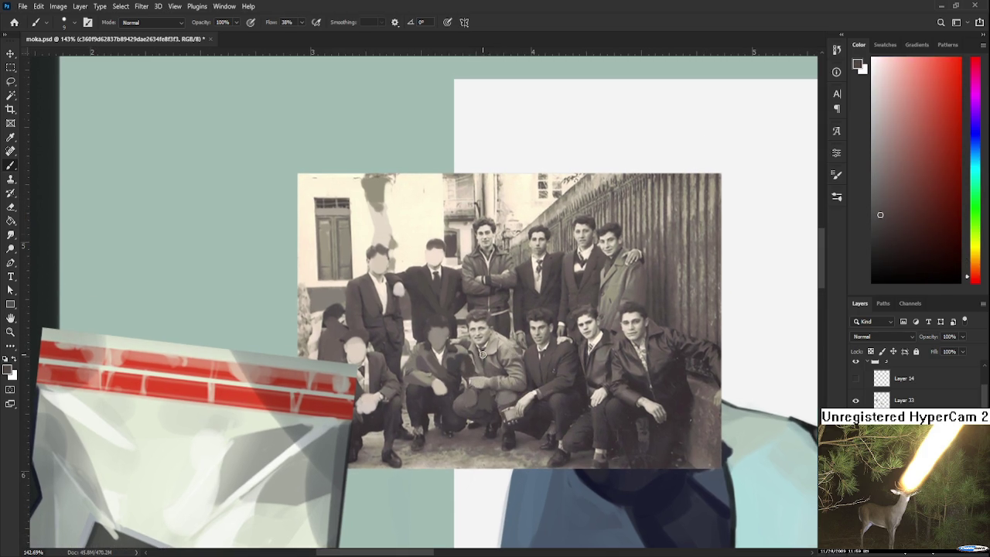
{"action": "left_click", "coordinate": [475, 343], "text": "alt"}
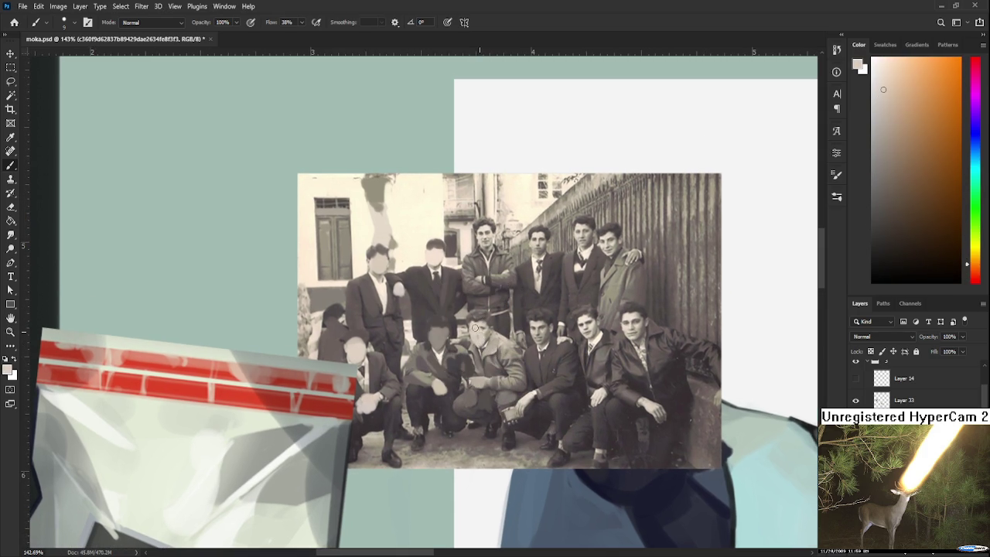
{"action": "left_click", "coordinate": [478, 322], "text": "alt"}
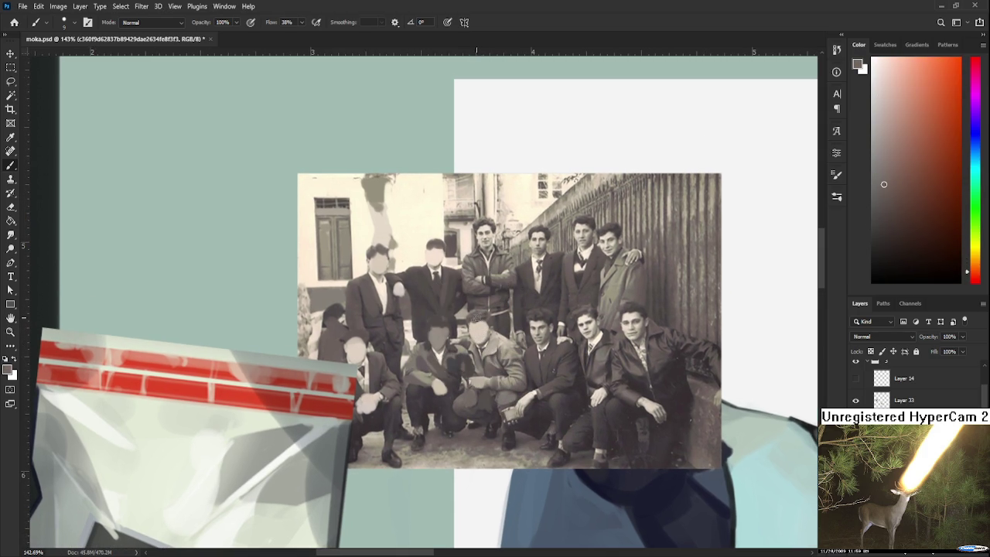
Patch the first back-row man's face with sampled light beige and dark red-brown tones.
{"action": "scroll", "coordinate": [489, 317], "scroll_direction": "up", "scroll_amount": 5}
{"action": "left_click", "coordinate": [469, 311], "text": "alt"}
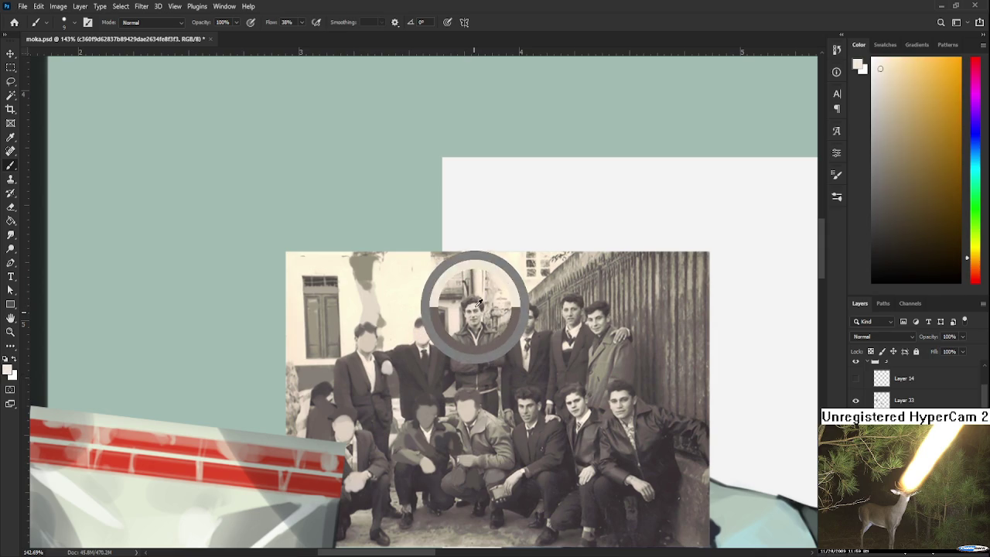
{"action": "left_click", "coordinate": [469, 300], "text": "alt"}
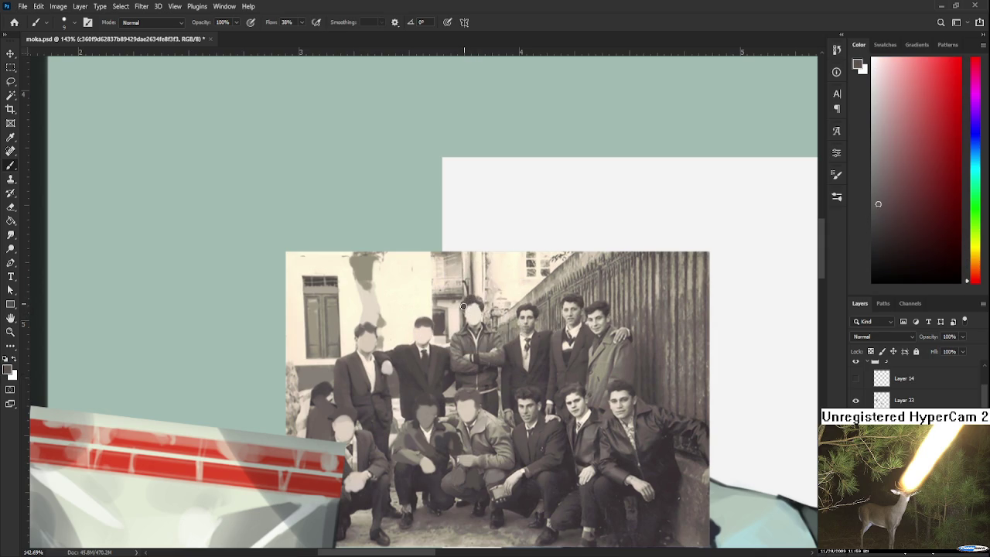
{"action": "left_click", "coordinate": [523, 317], "text": "alt"}
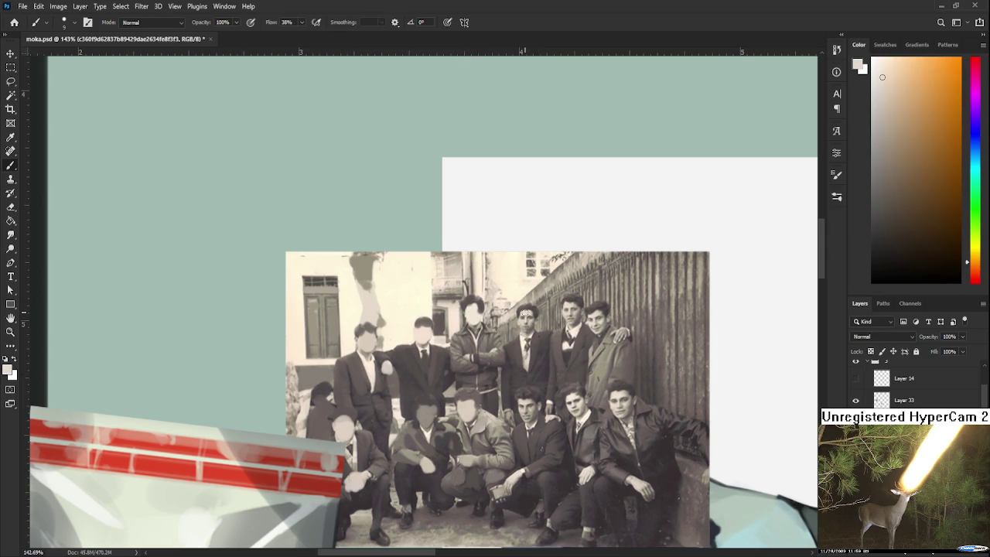
{"action": "left_click", "coordinate": [526, 319], "text": "alt"}
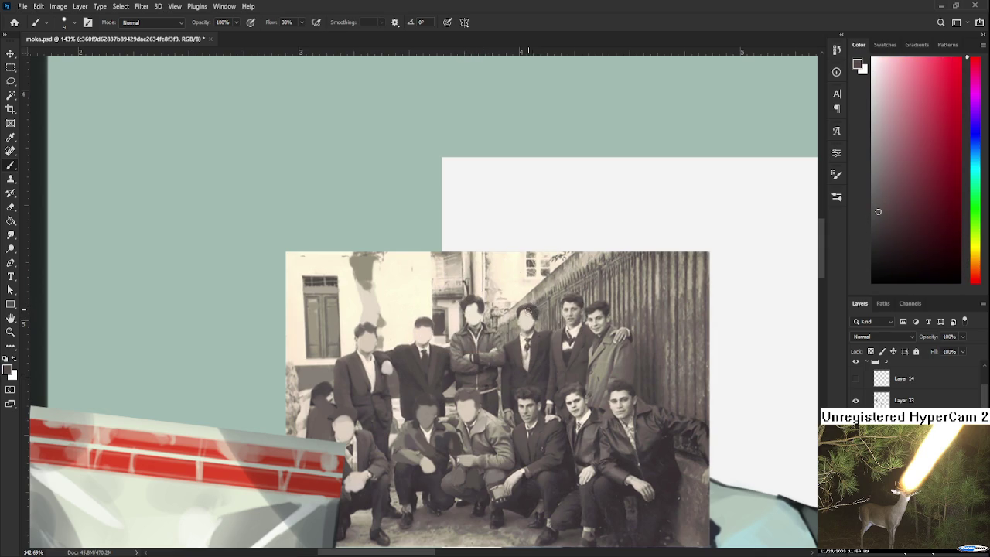
{"action": "left_click", "coordinate": [519, 313], "text": "alt"}
{"action": "left_click", "coordinate": [530, 320], "text": "alt"}
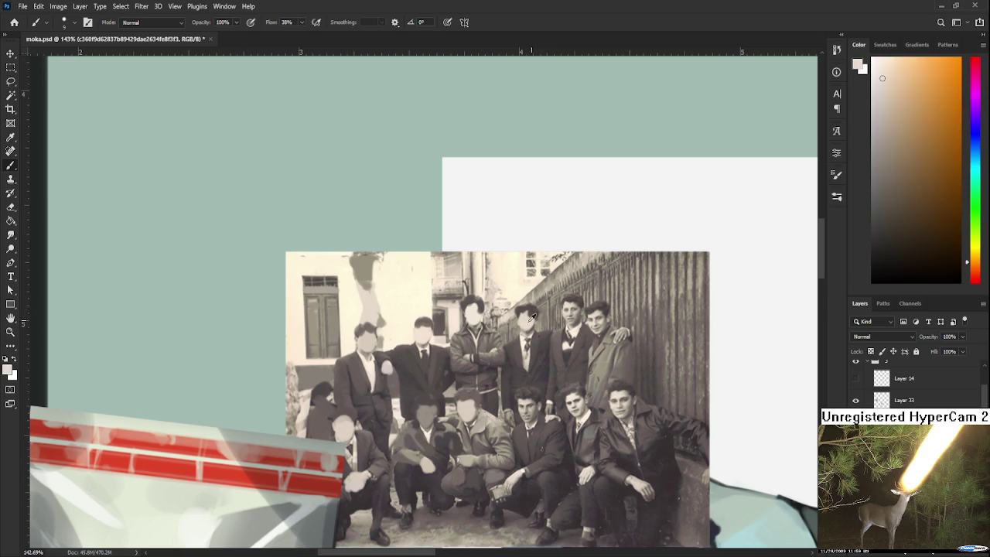
{"action": "left_click", "coordinate": [539, 314], "text": "alt"}
Cover the next faces with alternating beige, dark red and orange skin tones.
{"action": "left_click", "coordinate": [568, 307], "text": "alt"}
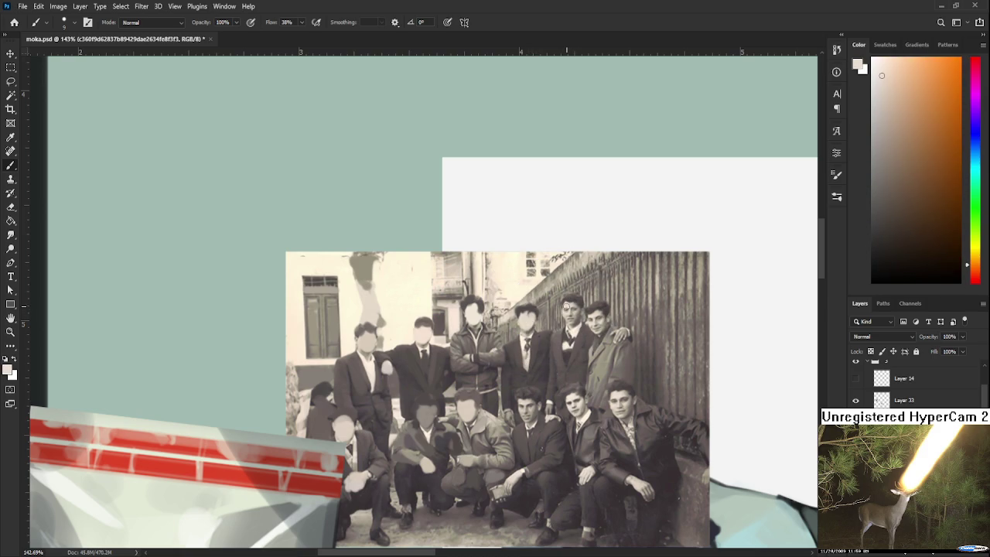
{"action": "left_click", "coordinate": [573, 308], "text": "alt"}
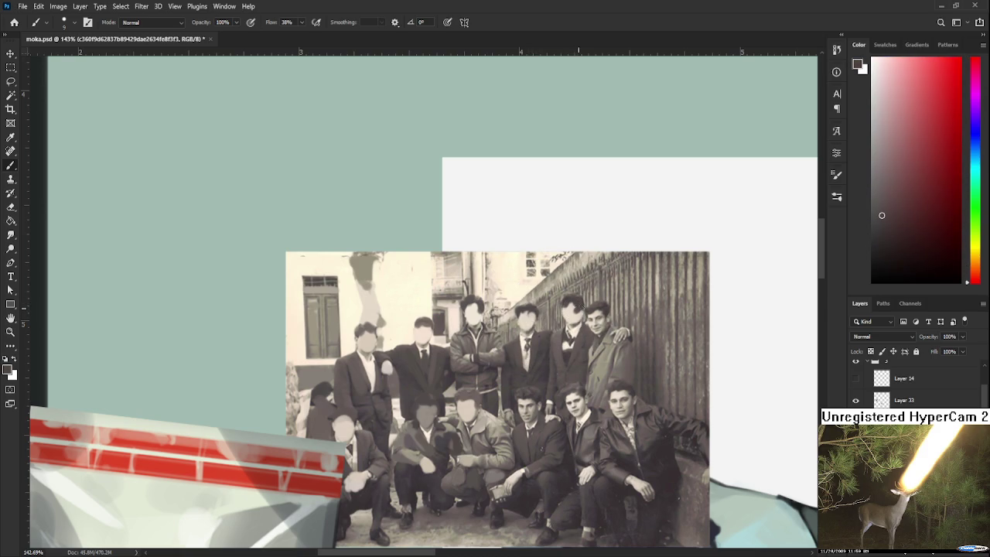
{"action": "left_click", "coordinate": [577, 317], "text": "alt"}
{"action": "left_click", "coordinate": [579, 294], "text": "alt"}
{"action": "left_click", "coordinate": [597, 315], "text": "alt"}
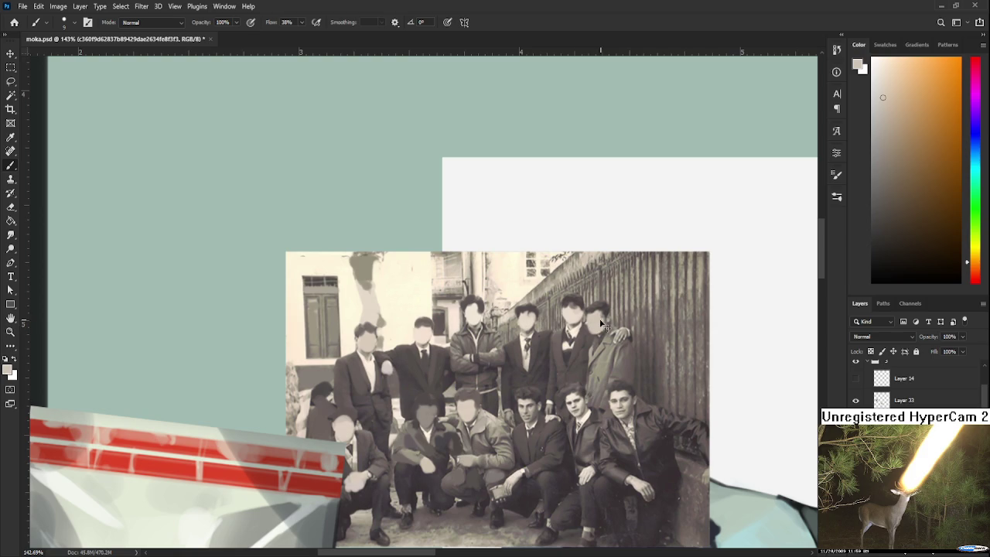
{"action": "left_click", "coordinate": [596, 306], "text": "alt"}
{"action": "left_click", "coordinate": [601, 313], "text": "alt"}
{"action": "left_click", "coordinate": [601, 325], "text": "alt"}
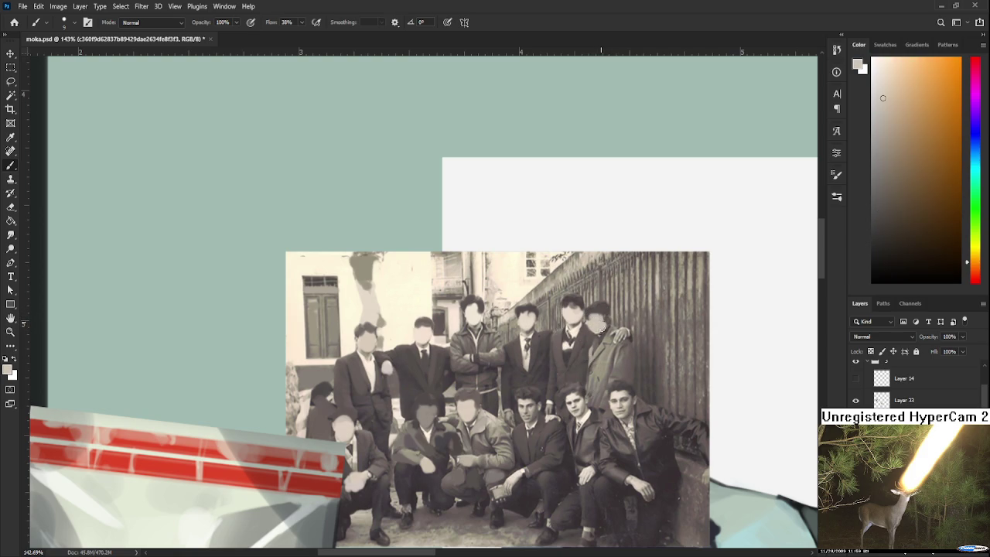
Add a light patch on the coat shoulder and finish the rightmost standing man's face.
{"action": "left_click", "coordinate": [623, 334]}
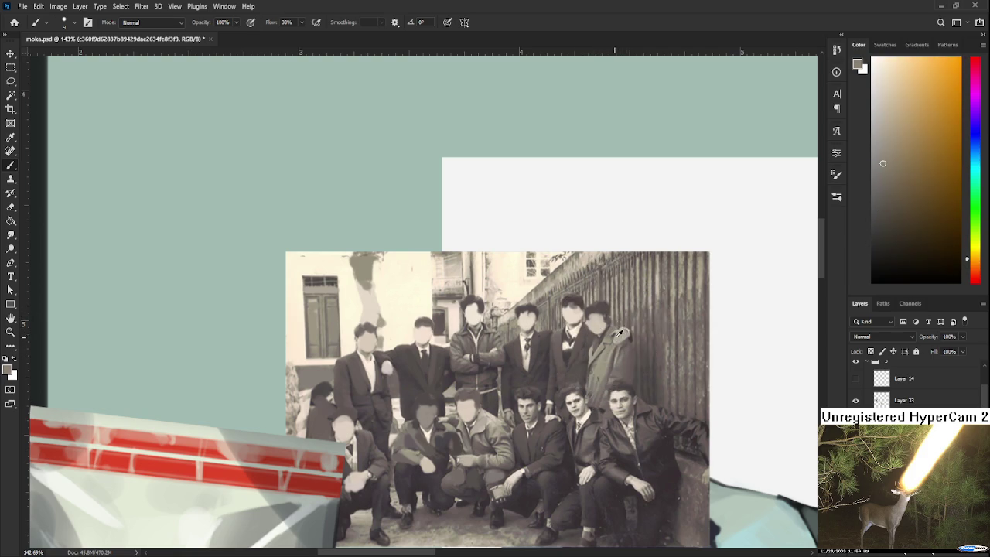
{"action": "left_click", "coordinate": [602, 362], "text": "alt"}
{"action": "left_click", "coordinate": [626, 364], "text": "alt"}
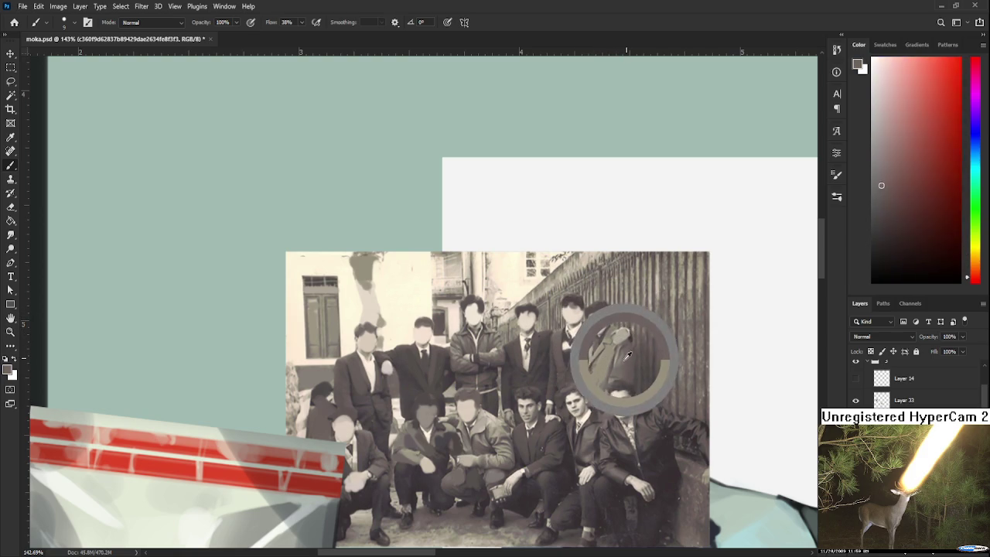
{"action": "left_click_drag", "start_coordinate": [628, 403], "coordinate": [635, 345]}
{"action": "left_click", "coordinate": [634, 344], "text": "alt"}
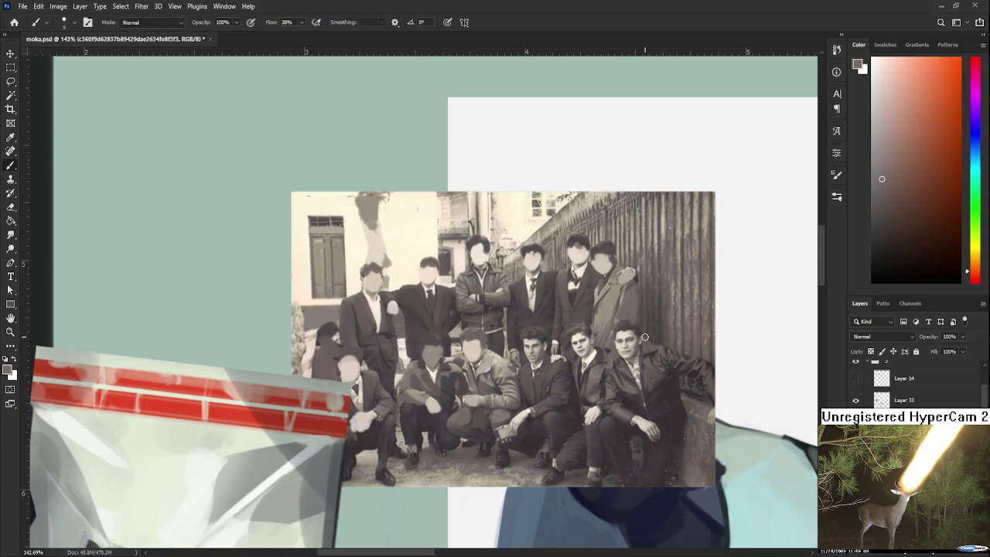
{"action": "scroll", "coordinate": [606, 468], "scroll_direction": "down", "scroll_amount": 3}
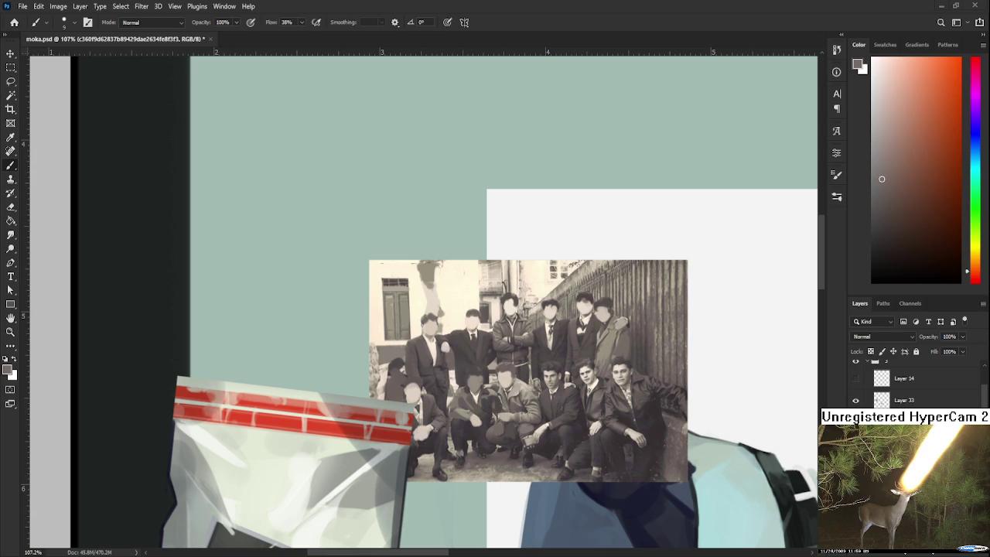
Paint near-white and reddish-grey patches over the right-hand crouching men's faces and coats.
{"action": "scroll", "coordinate": [254, 337], "scroll_direction": "up", "scroll_amount": 1}
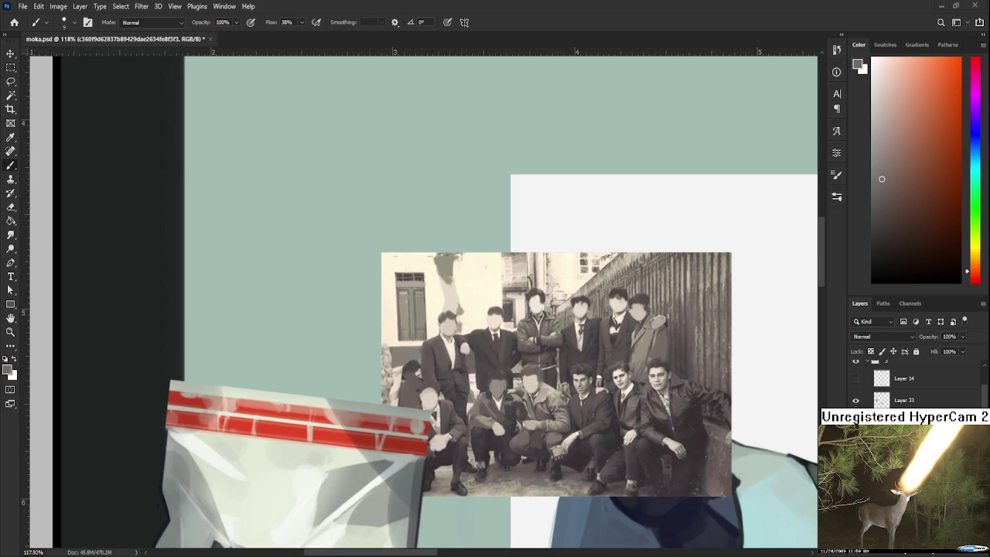
{"action": "scroll", "coordinate": [475, 346], "scroll_direction": "right", "scroll_amount": 2}
{"action": "scroll", "coordinate": [478, 360], "scroll_direction": "right", "scroll_amount": 3}
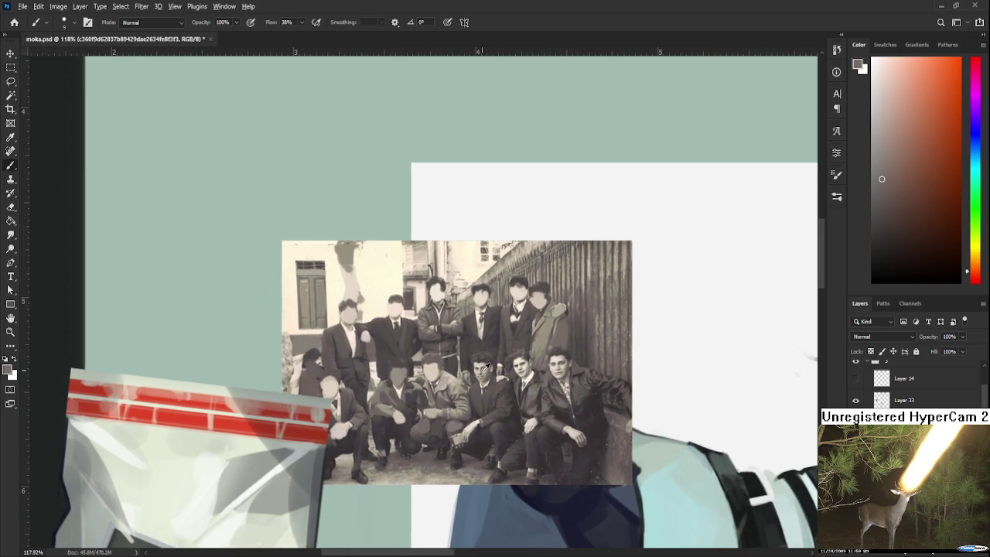
{"action": "left_click", "coordinate": [481, 373], "text": "alt"}
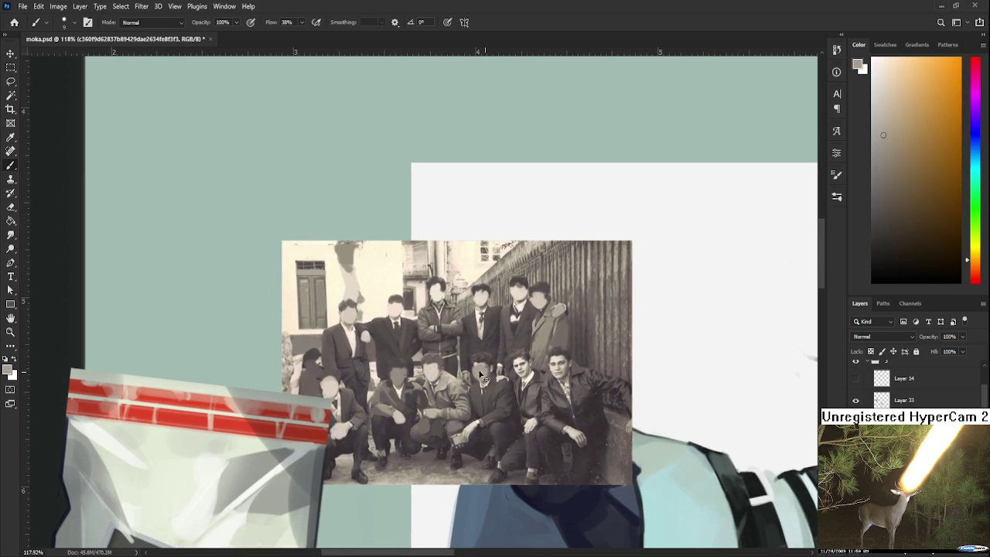
{"action": "left_click", "coordinate": [488, 363], "text": "alt"}
{"action": "left_click", "coordinate": [514, 364], "text": "alt"}
{"action": "left_click", "coordinate": [522, 362], "text": "alt"}
{"action": "left_click", "coordinate": [553, 360], "text": "alt"}
{"action": "left_click", "coordinate": [566, 365], "text": "alt"}
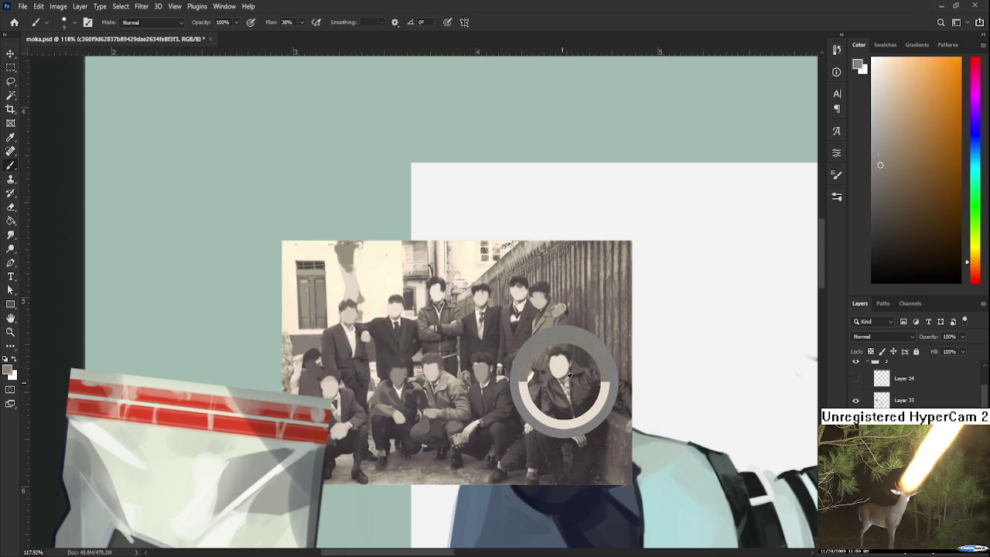
{"action": "left_click", "coordinate": [579, 362], "text": "alt"}
{"action": "left_click", "coordinate": [584, 373], "text": "alt"}
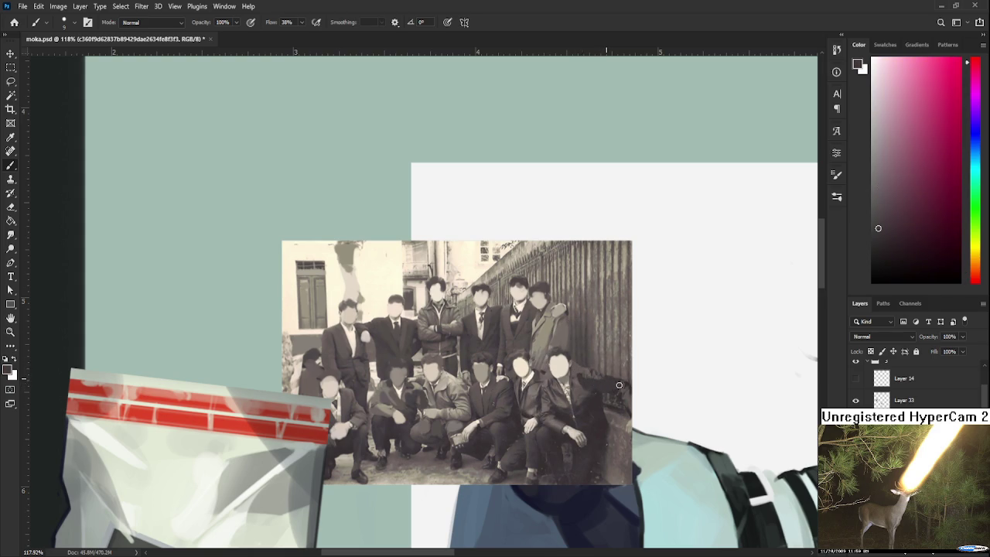
{"action": "left_click", "coordinate": [588, 396], "text": "alt"}
{"action": "left_click", "coordinate": [579, 412], "text": "alt"}
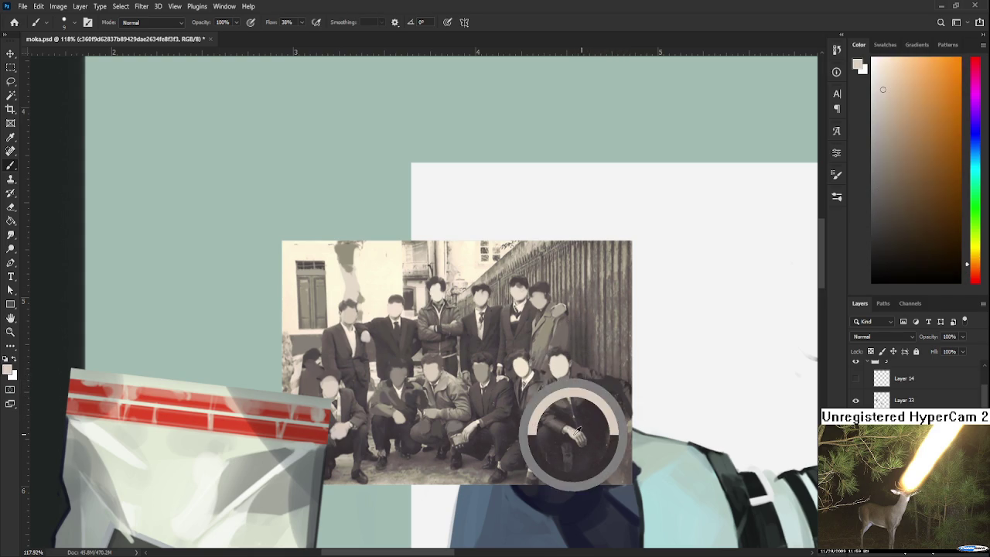
{"action": "left_click", "coordinate": [596, 435], "text": "alt"}
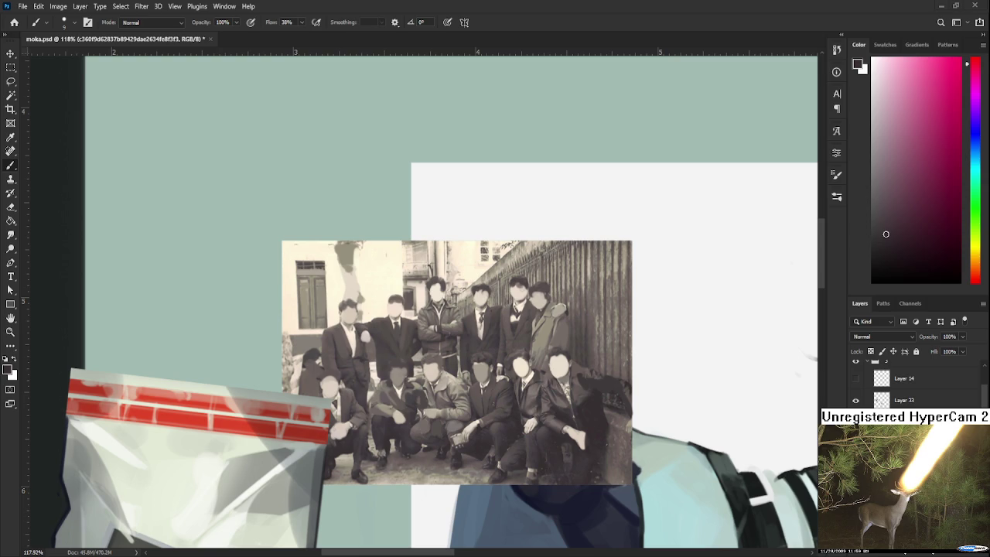
Flatten the left crouching men's faces and clothing with orange-brown, dark and yellow tones, resizing the brush.
{"action": "left_click_drag", "start_coordinate": [504, 398], "coordinate": [483, 368]}
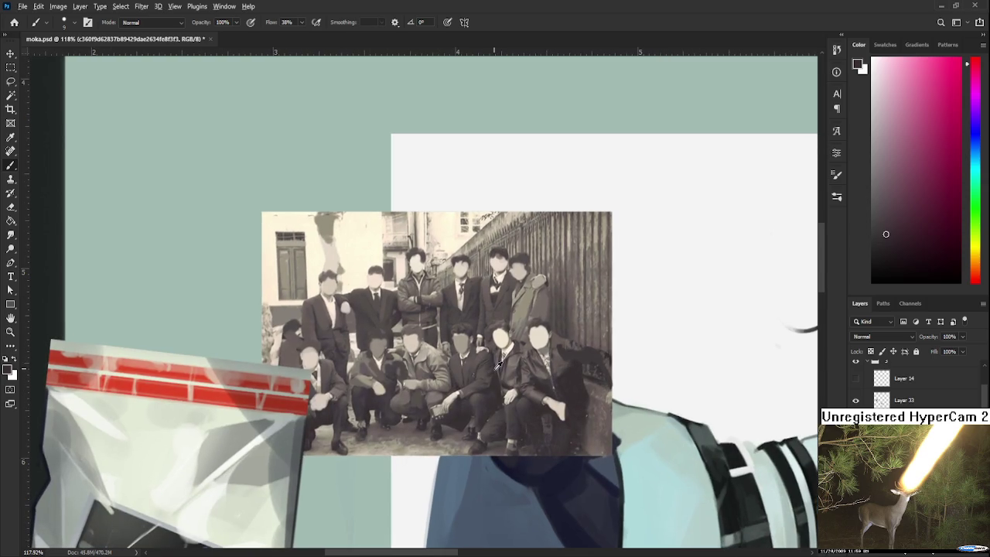
{"action": "left_click", "coordinate": [447, 399], "text": "alt"}
{"action": "left_click", "coordinate": [441, 393], "text": "alt"}
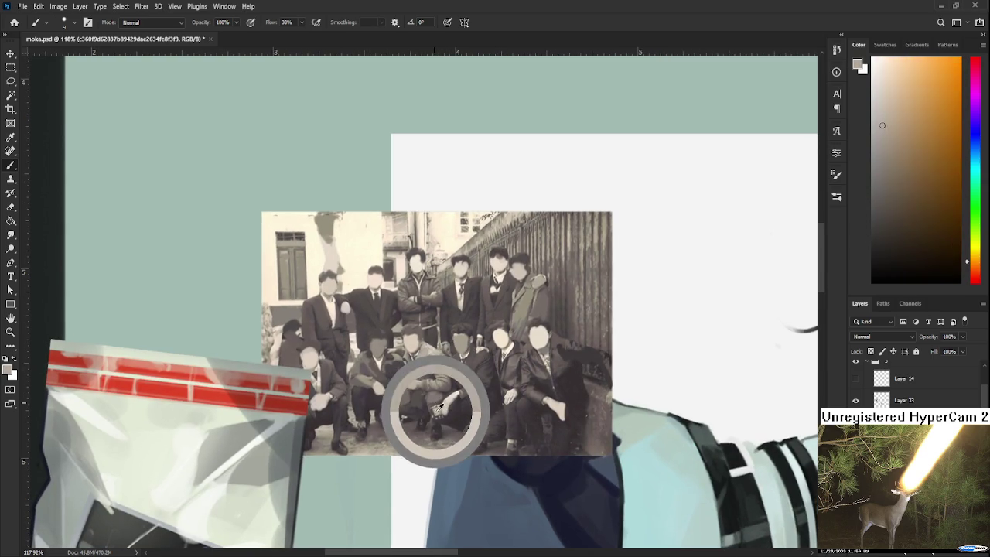
{"action": "left_click", "coordinate": [438, 409], "text": "alt"}
{"action": "left_click", "coordinate": [421, 425], "text": "alt"}
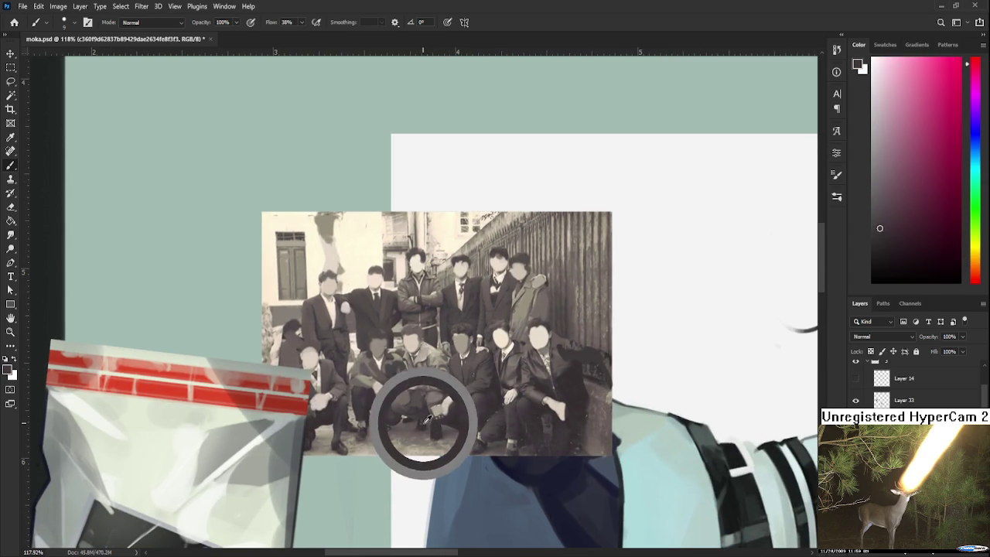
{"action": "left_click", "coordinate": [408, 434], "text": "alt"}
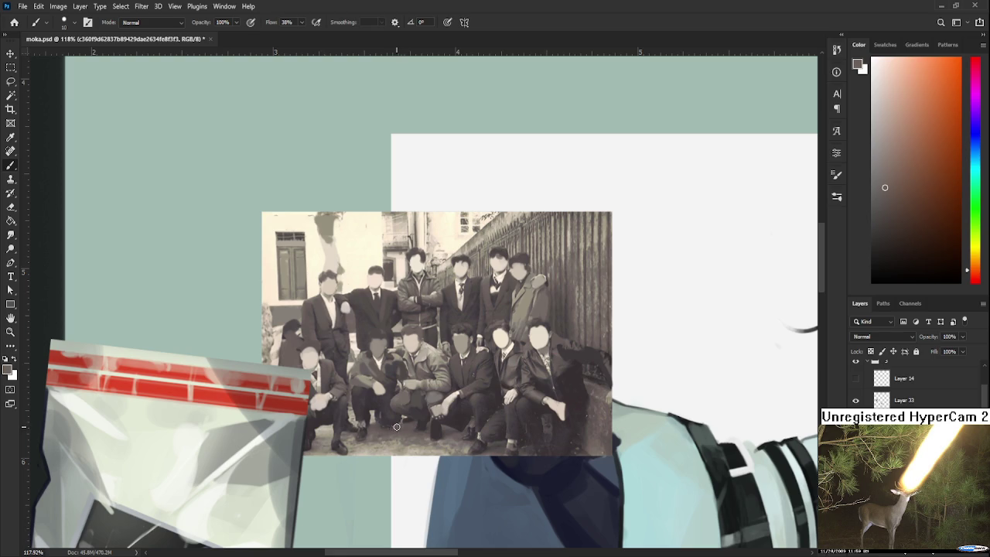
{"action": "key", "text": "bracketright"}
{"action": "key", "text": "bracketright"}
{"action": "key", "text": "bracketright"}
{"action": "key", "text": "bracketleft"}
{"action": "key", "text": "bracketleft"}
{"action": "key", "text": "bracketleft"}
{"action": "left_click", "coordinate": [369, 449], "text": "alt"}
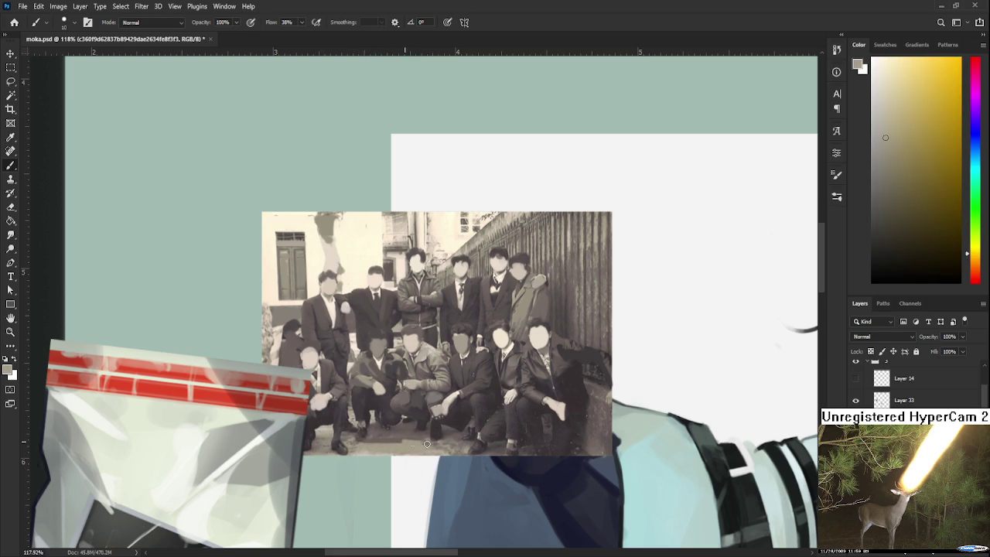
{"action": "left_click", "coordinate": [391, 434], "text": "alt"}
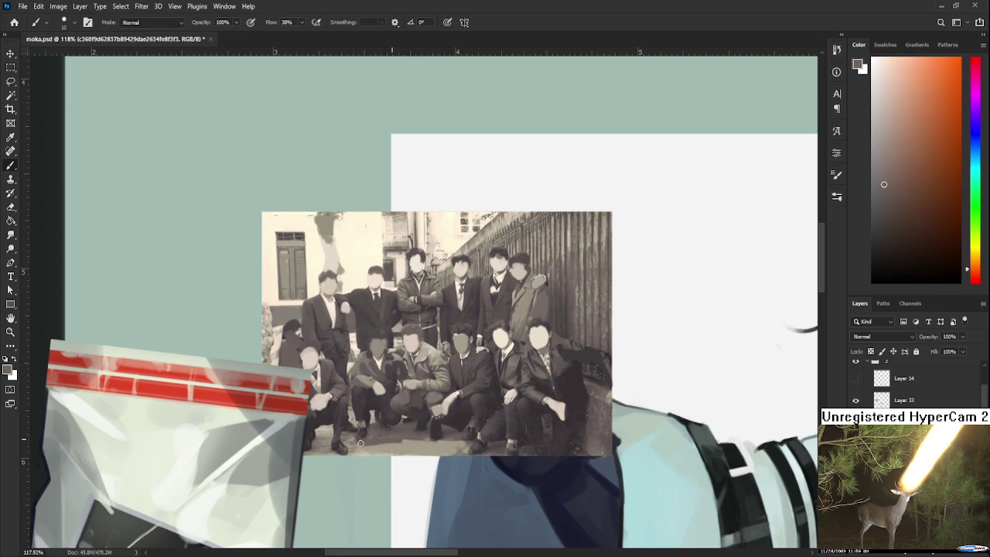
{"action": "left_click", "coordinate": [371, 447], "text": "alt"}
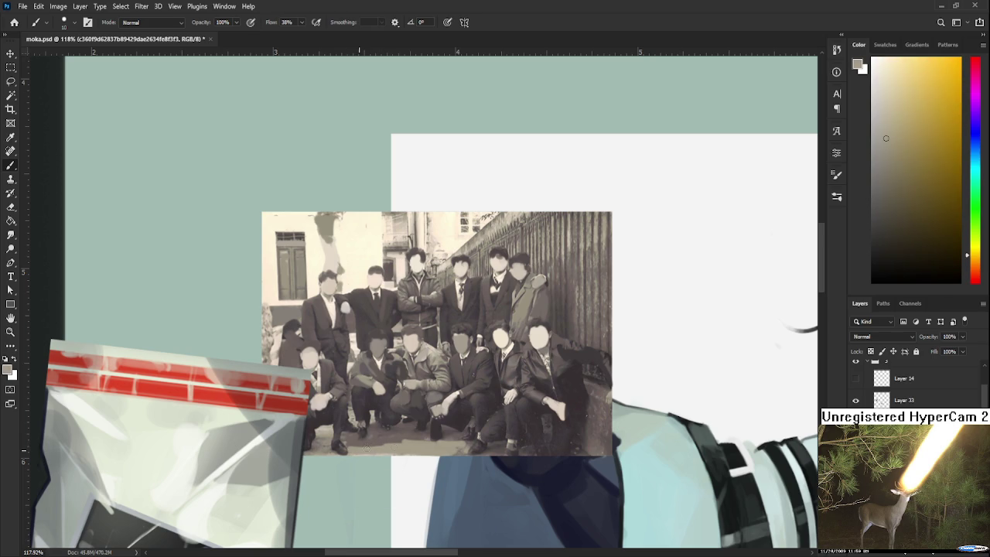
{"action": "left_click", "coordinate": [373, 438], "text": "alt"}
Undo a stray light streak over a face, then repaint the coats in brown, grey and reddish tones.
{"action": "scroll", "coordinate": [464, 394], "scroll_direction": "up", "scroll_amount": 1}
{"action": "left_click", "coordinate": [495, 363], "text": "alt"}
{"action": "left_click_drag", "start_coordinate": [499, 365], "coordinate": [506, 364]}
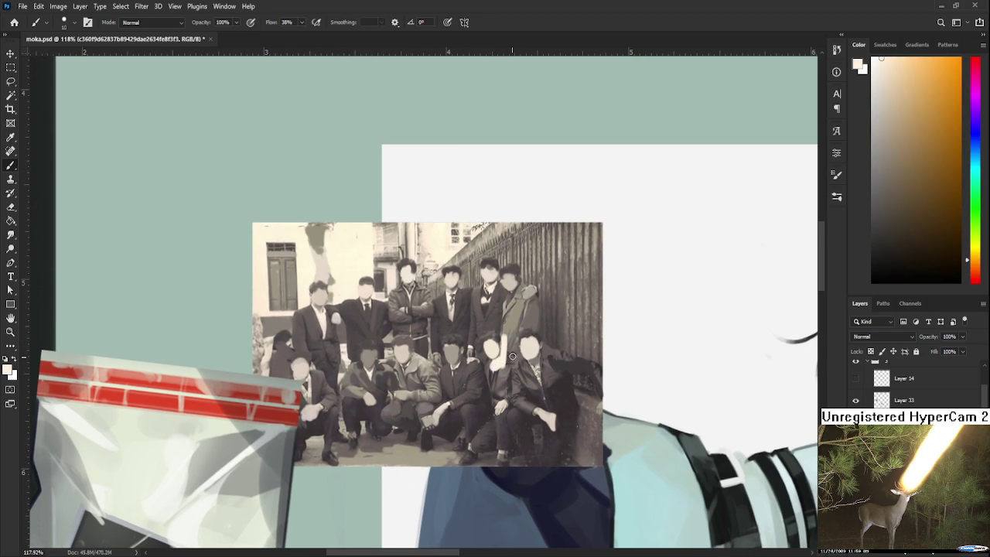
{"action": "key", "text": "ctrl+z"}
{"action": "left_click", "coordinate": [499, 323], "text": "alt"}
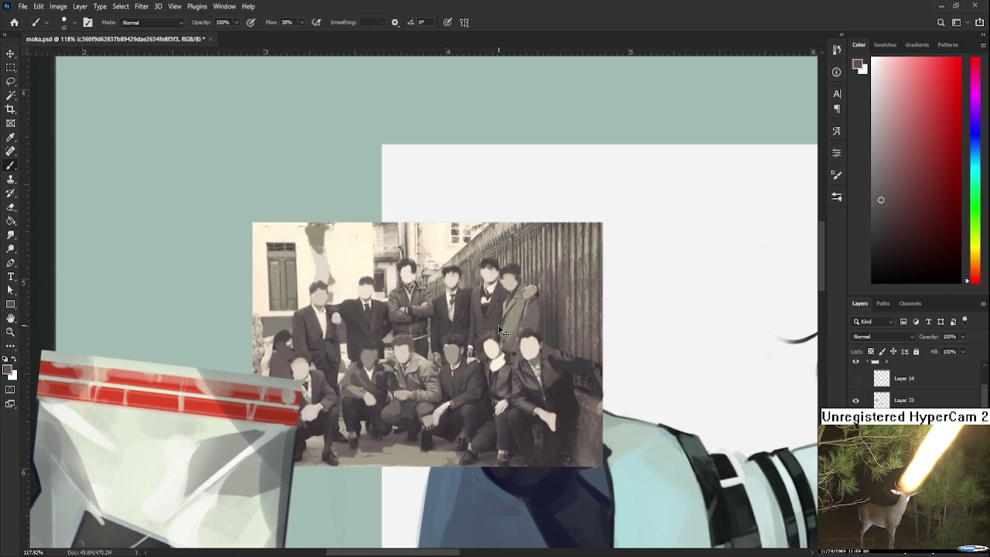
{"action": "left_click", "coordinate": [490, 315], "text": "alt"}
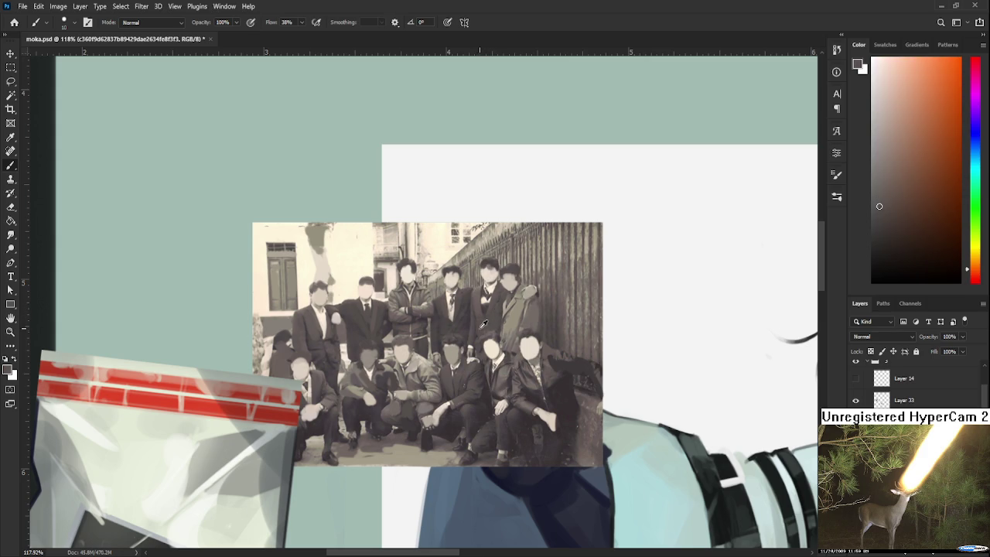
{"action": "left_click", "coordinate": [482, 311], "text": "alt"}
{"action": "left_click", "coordinate": [486, 302], "text": "alt"}
{"action": "left_click", "coordinate": [454, 302], "text": "alt"}
{"action": "left_click", "coordinate": [420, 354], "text": "alt"}
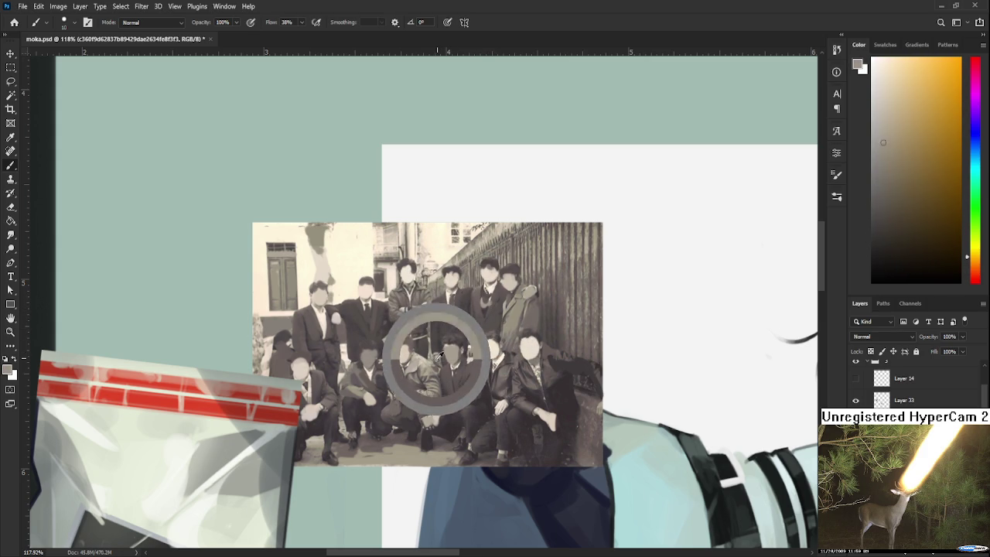
{"action": "left_click", "coordinate": [446, 406], "text": "alt"}
{"action": "left_click", "coordinate": [508, 404], "text": "alt"}
{"action": "left_click", "coordinate": [498, 455], "text": "alt"}
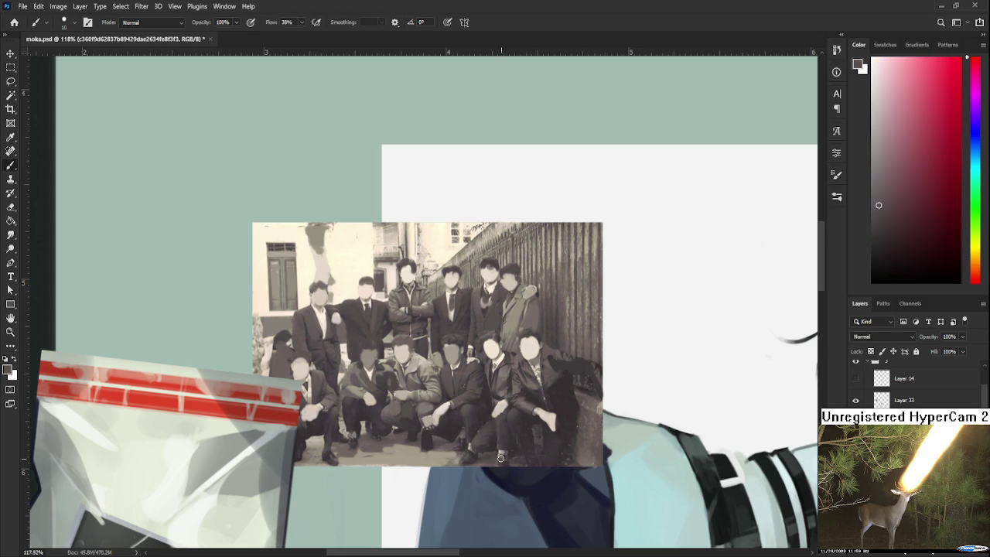
{"action": "left_click", "coordinate": [473, 442], "text": "alt"}
{"action": "scroll", "coordinate": [487, 445], "scroll_direction": "down", "scroll_amount": 2}
Zoom to about 98% on the faceless sepia group photo beside the evidence bag.
{"action": "scroll", "coordinate": [486, 444], "scroll_direction": "down", "scroll_amount": 3}
{"action": "scroll", "coordinate": [487, 445], "scroll_direction": "down", "scroll_amount": 2}
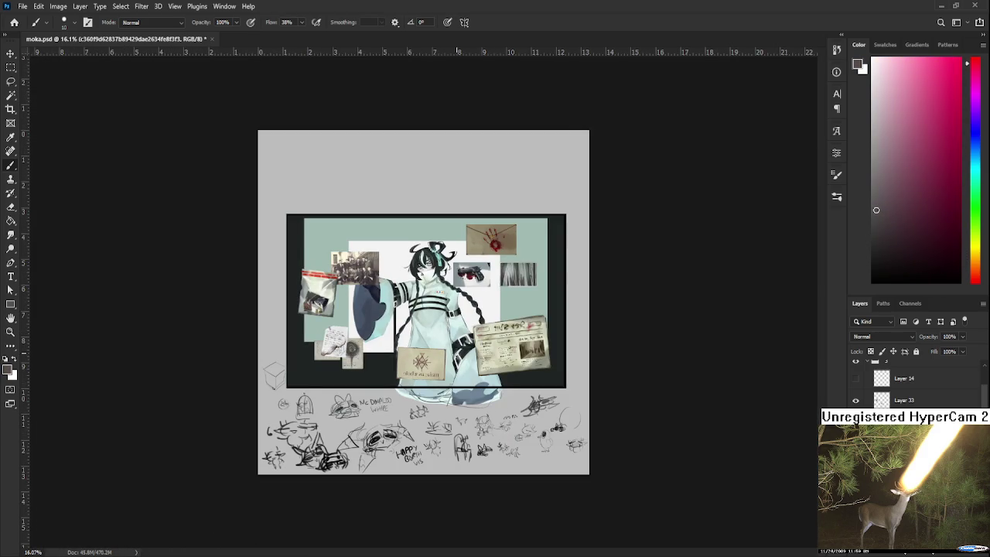
{"action": "scroll", "coordinate": [458, 354], "scroll_direction": "up", "scroll_amount": 3}
{"action": "scroll", "coordinate": [457, 355], "scroll_direction": "up", "scroll_amount": 2}
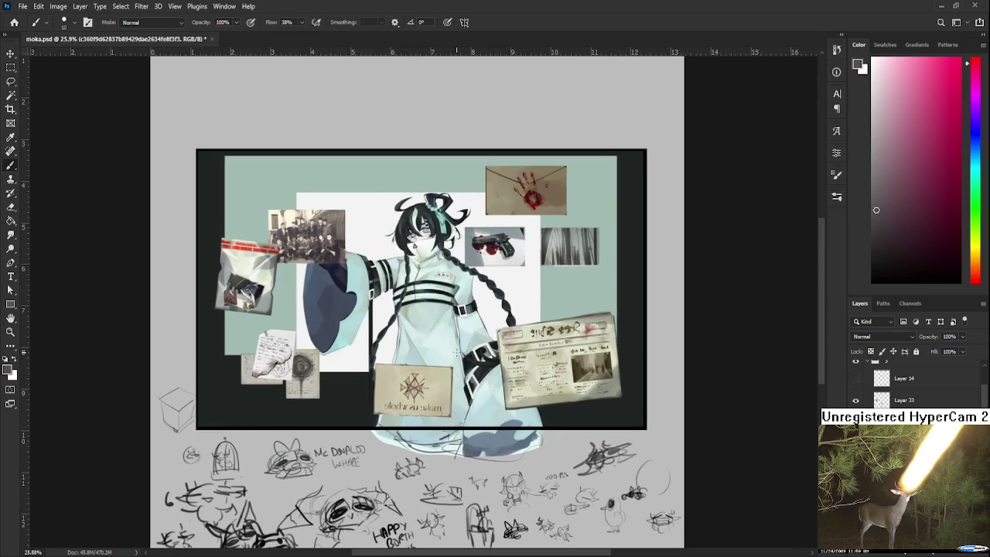
{"action": "scroll", "coordinate": [457, 354], "scroll_direction": "up", "scroll_amount": 2}
{"action": "scroll", "coordinate": [469, 410], "scroll_direction": "down", "scroll_amount": 3}
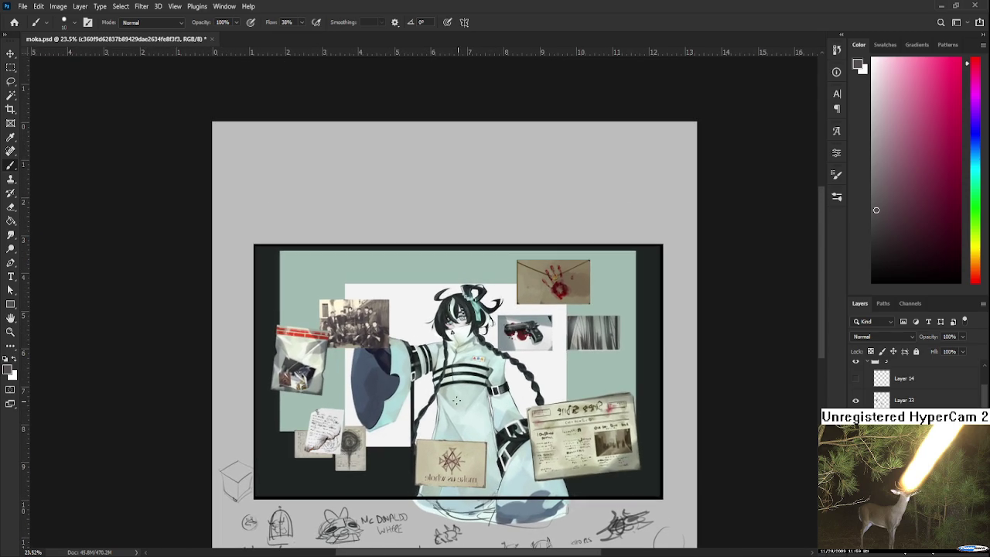
{"action": "scroll", "coordinate": [372, 368], "scroll_direction": "up", "scroll_amount": 1}
{"action": "scroll", "coordinate": [372, 368], "scroll_direction": "up", "scroll_amount": 1}
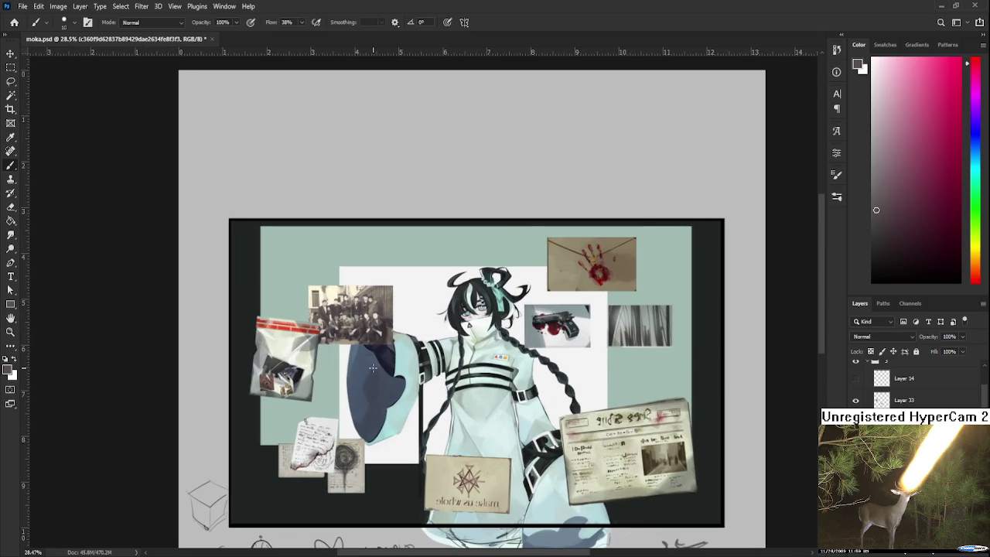
{"action": "scroll", "coordinate": [372, 369], "scroll_direction": "up", "scroll_amount": 1}
{"action": "scroll", "coordinate": [373, 368], "scroll_direction": "up", "scroll_amount": 1}
{"action": "scroll", "coordinate": [373, 369], "scroll_direction": "up", "scroll_amount": 1}
{"action": "scroll", "coordinate": [384, 361], "scroll_direction": "up", "scroll_amount": 1}
{"action": "scroll", "coordinate": [383, 361], "scroll_direction": "up", "scroll_amount": 1}
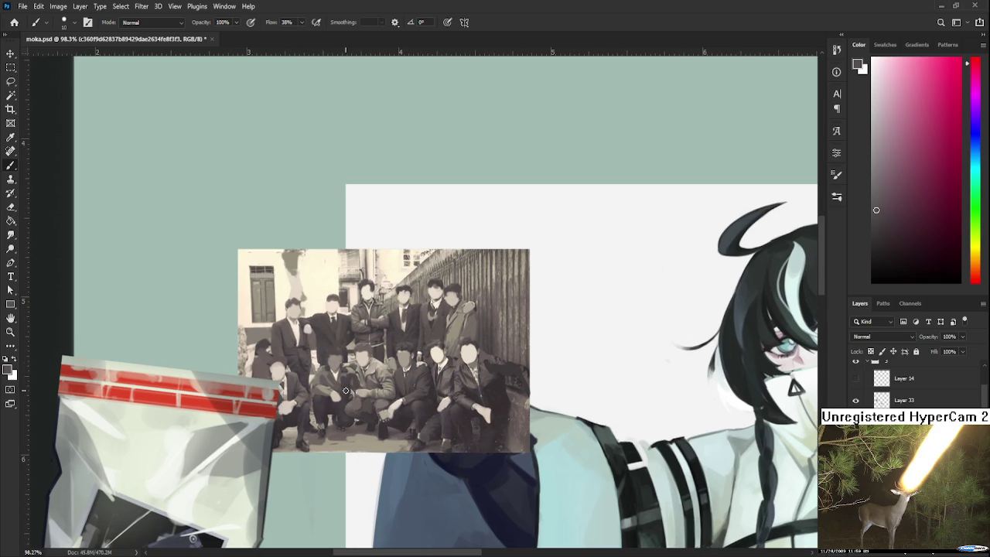
Lay sepia, dark red and orange-brown tones sampled from the photo's left side.
{"action": "left_click", "coordinate": [353, 374], "text": "alt"}
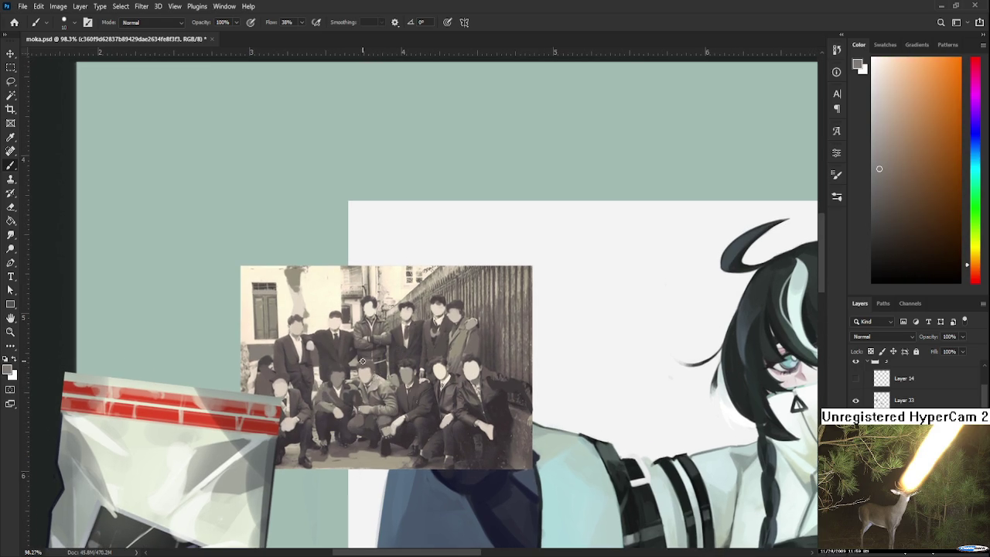
{"action": "left_click", "coordinate": [372, 372], "text": "alt"}
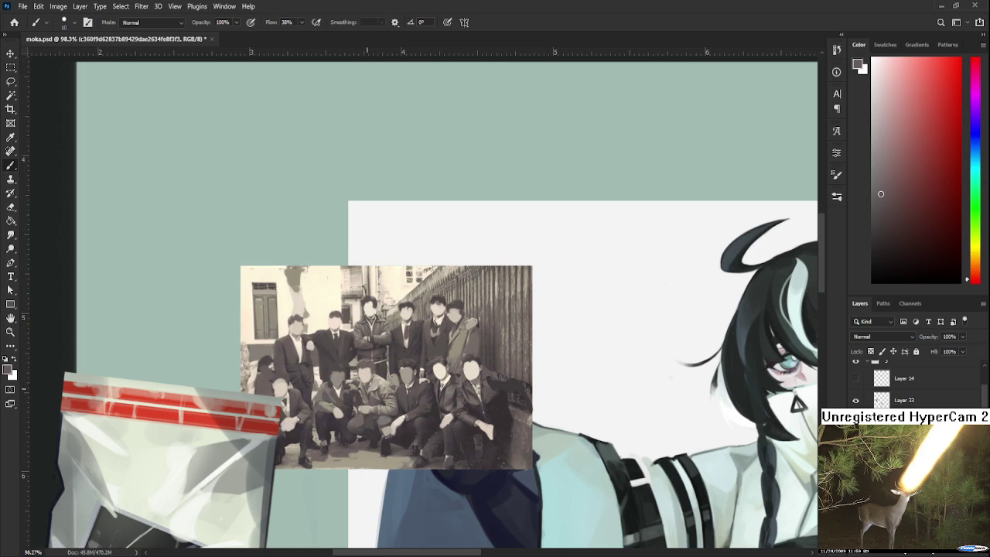
{"action": "left_click_drag", "start_coordinate": [379, 396], "coordinate": [374, 363]}
{"action": "left_click", "coordinate": [377, 372], "text": "alt"}
{"action": "left_click", "coordinate": [384, 404], "text": "alt"}
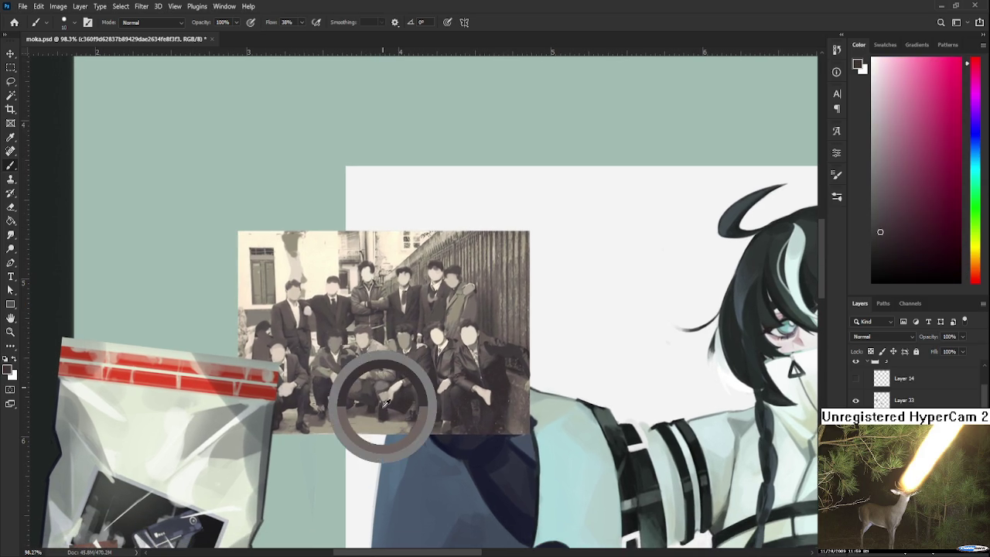
{"action": "left_click", "coordinate": [386, 397], "text": "alt"}
{"action": "left_click_drag", "start_coordinate": [386, 397], "coordinate": [395, 530]}
Dab light beige, grey and red-grey tones across the middle of the photo.
{"action": "left_click", "coordinate": [359, 369], "text": "alt"}
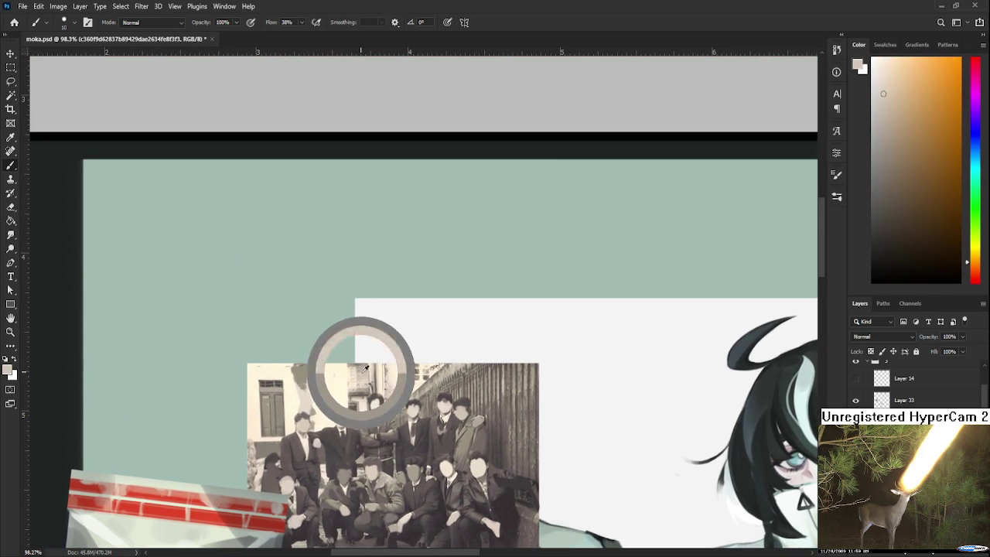
{"action": "left_click", "coordinate": [355, 373], "text": "alt"}
{"action": "left_click", "coordinate": [357, 396], "text": "alt"}
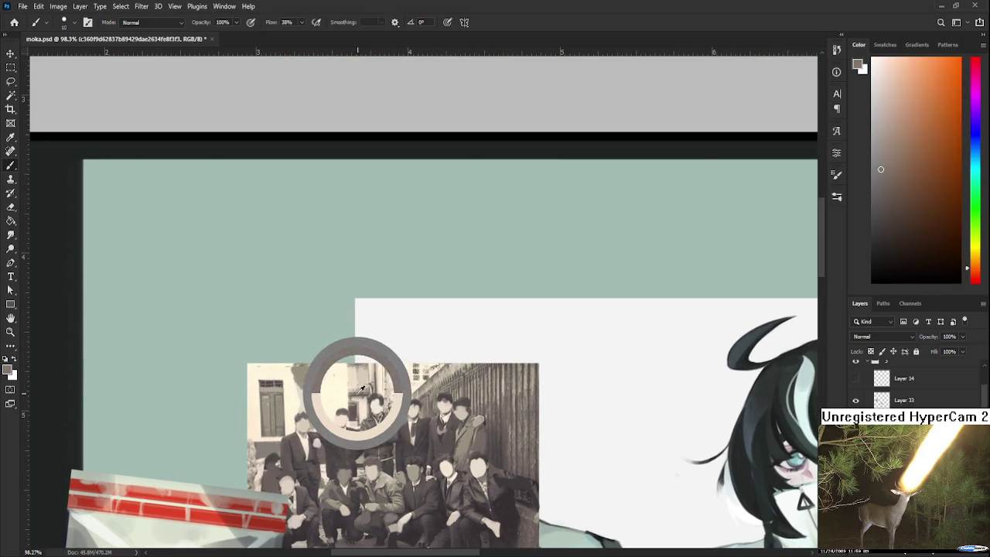
{"action": "left_click", "coordinate": [356, 393], "text": "alt"}
{"action": "left_click", "coordinate": [355, 396], "text": "alt"}
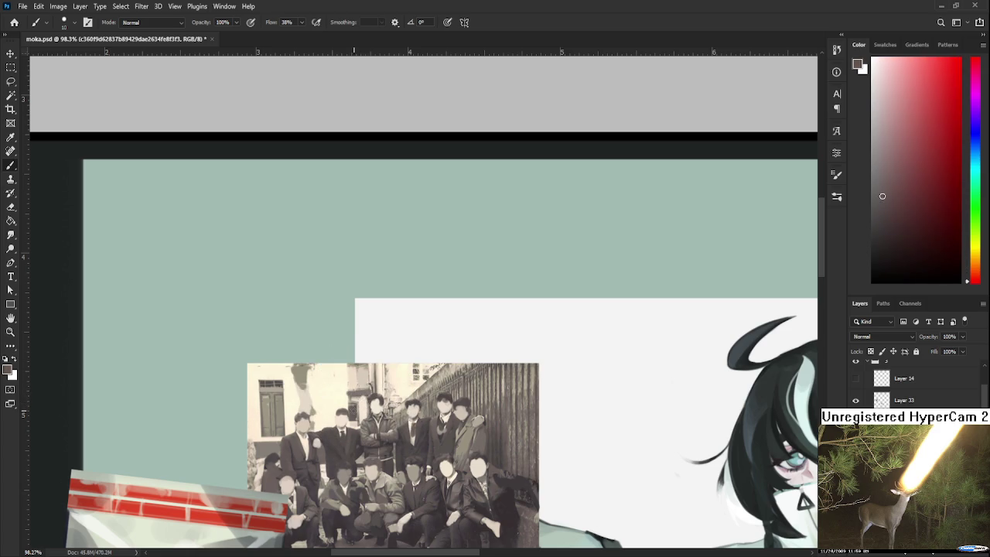
{"action": "left_click", "coordinate": [391, 390], "text": "alt"}
{"action": "left_click", "coordinate": [387, 403], "text": "alt"}
{"action": "left_click", "coordinate": [413, 377], "text": "alt"}
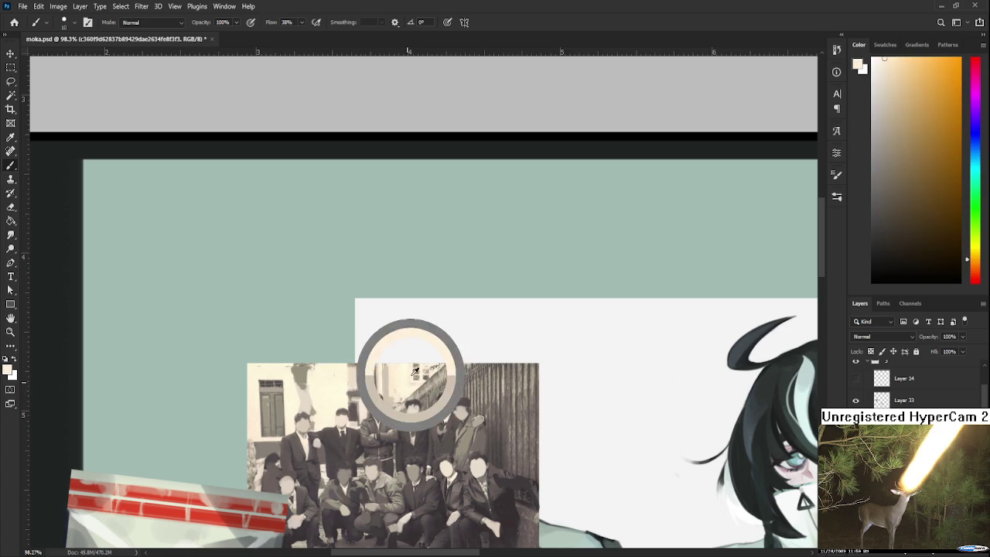
{"action": "left_click", "coordinate": [408, 369], "text": "alt"}
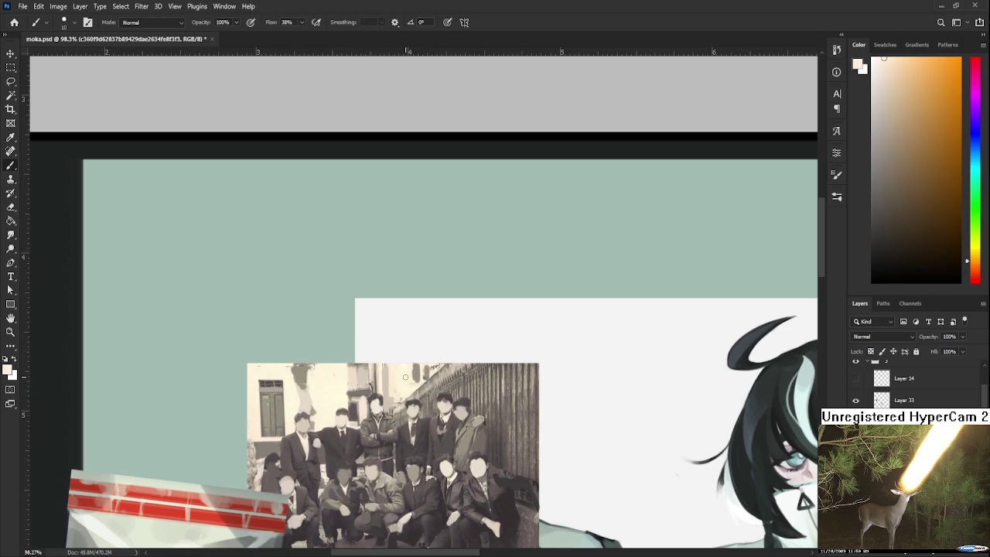
{"action": "left_click_drag", "start_coordinate": [457, 361], "coordinate": [496, 430]}
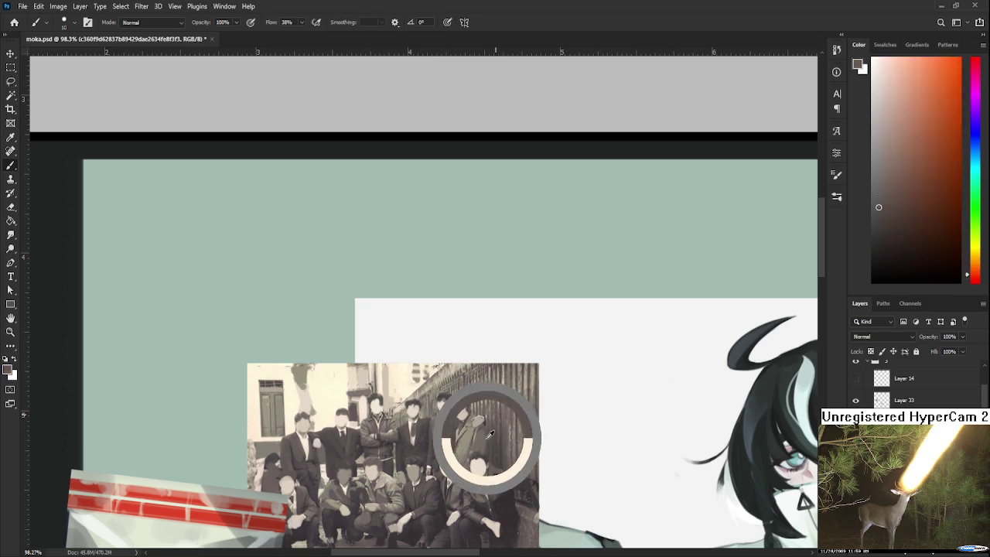
Enlarge the brush and paint dark reddish-brown and brown over the right-hand fence.
{"action": "key", "text": "bracketright"}
{"action": "left_click_drag", "start_coordinate": [503, 370], "coordinate": [505, 464]}
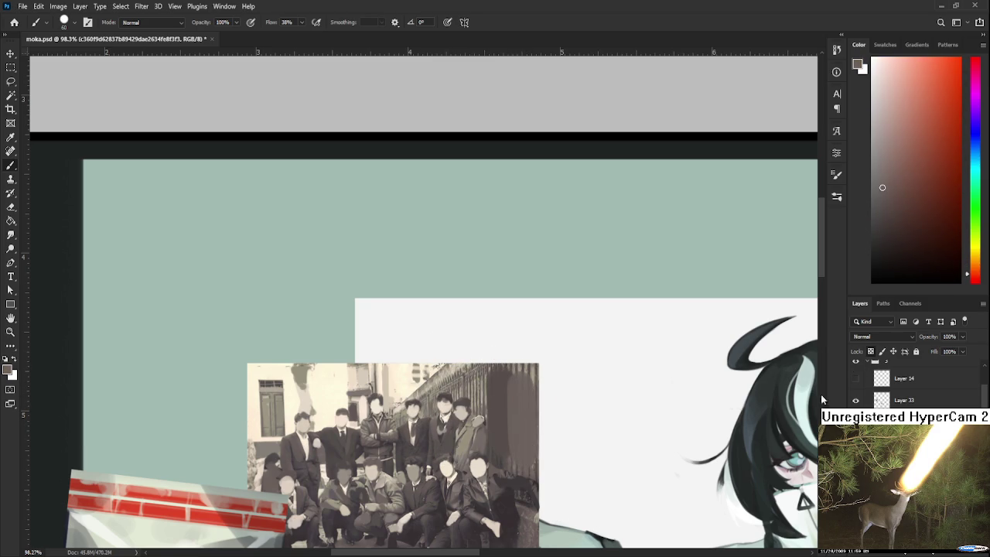
{"action": "left_click", "coordinate": [526, 359], "text": "alt"}
{"action": "left_click", "coordinate": [502, 377], "text": "alt"}
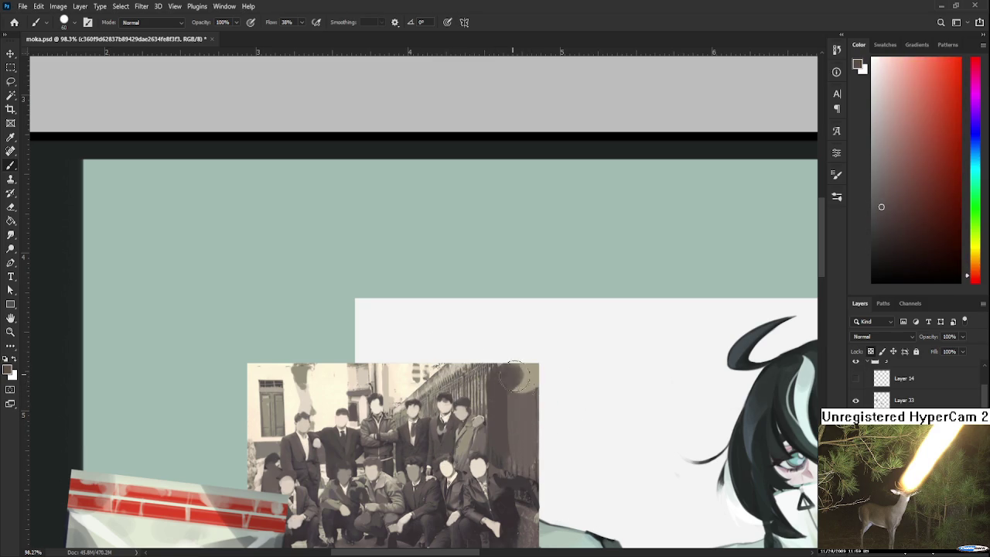
{"action": "mouse_move", "coordinate": [503, 370]}
{"action": "left_mouse_down"}
{"action": "mouse_move", "coordinate": [418, 387]}
{"action": "mouse_move", "coordinate": [460, 384]}
{"action": "left_mouse_up"}
{"action": "left_click", "coordinate": [447, 381], "text": "alt"}
{"action": "left_click", "coordinate": [411, 389], "text": "alt"}
{"action": "left_click", "coordinate": [413, 384], "text": "alt"}
{"action": "left_click", "coordinate": [477, 381], "text": "alt"}
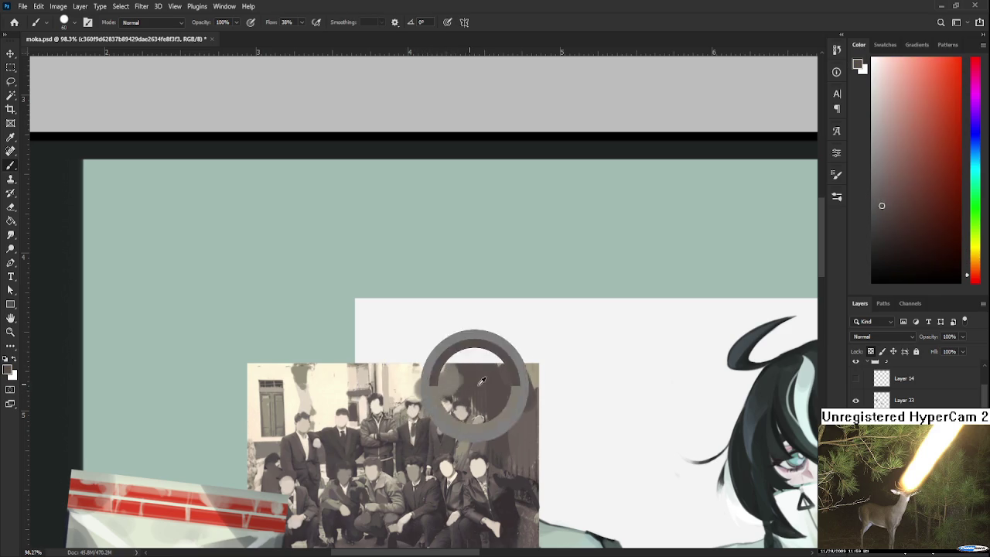
Paint dark reddish-grey and reddish-brown strokes along the photo's lower-right edge.
{"action": "left_click_drag", "start_coordinate": [530, 392], "coordinate": [543, 327]}
{"action": "left_click", "coordinate": [530, 390], "text": "alt"}
{"action": "left_click", "coordinate": [548, 427], "text": "alt"}
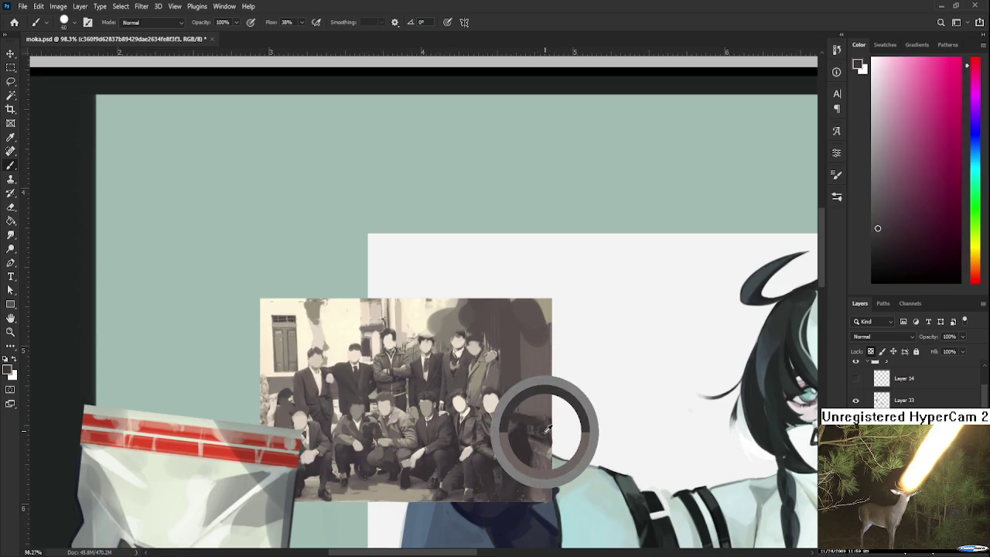
{"action": "left_click", "coordinate": [537, 446], "text": "alt"}
{"action": "mouse_move", "coordinate": [536, 456]}
{"action": "left_mouse_down"}
{"action": "mouse_move", "coordinate": [542, 495]}
{"action": "mouse_move", "coordinate": [548, 485]}
{"action": "left_mouse_up"}
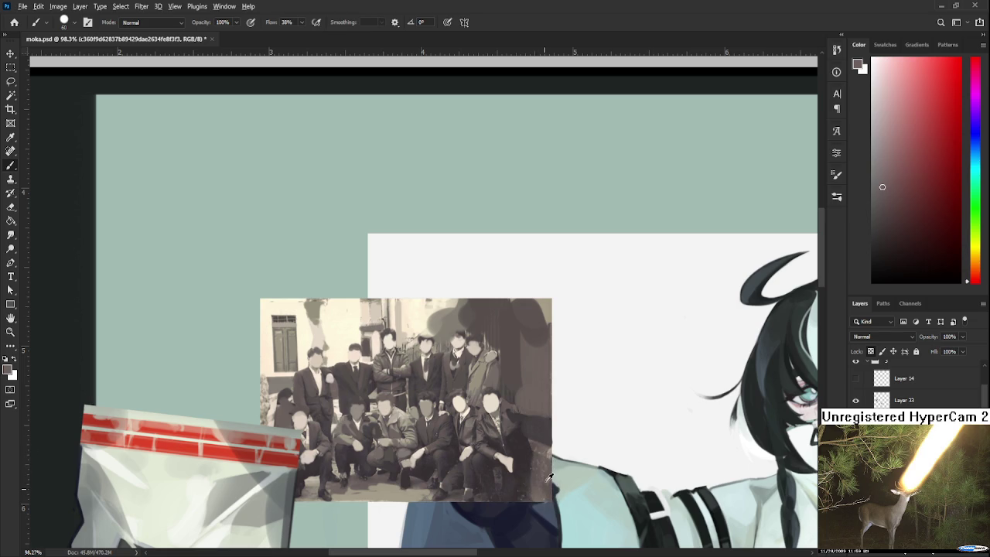
{"action": "left_click", "coordinate": [531, 454], "text": "alt"}
{"action": "left_click", "coordinate": [526, 454], "text": "alt"}
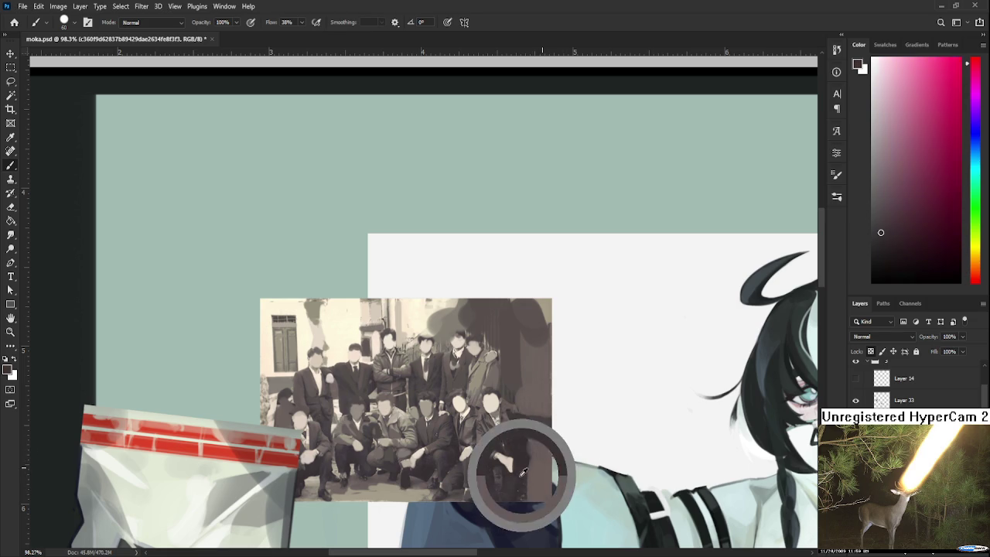
{"action": "left_click_drag", "start_coordinate": [530, 470], "coordinate": [549, 440]}
{"action": "left_click", "coordinate": [541, 450], "text": "alt"}
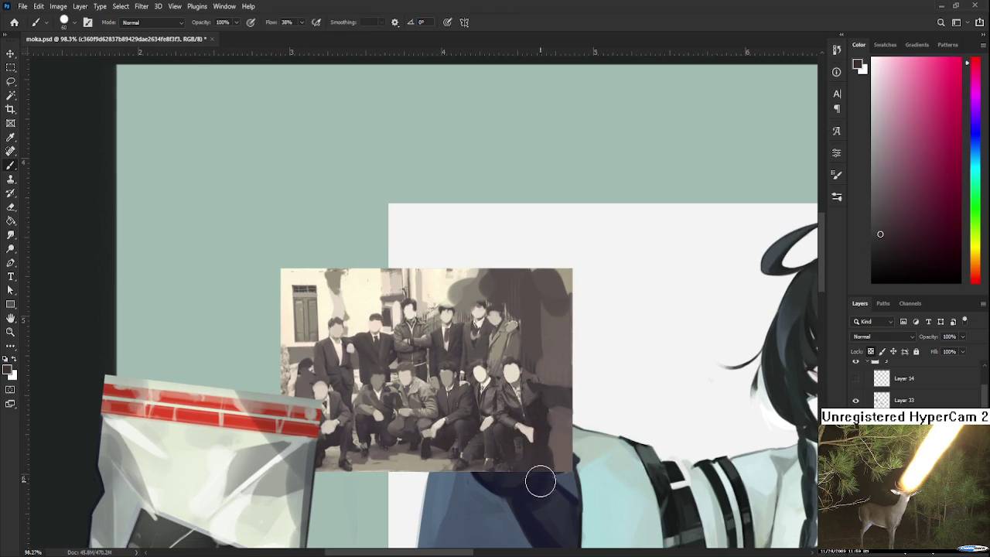
{"action": "left_click", "coordinate": [512, 465], "text": "alt"}
{"action": "scroll", "coordinate": [520, 483], "scroll_direction": "down", "scroll_amount": 1}
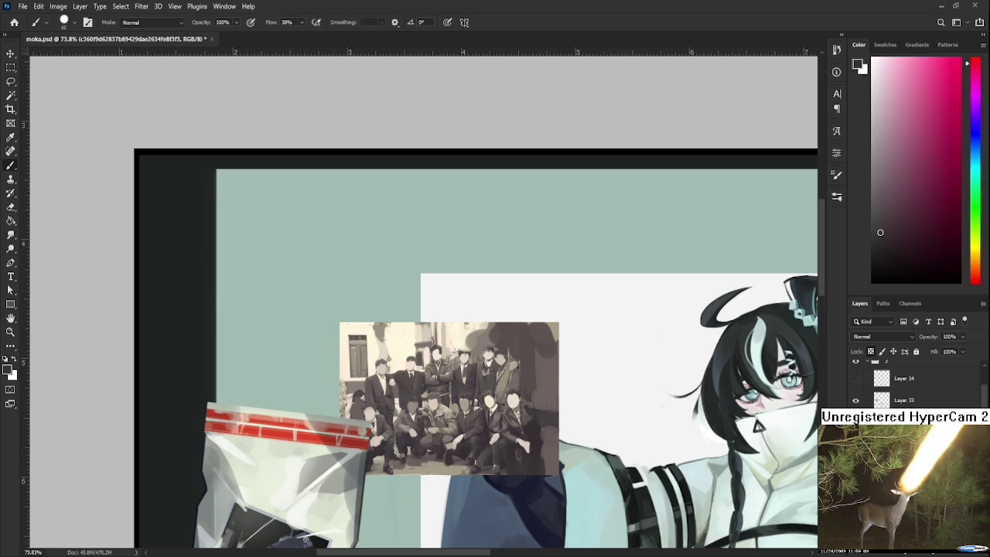
{"action": "scroll", "coordinate": [402, 386], "scroll_direction": "up", "scroll_amount": 3}
Paint a standing man's jacket in warm light grey and orange-tinted grey.
{"action": "left_click", "coordinate": [503, 349], "text": "alt"}
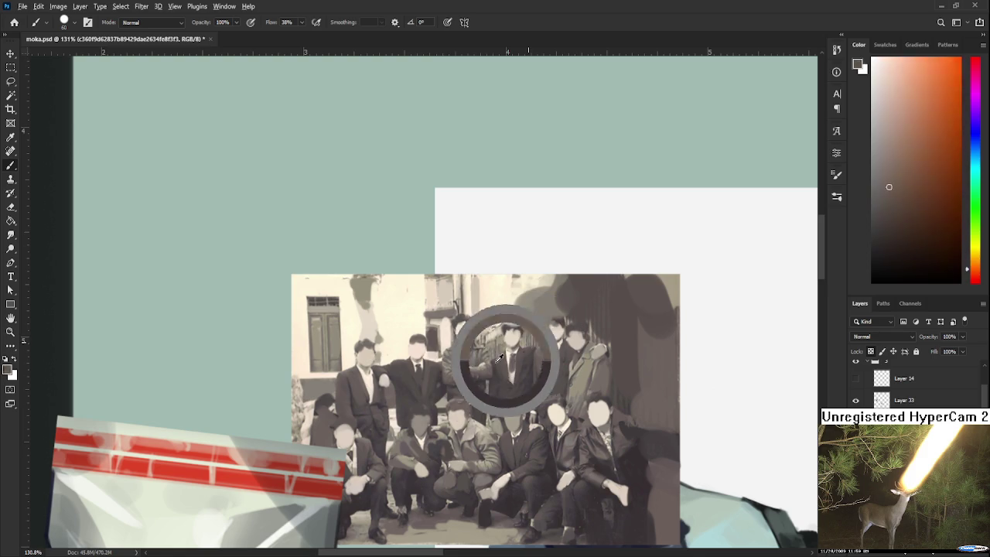
{"action": "left_click_drag", "start_coordinate": [449, 336], "coordinate": [446, 363]}
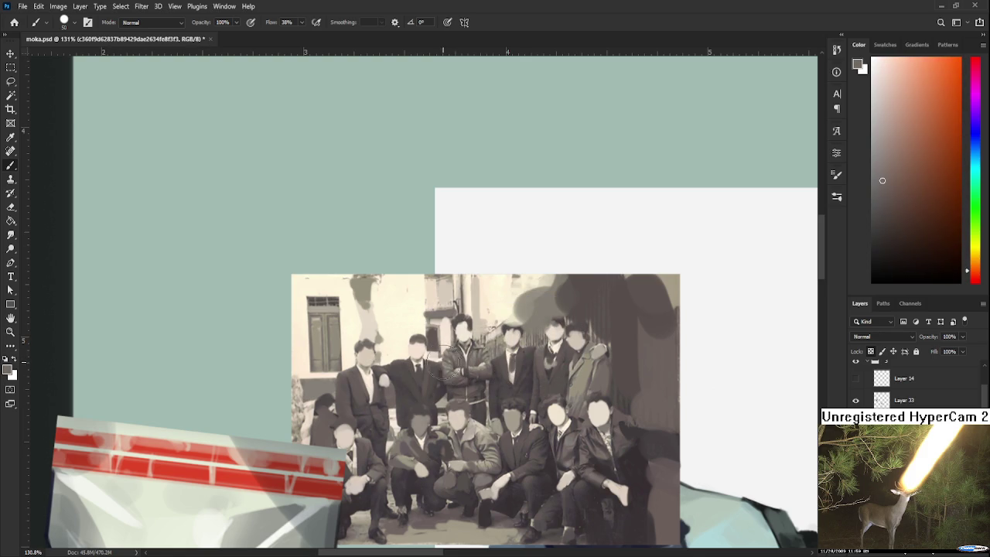
{"action": "left_click", "coordinate": [458, 372], "text": "alt"}
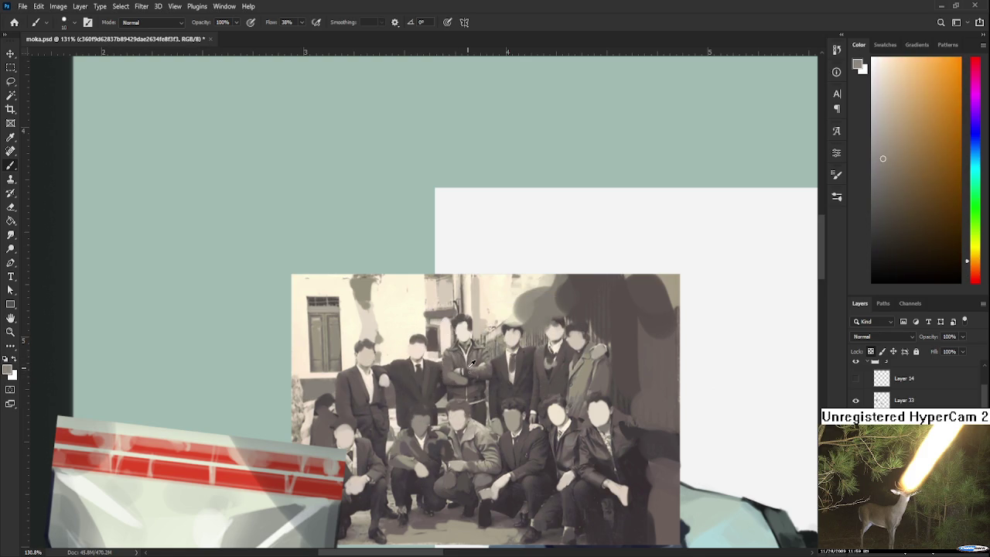
{"action": "left_click", "coordinate": [481, 354], "text": "alt"}
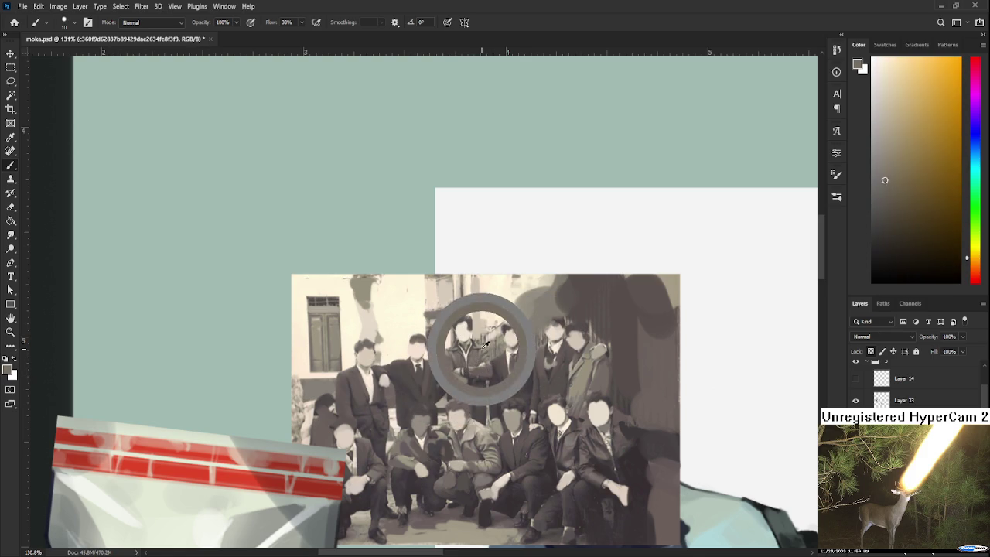
{"action": "left_click", "coordinate": [470, 334], "text": "alt"}
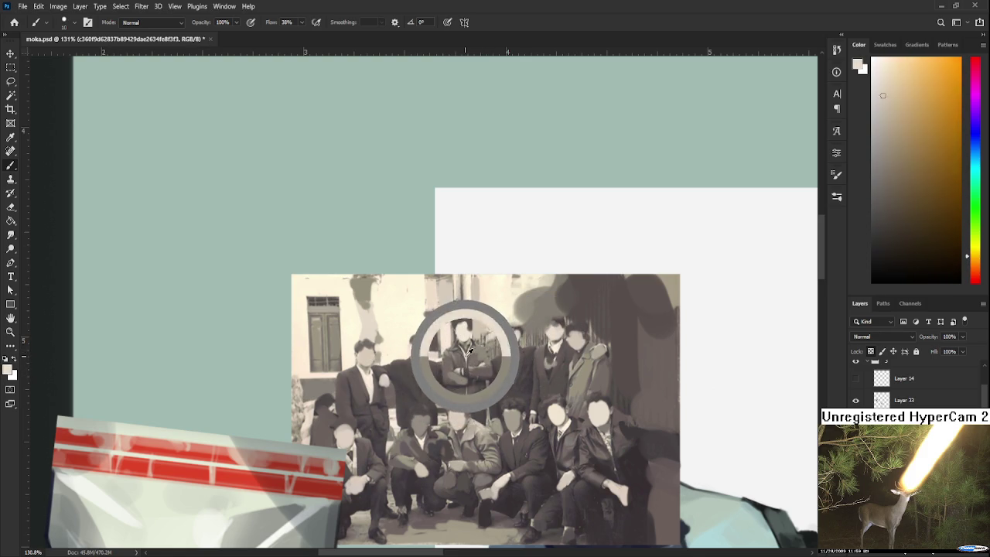
{"action": "left_click_drag", "start_coordinate": [464, 371], "coordinate": [477, 338]}
{"action": "left_click", "coordinate": [509, 396], "text": "alt"}
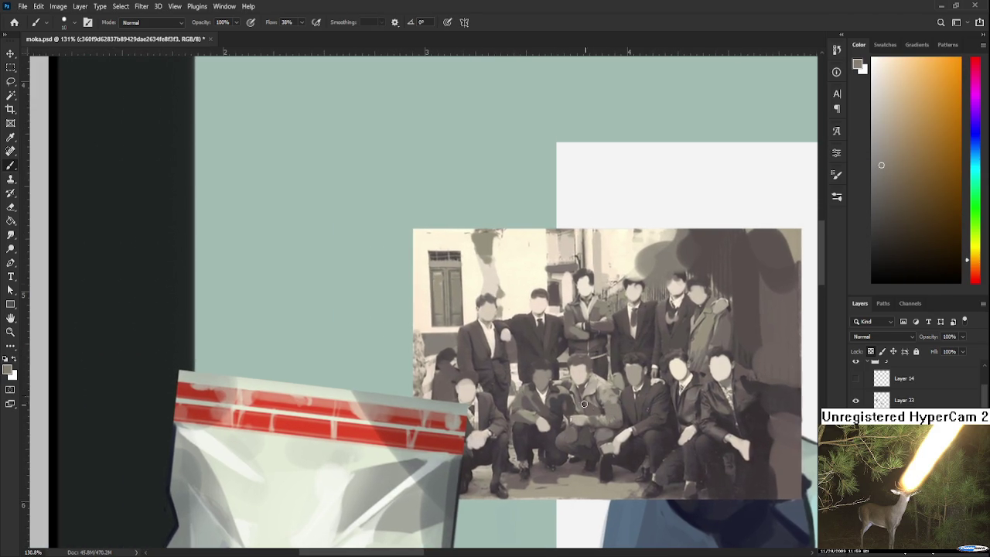
Repaint the photo's left edge with lighter sampled tones.
{"action": "left_click_drag", "start_coordinate": [503, 393], "coordinate": [615, 408]}
{"action": "left_click", "coordinate": [420, 355], "text": "alt"}
{"action": "left_click_drag", "start_coordinate": [419, 383], "coordinate": [423, 340]}
{"action": "left_click", "coordinate": [429, 379], "text": "alt"}
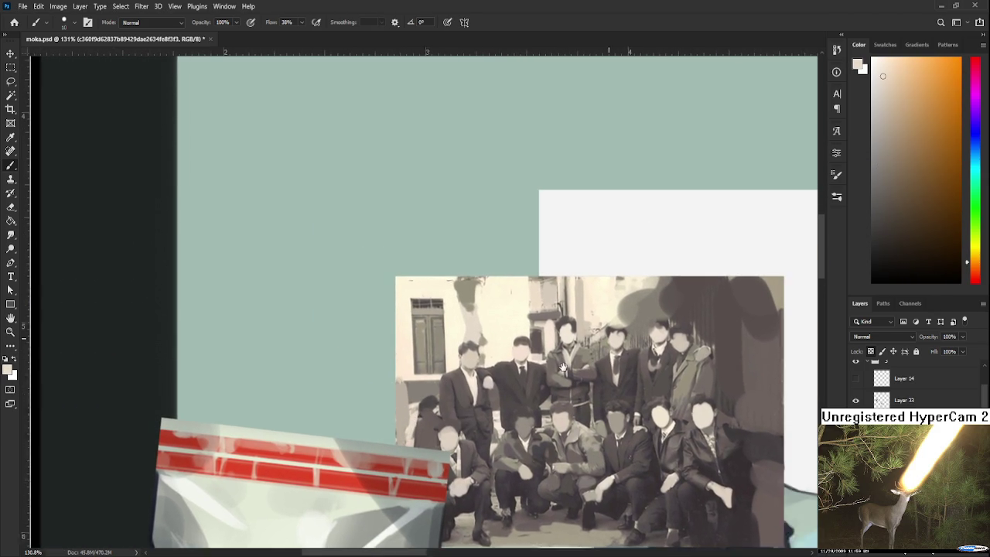
Add darker grey, yellow-brown and reddish tones to the remaining jackets.
{"action": "mouse_move", "coordinate": [612, 282]}
{"action": "left_mouse_down"}
{"action": "mouse_move", "coordinate": [576, 346]}
{"action": "mouse_move", "coordinate": [584, 325]}
{"action": "left_mouse_up"}
{"action": "left_click", "coordinate": [571, 355], "text": "alt"}
{"action": "left_click", "coordinate": [565, 384], "text": "alt"}
{"action": "left_click", "coordinate": [573, 418], "text": "alt"}
{"action": "left_click_drag", "start_coordinate": [572, 418], "coordinate": [533, 464]}
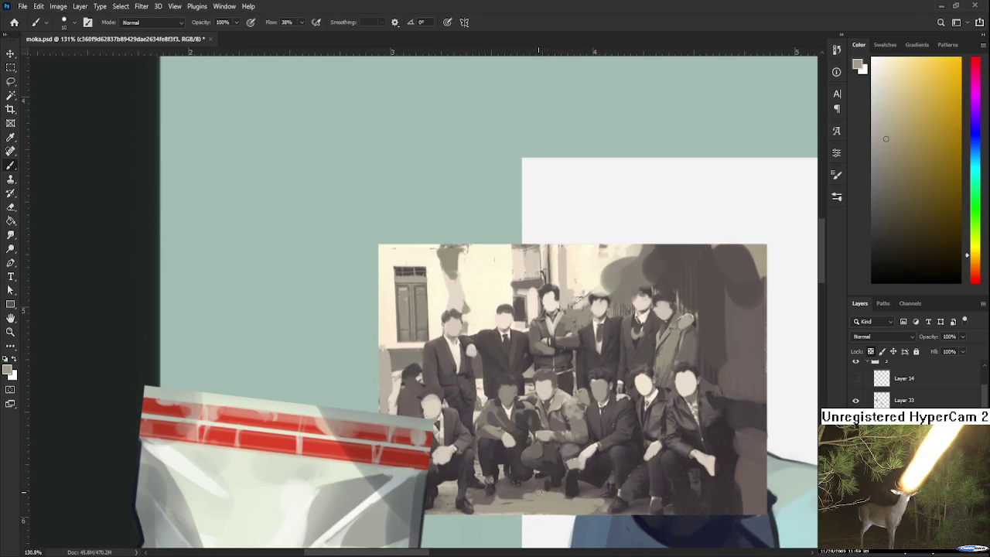
{"action": "left_click", "coordinate": [532, 497], "text": "alt"}
{"action": "left_click_drag", "start_coordinate": [532, 495], "coordinate": [536, 458]}
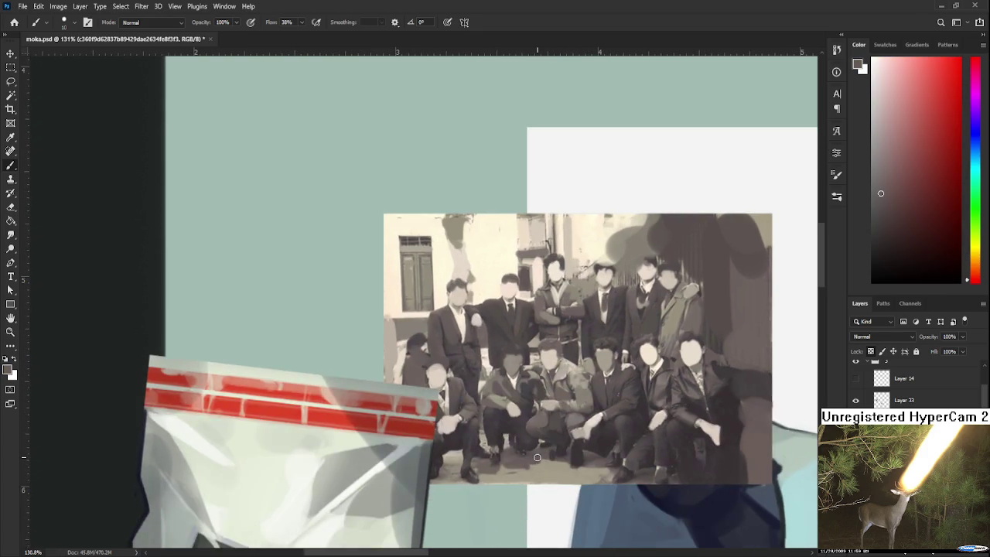
{"action": "scroll", "coordinate": [543, 449], "scroll_direction": "down", "scroll_amount": 3}
{"action": "scroll", "coordinate": [543, 449], "scroll_direction": "down", "scroll_amount": 2}
{"action": "scroll", "coordinate": [547, 418], "scroll_direction": "up", "scroll_amount": 1}
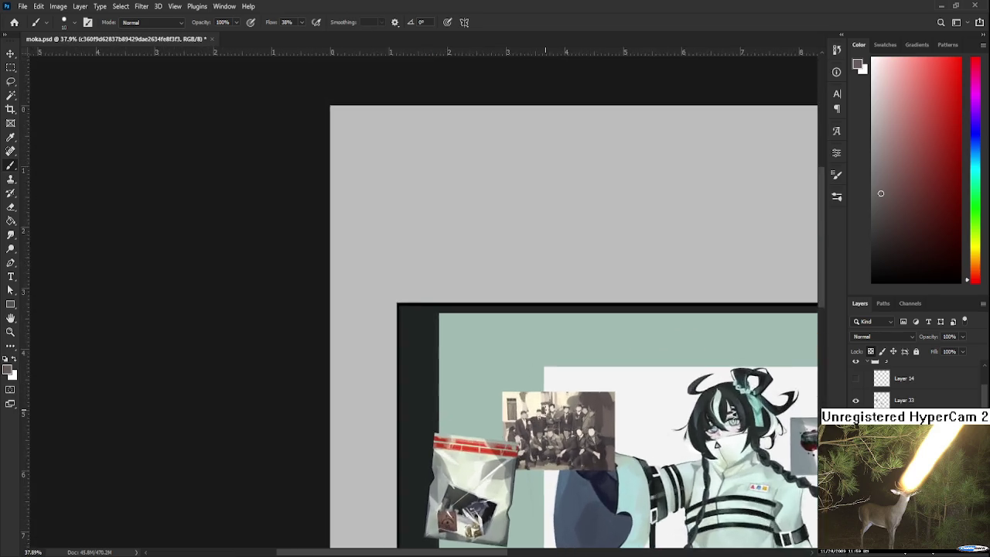
Set the painting colour to near-black.
{"action": "scroll", "coordinate": [547, 410], "scroll_direction": "up", "scroll_amount": 2}
{"action": "left_click_drag", "start_coordinate": [547, 412], "coordinate": [522, 392]}
{"action": "left_click_drag", "start_coordinate": [891, 212], "coordinate": [853, 262]}
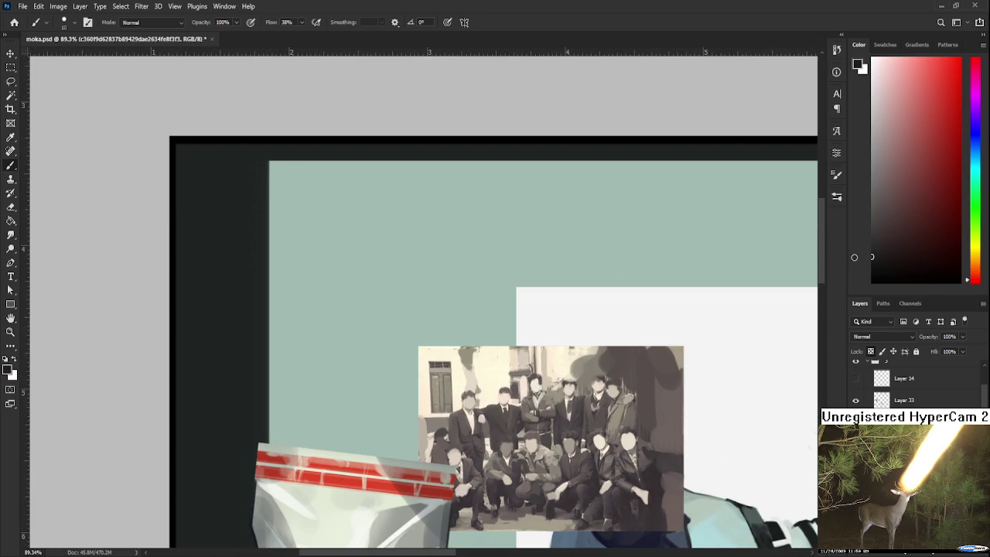
{"action": "scroll", "coordinate": [528, 394], "scroll_direction": "up", "scroll_amount": 2}
{"action": "scroll", "coordinate": [528, 395], "scroll_direction": "up", "scroll_amount": 1}
Marquee a square around the first face and brush it solid black.
{"action": "key", "text": "m"}
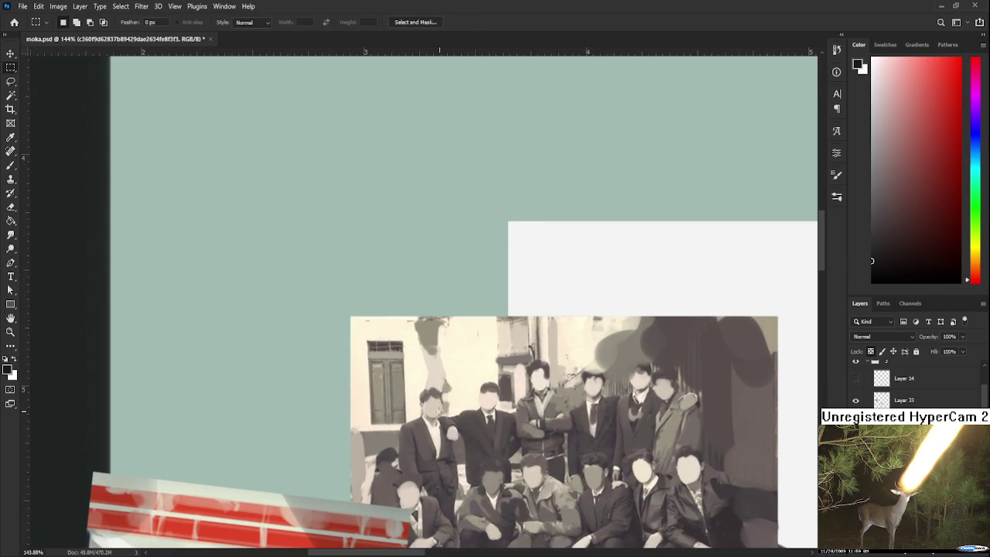
{"action": "left_click_drag", "start_coordinate": [419, 389], "coordinate": [447, 418]}
{"action": "key", "text": "g"}
{"action": "left_click", "coordinate": [441, 415]}
{"action": "key", "text": "ctrl+z"}
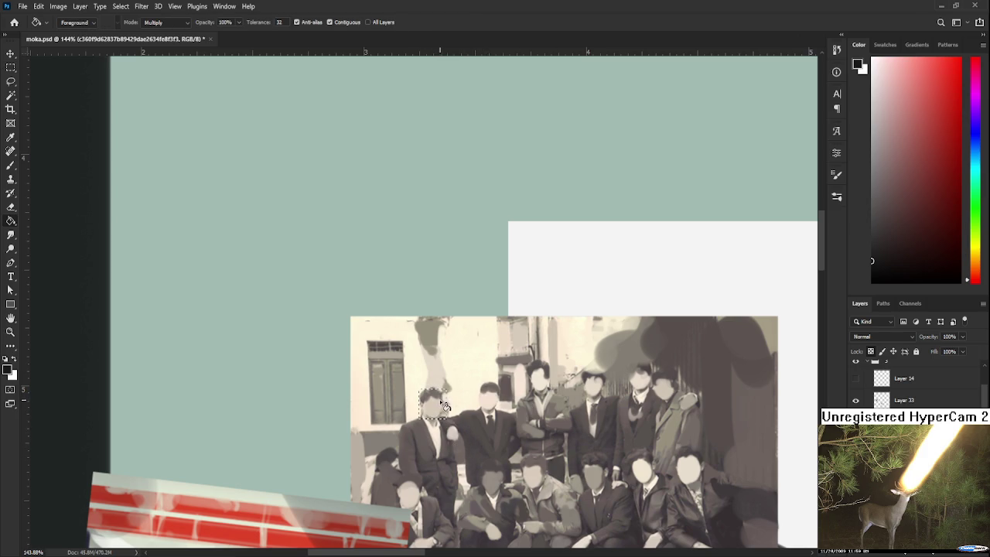
{"action": "key", "text": "b"}
{"action": "left_click", "coordinate": [426, 392]}
{"action": "left_click_drag", "start_coordinate": [426, 393], "coordinate": [445, 417]}
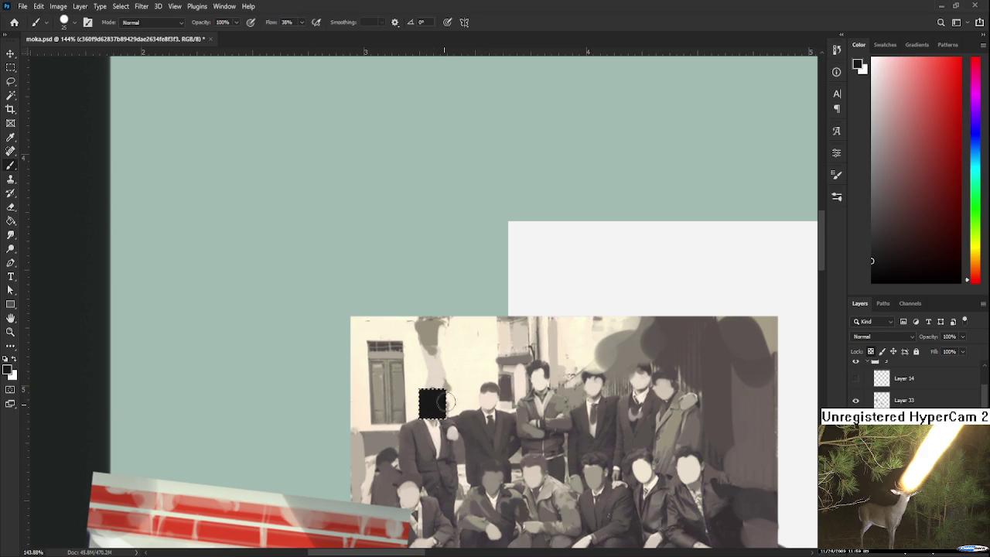
Move the photo up into view and try painting a face, undoing the strokes.
{"action": "key", "text": "l"}
{"action": "mouse_move", "coordinate": [515, 437]}
{"action": "left_mouse_down"}
{"action": "mouse_move", "coordinate": [515, 333]}
{"action": "mouse_move", "coordinate": [509, 343]}
{"action": "left_mouse_up"}
{"action": "key", "text": "m"}
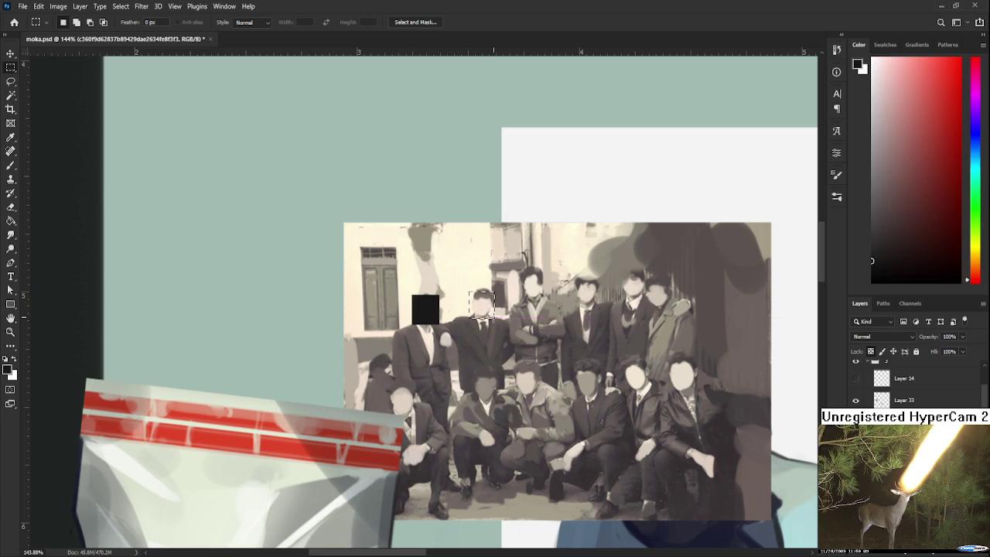
{"action": "key", "text": "b"}
{"action": "left_click", "coordinate": [484, 310]}
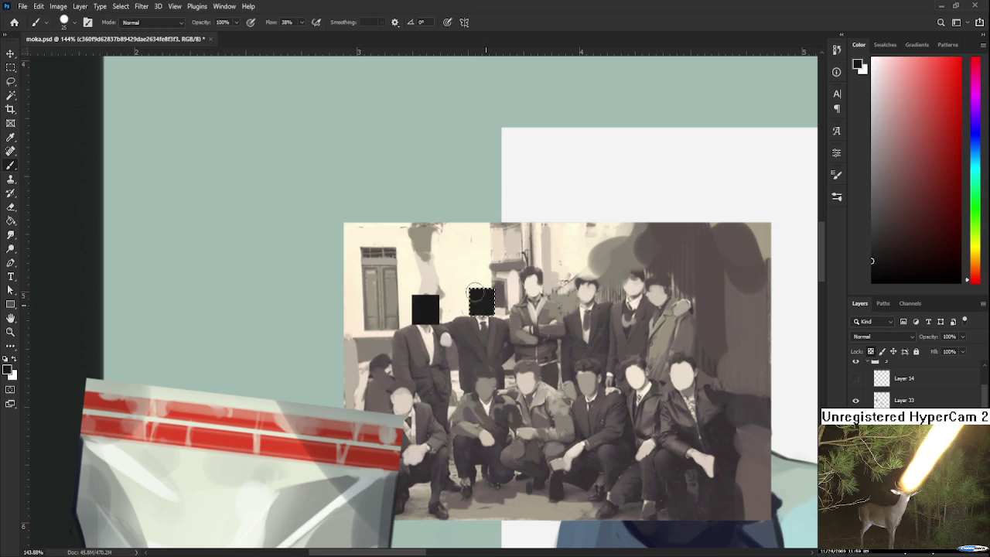
{"action": "key", "text": "ctrl+z"}
{"action": "key", "text": "ctrl+z"}
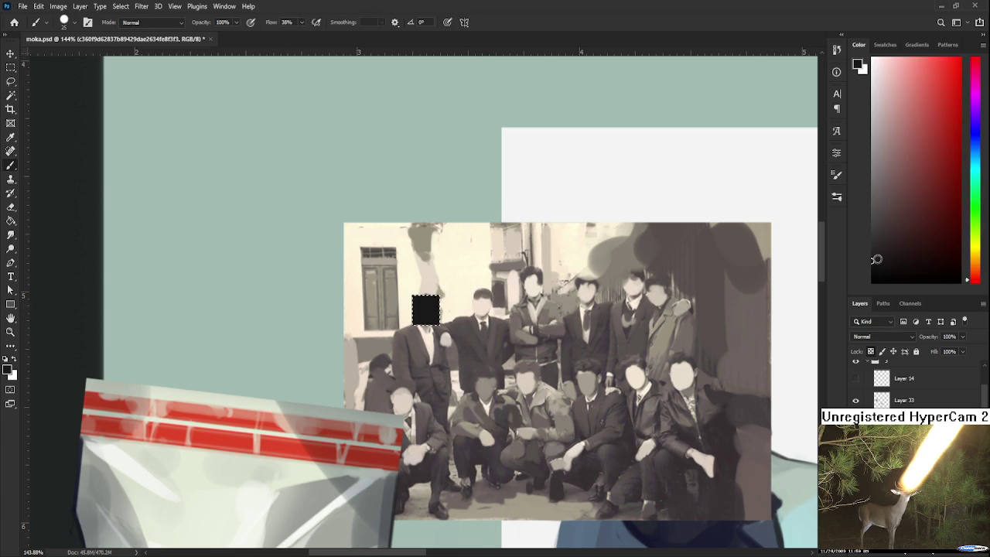
{"action": "key", "text": "ctrl+z"}
Darken the paint colour and paint the selected face solid black.
{"action": "left_click", "coordinate": [427, 310]}
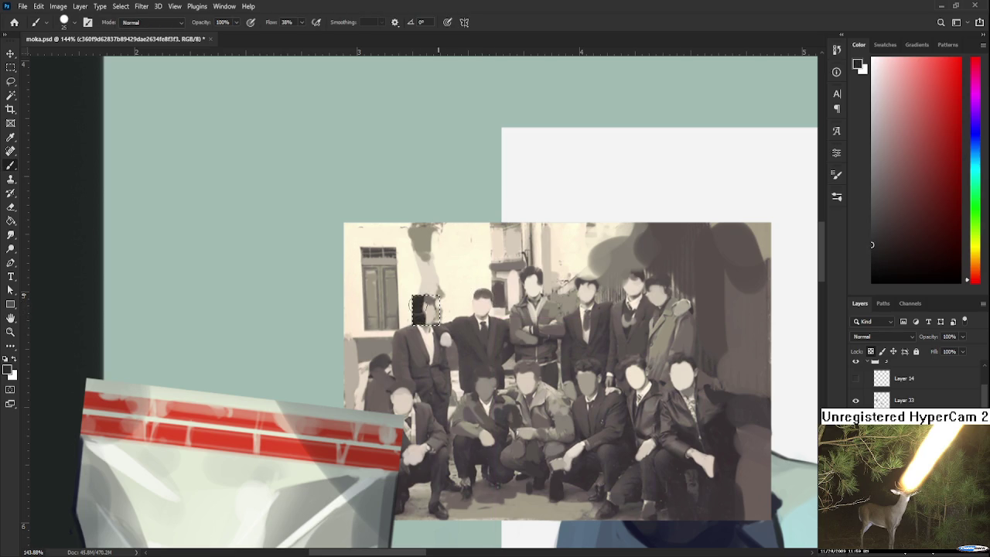
{"action": "key", "text": "ctrl+z"}
{"action": "left_click", "coordinate": [871, 213]}
{"action": "left_click", "coordinate": [429, 308]}
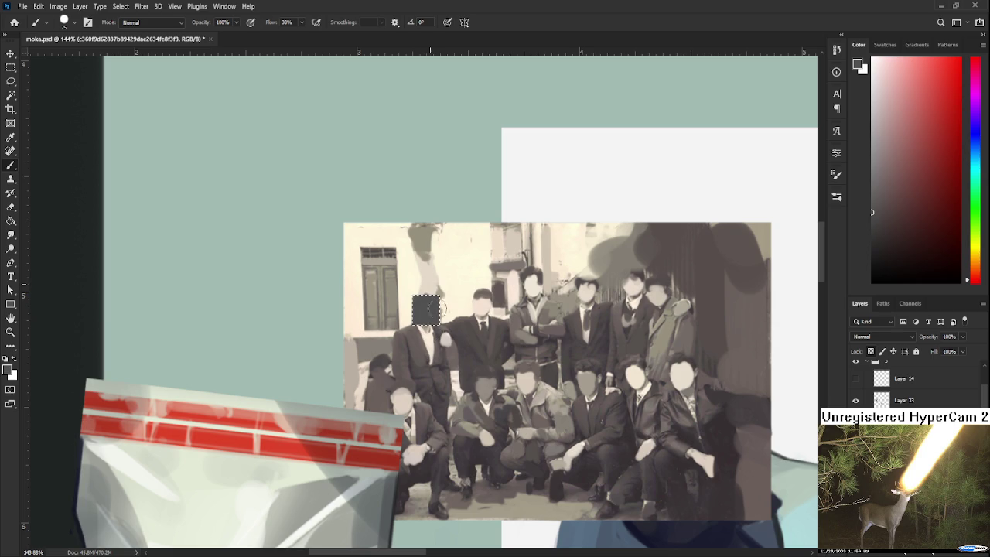
{"action": "key", "text": "ctrl+z"}
{"action": "left_click", "coordinate": [872, 259]}
{"action": "left_click", "coordinate": [427, 309]}
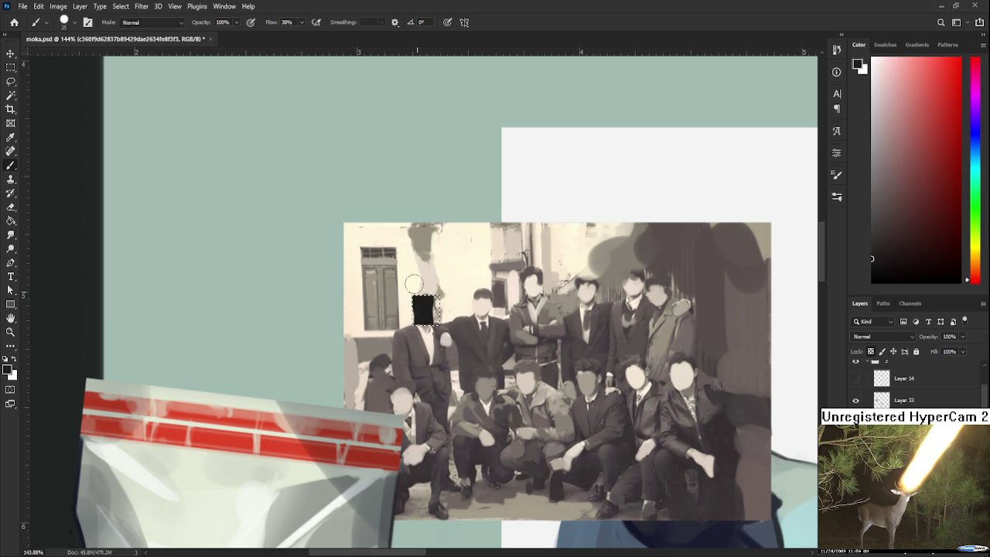
Select the second face and cover it with a black square.
{"action": "key", "text": "m"}
{"action": "mouse_move", "coordinate": [474, 287]}
{"action": "left_mouse_down"}
{"action": "mouse_move", "coordinate": [492, 319]}
{"action": "mouse_move", "coordinate": [487, 291]}
{"action": "left_mouse_up"}
{"action": "key", "text": "b"}
{"action": "key", "text": "ctrl+z"}
{"action": "key", "text": "ctrl+z"}
{"action": "key", "text": "w"}
{"action": "left_click", "coordinate": [483, 310]}
{"action": "key", "text": "m"}
{"action": "left_click_drag", "start_coordinate": [467, 288], "coordinate": [495, 318]}
Fill the selection black, then select and block out the third face.
{"action": "key", "text": "alt+BackSpace"}
{"action": "key", "text": "w"}
{"action": "left_click", "coordinate": [534, 290]}
{"action": "key", "text": "m"}
{"action": "mouse_move", "coordinate": [520, 268]}
{"action": "left_mouse_down"}
{"action": "mouse_move", "coordinate": [547, 298]}
{"action": "mouse_move", "coordinate": [520, 297]}
{"action": "left_mouse_up"}
{"action": "key", "text": "b"}
Select the fourth face and cover it with a black square.
{"action": "key", "text": "w"}
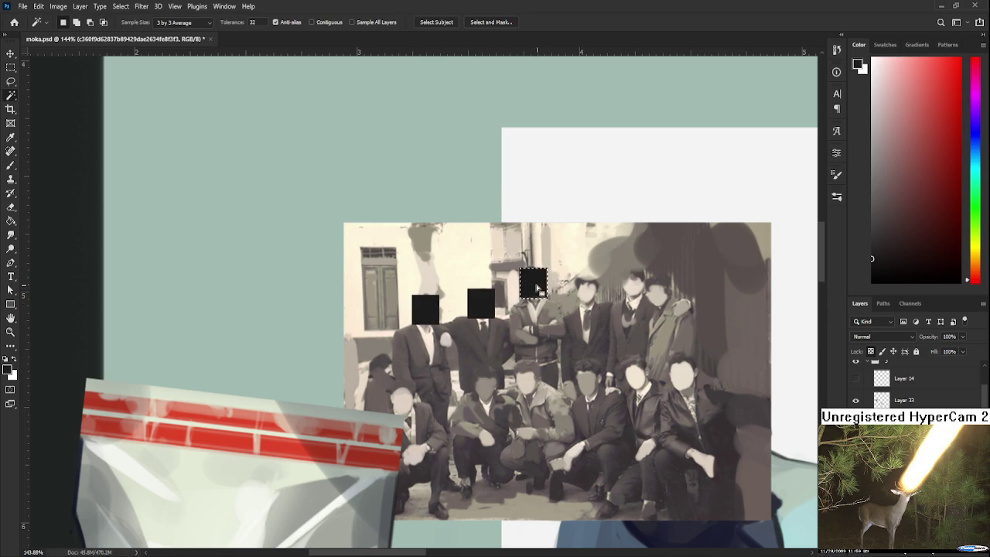
{"action": "left_click", "coordinate": [597, 283]}
{"action": "key", "text": "m"}
{"action": "mouse_move", "coordinate": [573, 275]}
{"action": "left_mouse_down"}
{"action": "mouse_move", "coordinate": [601, 306]}
{"action": "mouse_move", "coordinate": [586, 288]}
{"action": "mouse_move", "coordinate": [648, 302]}
{"action": "mouse_move", "coordinate": [636, 283]}
{"action": "mouse_move", "coordinate": [654, 280]}
{"action": "left_mouse_up"}
{"action": "key", "text": "b"}
{"action": "key", "text": "m"}
{"action": "key", "text": "b"}
Select and paint black the fifth and sixth faces in the back row.
{"action": "key", "text": "w"}
{"action": "left_click", "coordinate": [663, 296]}
{"action": "key", "text": "b"}
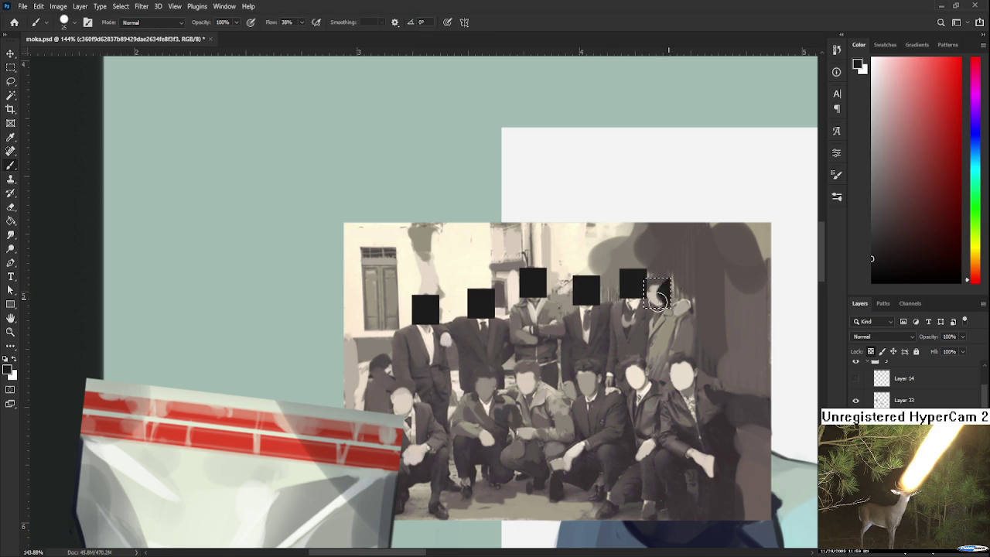
{"action": "key", "text": "w"}
{"action": "left_click", "coordinate": [677, 379]}
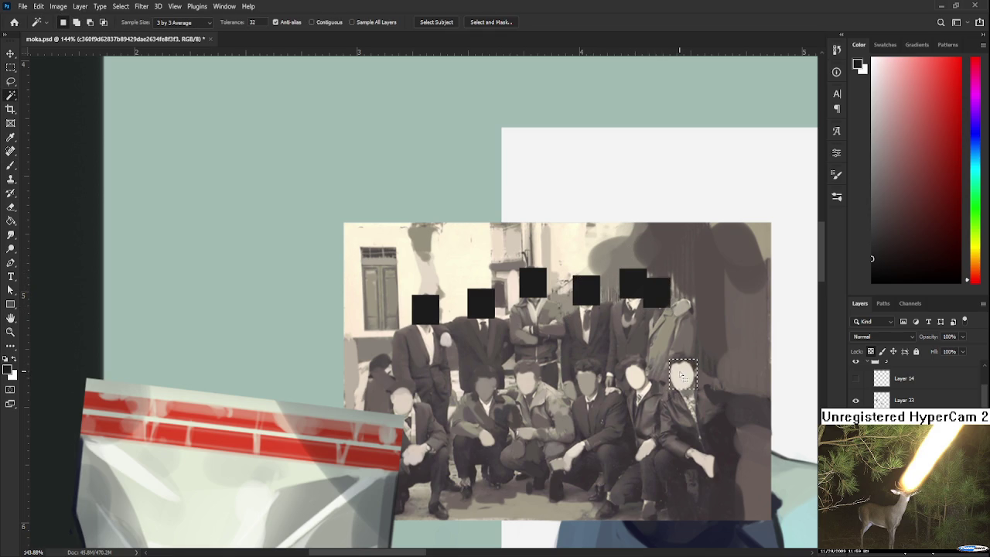
{"action": "key", "text": "b"}
{"action": "left_click_drag", "start_coordinate": [677, 378], "coordinate": [673, 377]}
{"action": "key", "text": "w"}
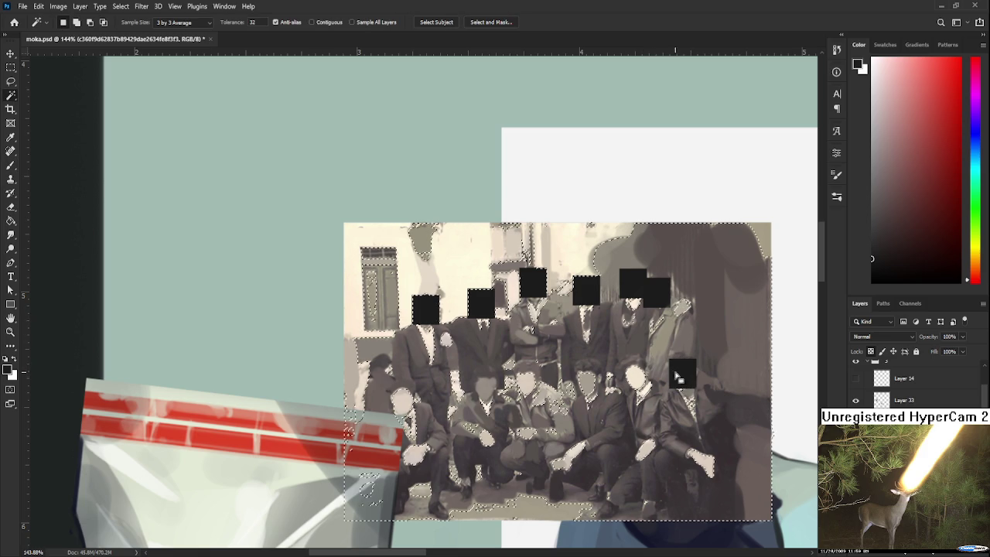
Select and paint black two faces on the right of the front row.
{"action": "left_click", "coordinate": [638, 375]}
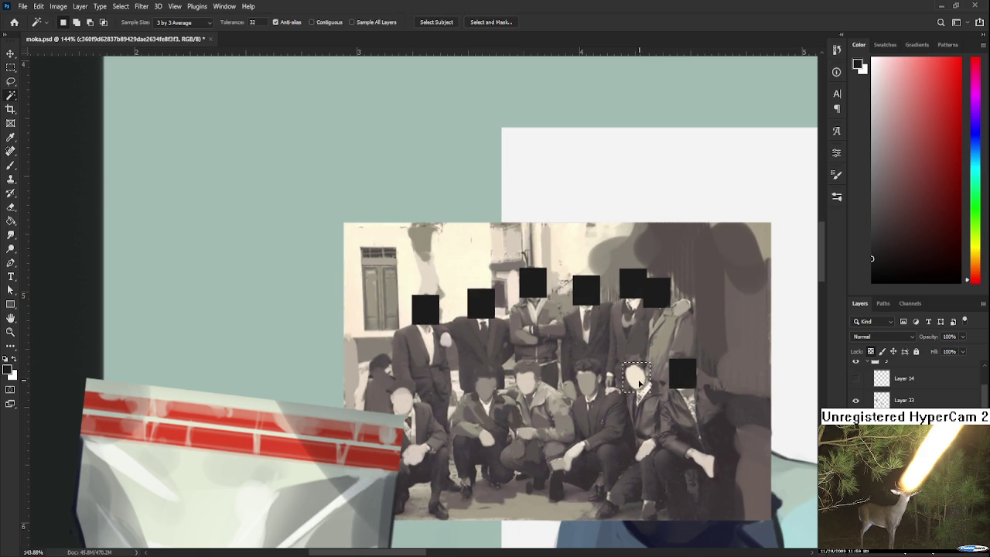
{"action": "key", "text": "b"}
{"action": "left_click_drag", "start_coordinate": [638, 376], "coordinate": [626, 367]}
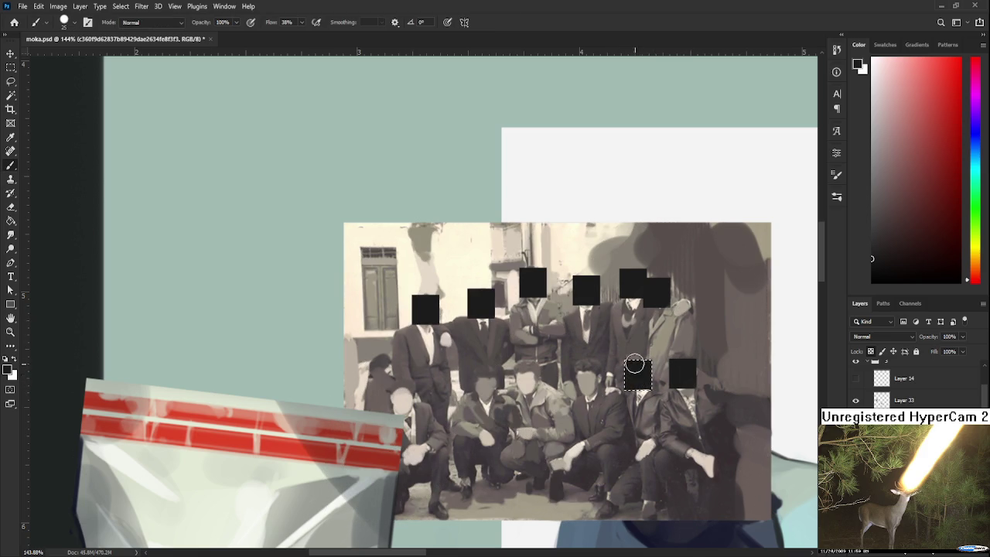
{"action": "key", "text": "w"}
{"action": "left_click", "coordinate": [587, 382]}
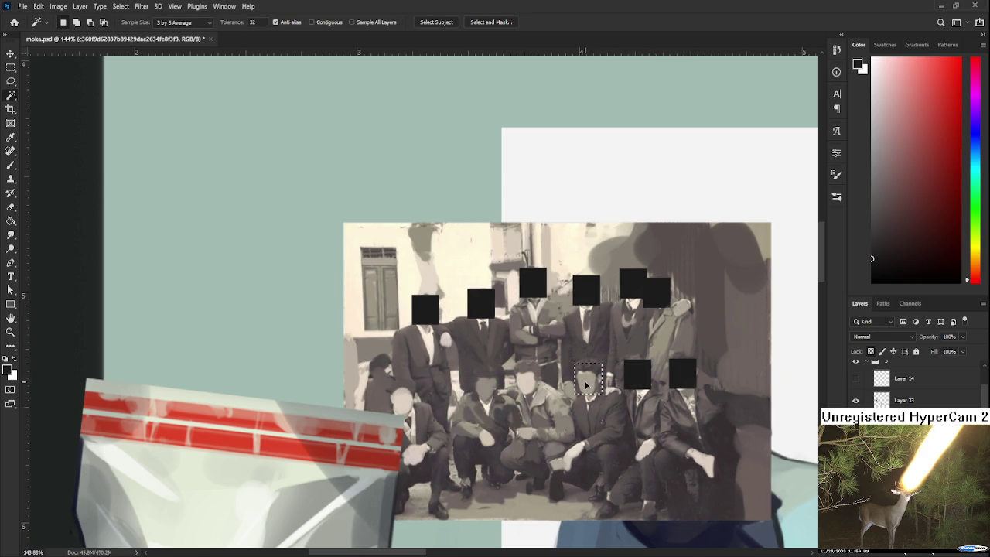
{"action": "key", "text": "b"}
{"action": "left_click_drag", "start_coordinate": [588, 381], "coordinate": [579, 376]}
Select and paint black the next two front-row faces to the left.
{"action": "key", "text": "w"}
{"action": "left_click", "coordinate": [529, 379]}
{"action": "key", "text": "b"}
{"action": "left_click_drag", "start_coordinate": [532, 378], "coordinate": [485, 385]}
{"action": "key", "text": "w"}
{"action": "left_click", "coordinate": [487, 385]}
{"action": "key", "text": "b"}
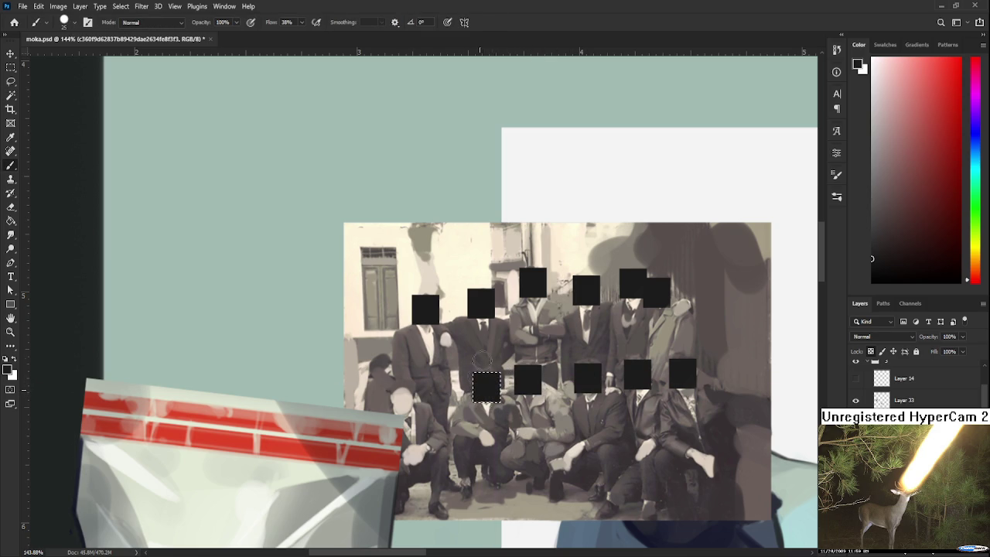
Paint the far-left front-row face black and clear the selection.
{"action": "key", "text": "w"}
{"action": "left_click", "coordinate": [404, 405]}
{"action": "key", "text": "b"}
{"action": "left_click_drag", "start_coordinate": [405, 405], "coordinate": [400, 401]}
{"action": "key", "text": "ctrl+d"}
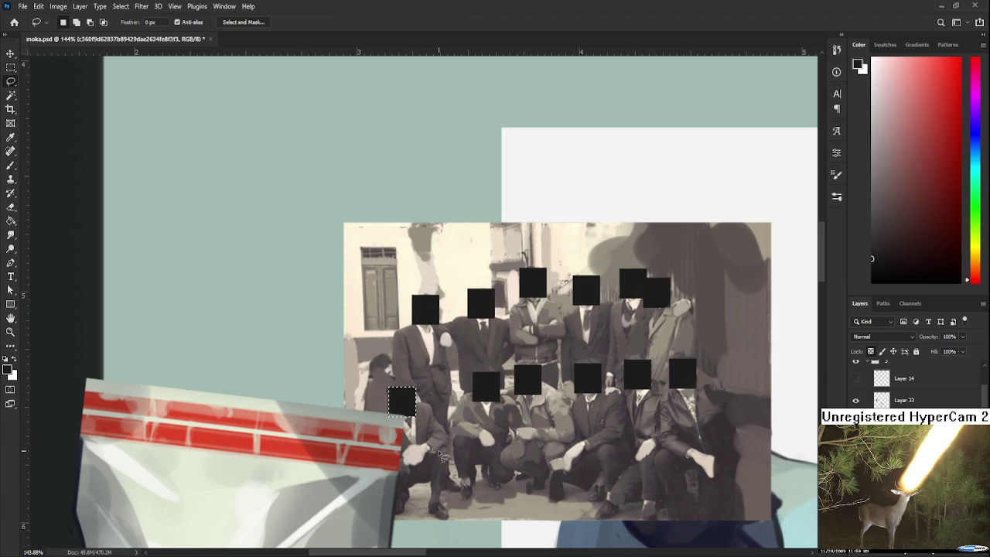
Sample a dark colour, a light shirt tone, and a dark grey from the photo.
{"action": "left_click", "coordinate": [418, 465], "text": "alt"}
{"action": "left_click", "coordinate": [422, 437], "text": "alt"}
{"action": "left_click", "coordinate": [424, 428], "text": "alt"}
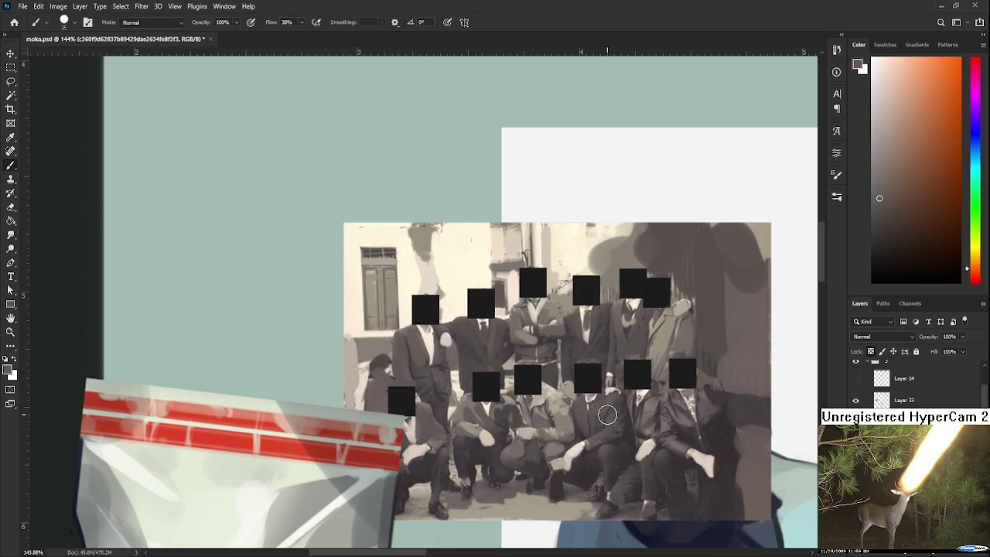
Sample orange, reddish and yellow-orange tones from the centre and right figures.
{"action": "scroll", "coordinate": [603, 410], "scroll_direction": "down", "scroll_amount": 2}
{"action": "scroll", "coordinate": [604, 408], "scroll_direction": "down", "scroll_amount": 2}
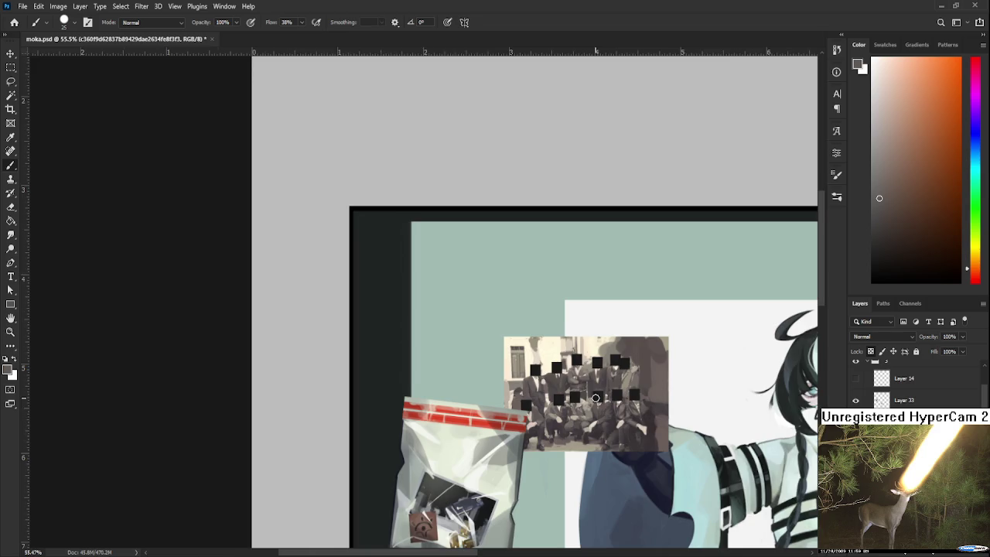
{"action": "scroll", "coordinate": [595, 398], "scroll_direction": "up", "scroll_amount": 2}
{"action": "left_click", "coordinate": [563, 375], "text": "alt"}
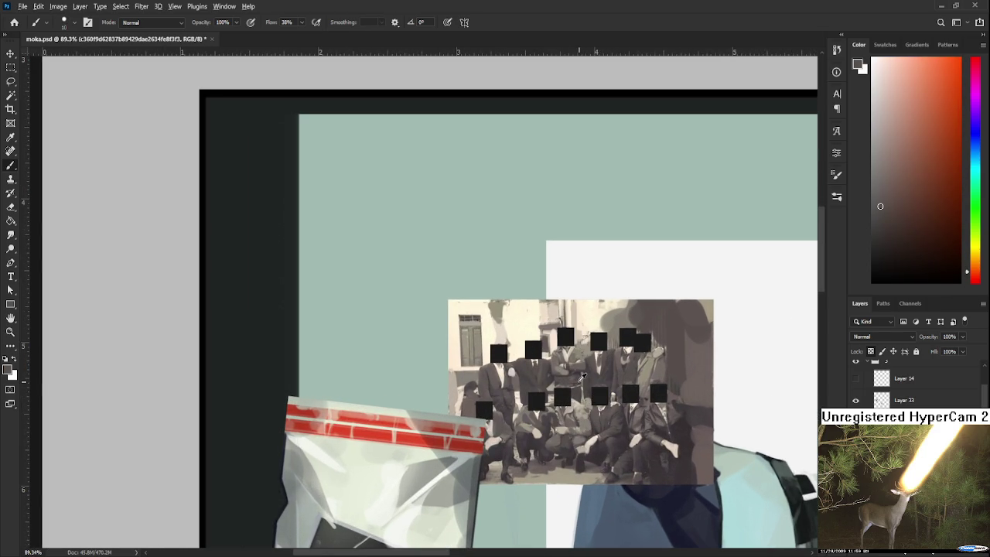
{"action": "left_click", "coordinate": [577, 393], "text": "alt"}
{"action": "left_click", "coordinate": [597, 370], "text": "alt"}
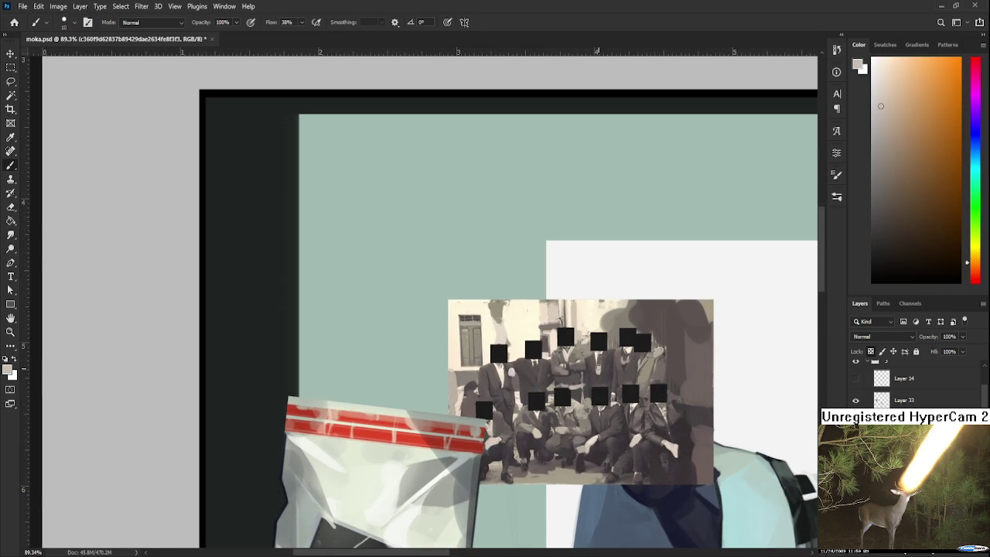
{"action": "left_click", "coordinate": [596, 370], "text": "alt"}
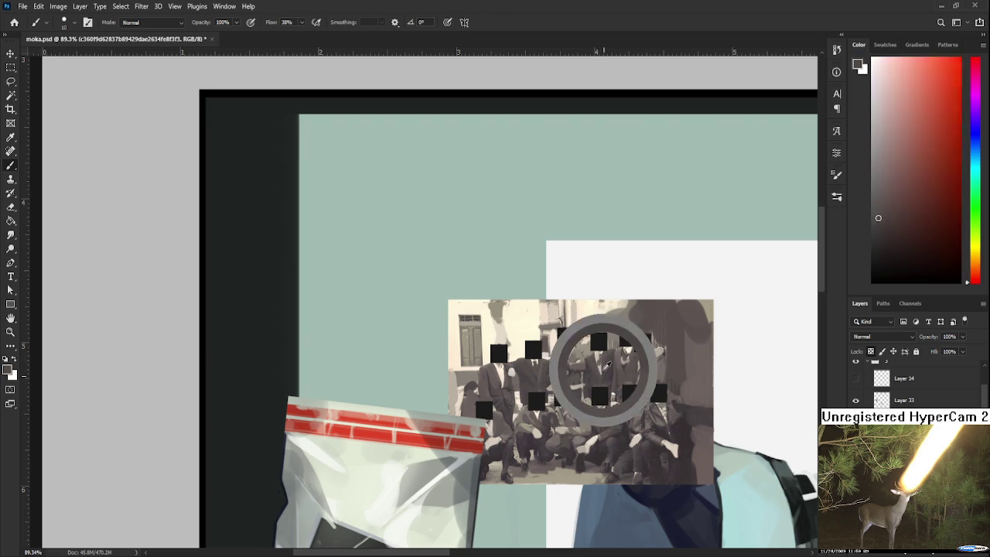
{"action": "left_click", "coordinate": [595, 352], "text": "alt"}
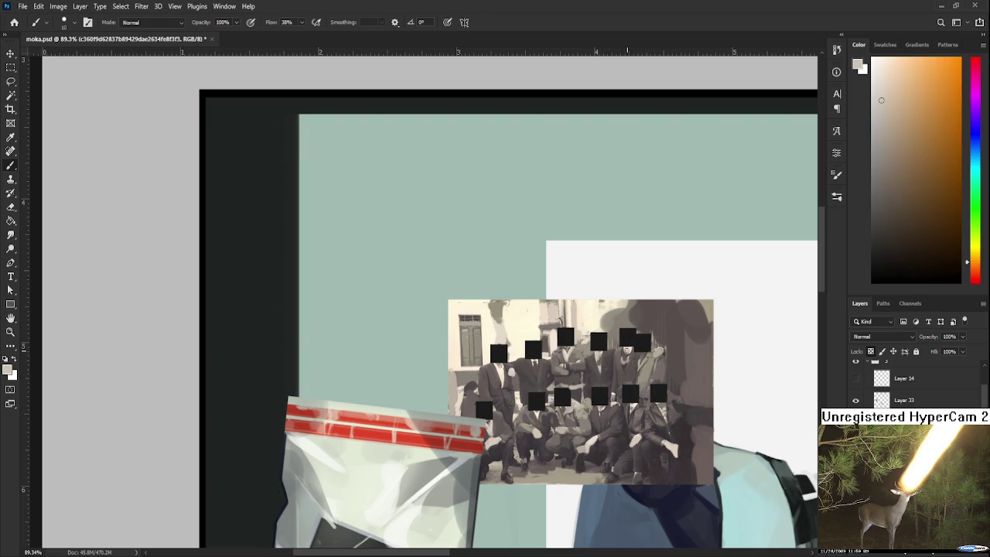
{"action": "left_click", "coordinate": [649, 364], "text": "alt"}
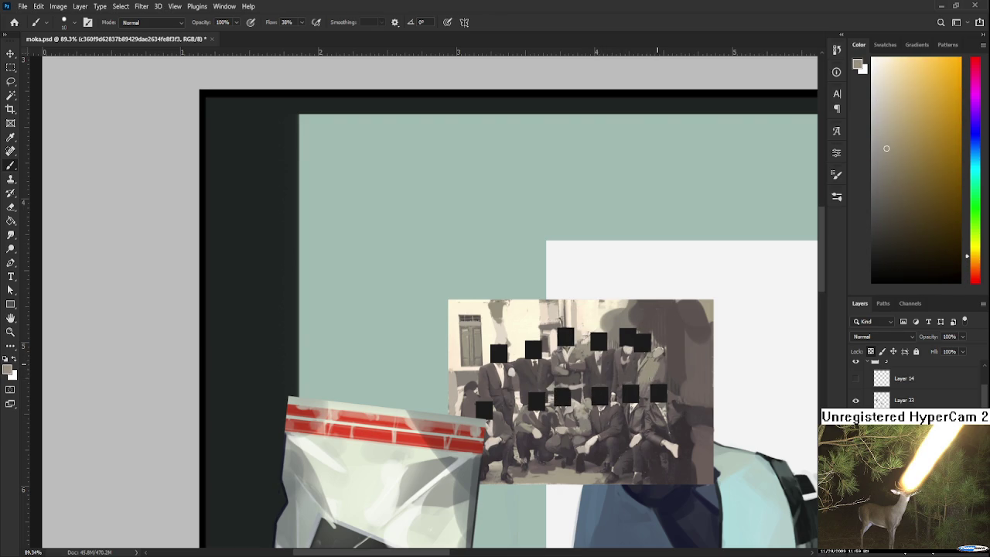
{"action": "left_click", "coordinate": [643, 353], "text": "alt"}
{"action": "left_click", "coordinate": [646, 349], "text": "alt"}
Sample light, grey, dark red and orange tones from the left figures; paint a dark leg stroke.
{"action": "left_click", "coordinate": [499, 370], "text": "alt"}
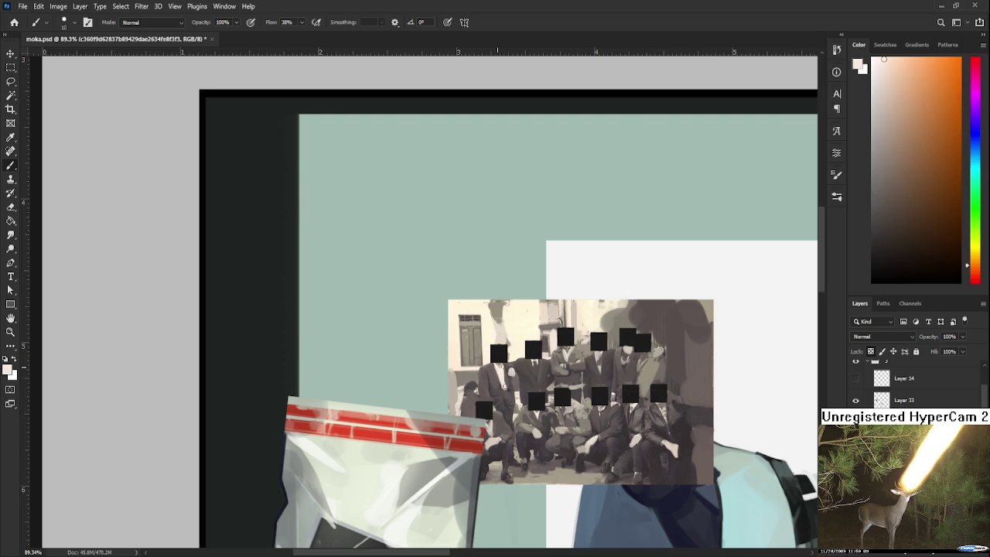
{"action": "left_click", "coordinate": [513, 382], "text": "alt"}
{"action": "left_click", "coordinate": [501, 367], "text": "alt"}
{"action": "left_click", "coordinate": [512, 399], "text": "alt"}
{"action": "left_click", "coordinate": [508, 399], "text": "alt"}
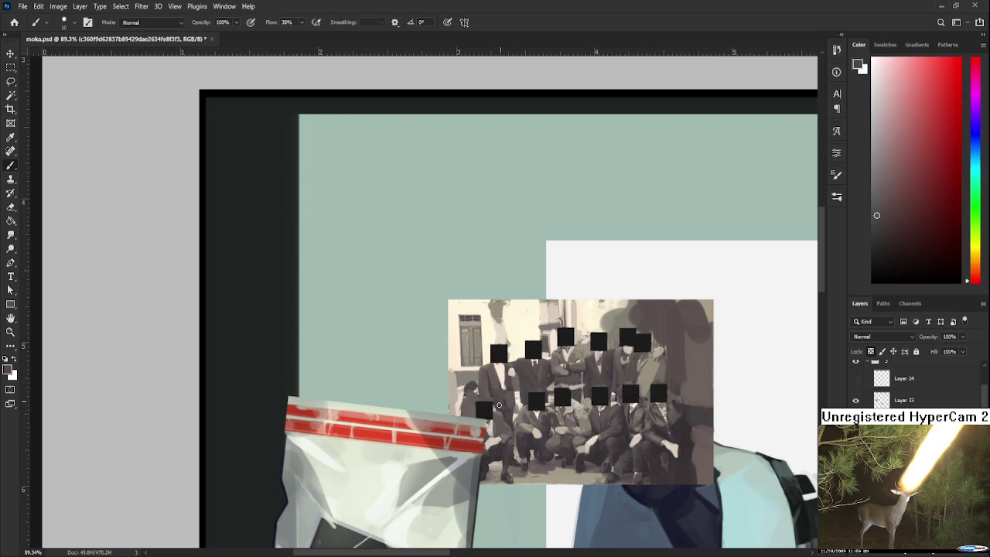
{"action": "left_click", "coordinate": [508, 416], "text": "alt"}
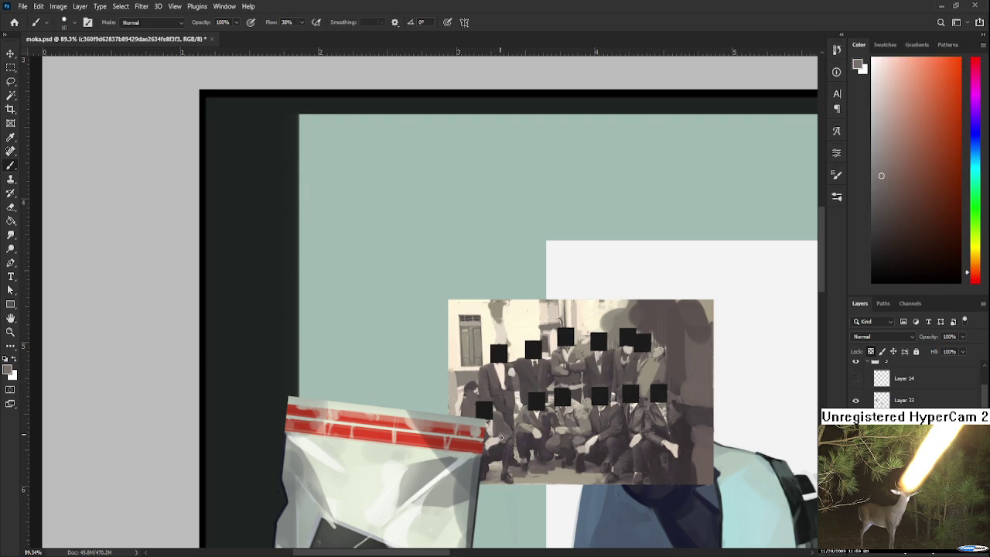
{"action": "left_click", "coordinate": [501, 448], "text": "alt"}
{"action": "left_click", "coordinate": [495, 455], "text": "alt"}
{"action": "left_click_drag", "start_coordinate": [506, 475], "coordinate": [508, 451]}
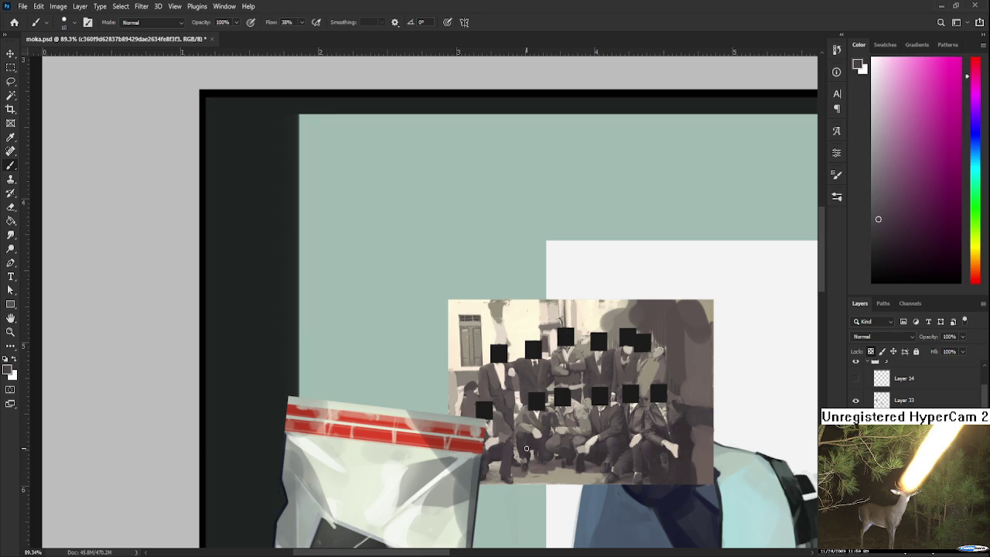
Recentre the photo and sample darker and orange tones across the figures' lower area.
{"action": "left_click", "coordinate": [564, 454], "text": "alt"}
{"action": "left_click", "coordinate": [544, 449], "text": "alt"}
{"action": "left_click_drag", "start_coordinate": [579, 457], "coordinate": [540, 419]}
{"action": "left_click", "coordinate": [573, 408], "text": "alt"}
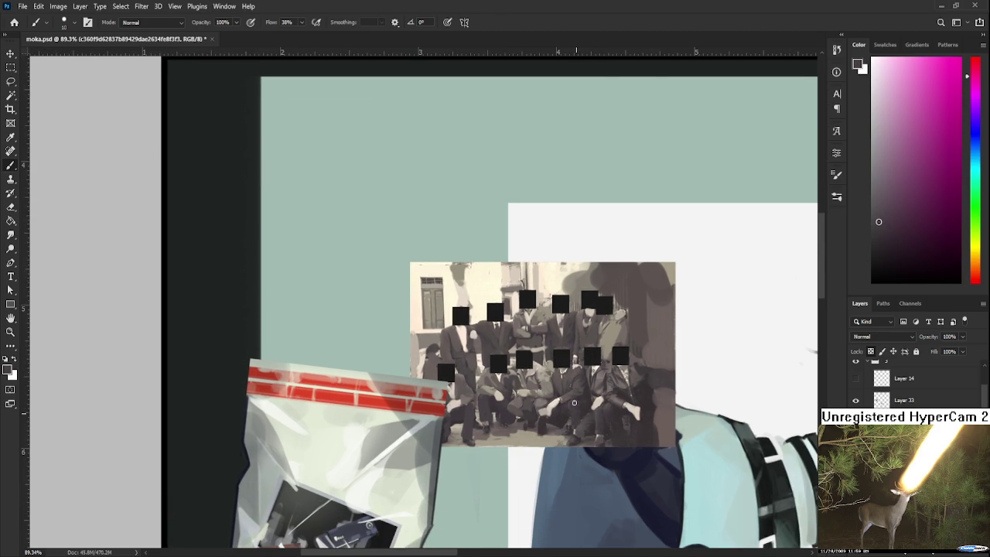
{"action": "left_click", "coordinate": [591, 410], "text": "alt"}
{"action": "left_click", "coordinate": [595, 421], "text": "alt"}
{"action": "left_click", "coordinate": [611, 427], "text": "alt"}
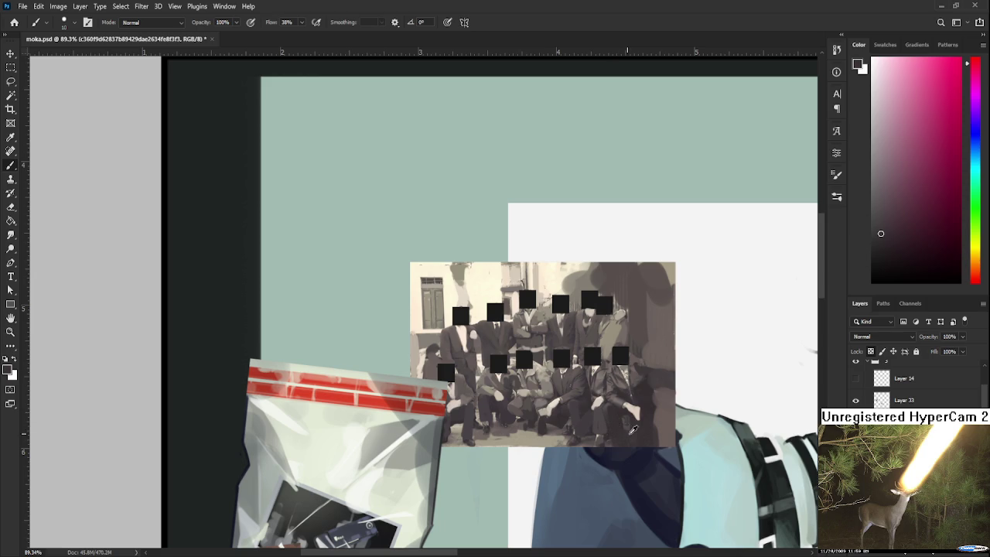
{"action": "left_click", "coordinate": [629, 431], "text": "alt"}
{"action": "left_click_drag", "start_coordinate": [627, 428], "coordinate": [562, 437], "text": "alt"}
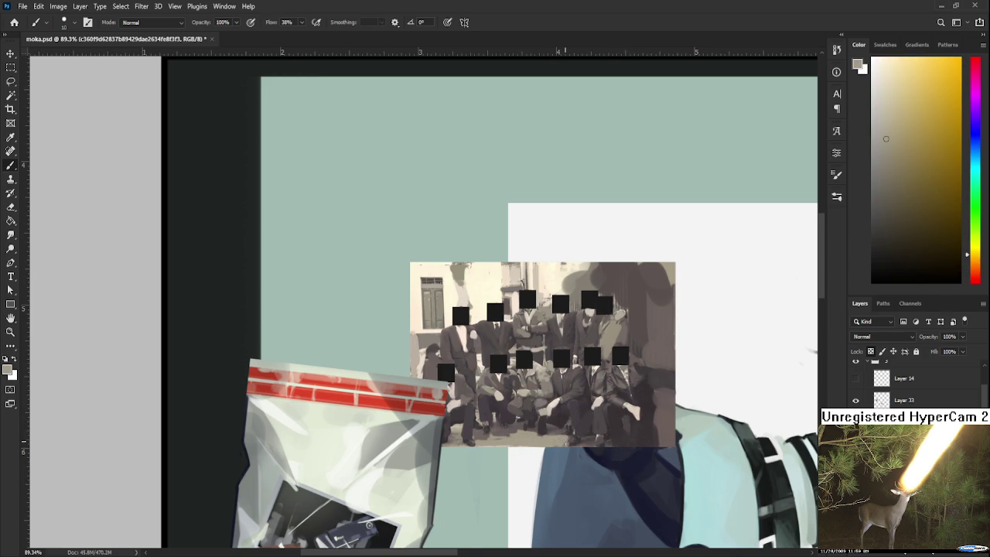
Sample red-brown, light yellow and pale wall tones and lighten a patch of the top-left wall.
{"action": "scroll", "coordinate": [560, 430], "scroll_direction": "up", "scroll_amount": 1}
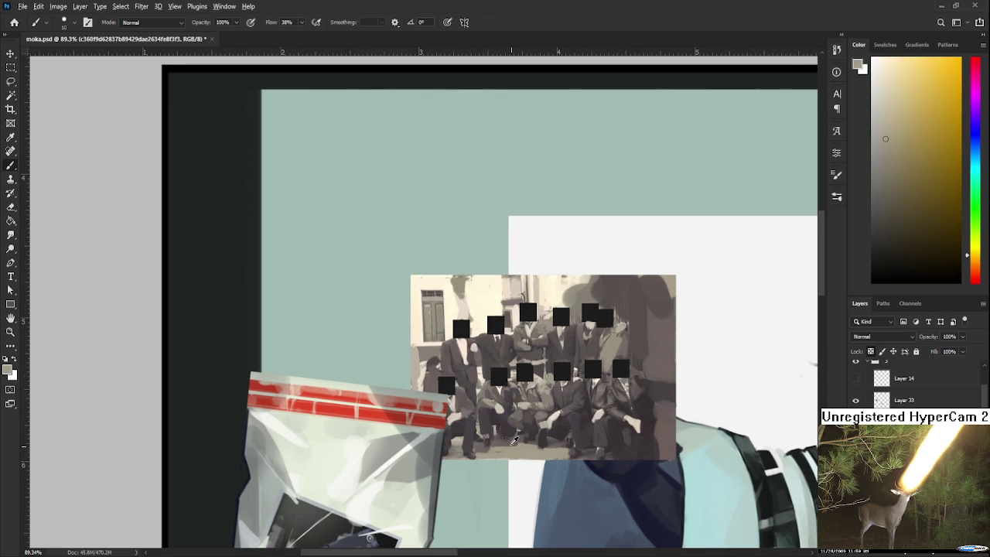
{"action": "left_click", "coordinate": [513, 440], "text": "alt"}
{"action": "left_click", "coordinate": [527, 448], "text": "alt"}
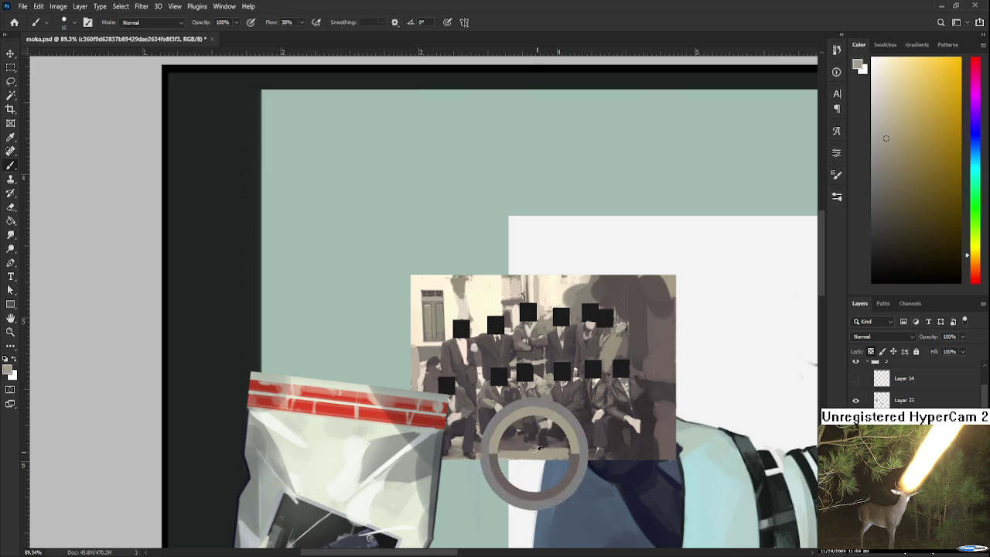
{"action": "scroll", "coordinate": [523, 422], "scroll_direction": "up", "scroll_amount": 4}
{"action": "left_click", "coordinate": [479, 347], "text": "alt"}
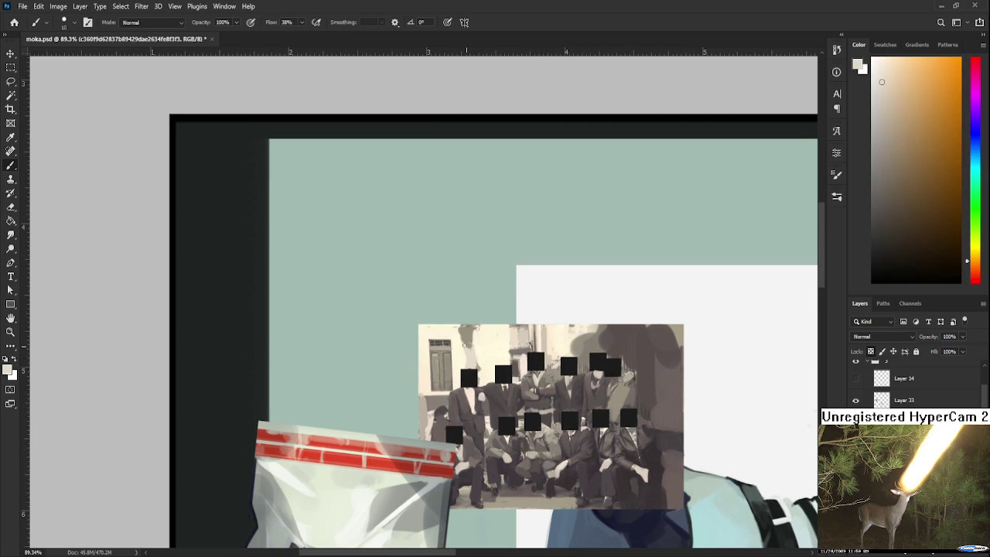
{"action": "left_click", "coordinate": [461, 344], "text": "alt"}
{"action": "left_click", "coordinate": [460, 348], "text": "alt"}
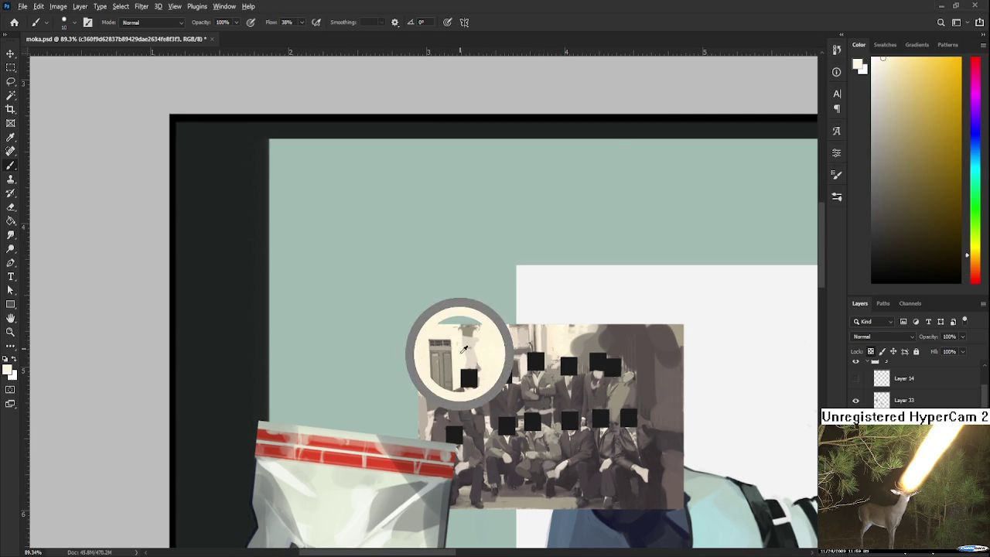
{"action": "left_click", "coordinate": [481, 357], "text": "alt"}
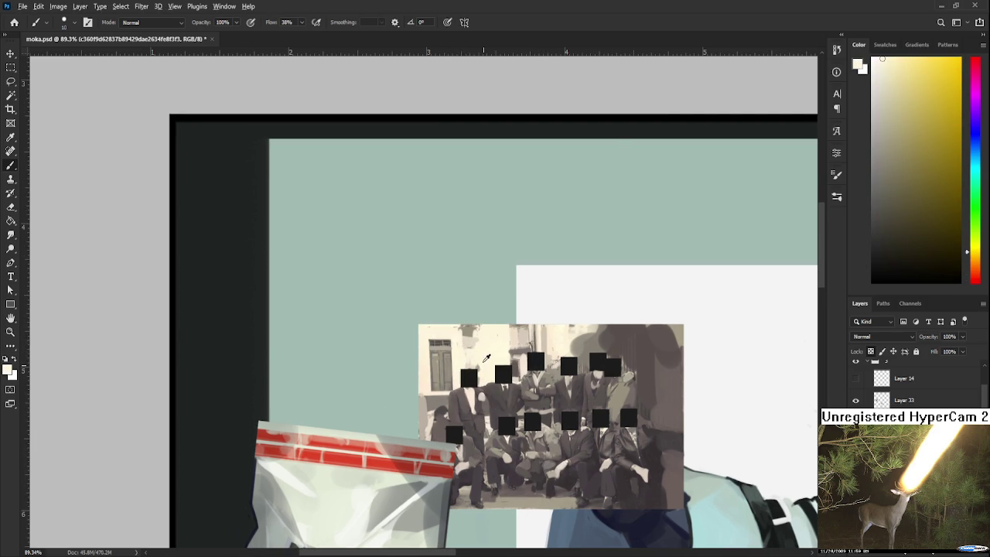
{"action": "left_click", "coordinate": [471, 329], "text": "alt"}
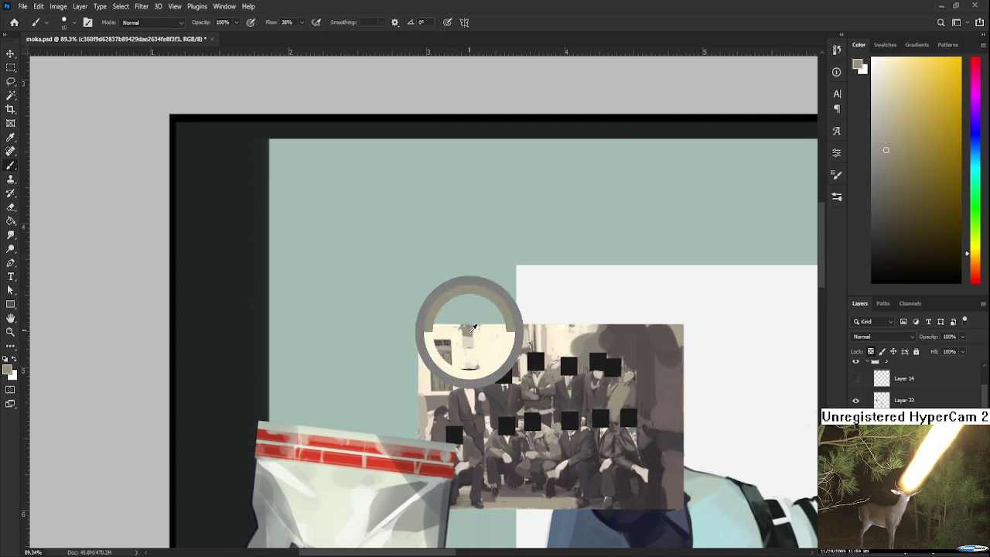
{"action": "left_click", "coordinate": [484, 343], "text": "alt"}
{"action": "left_click", "coordinate": [471, 342], "text": "alt"}
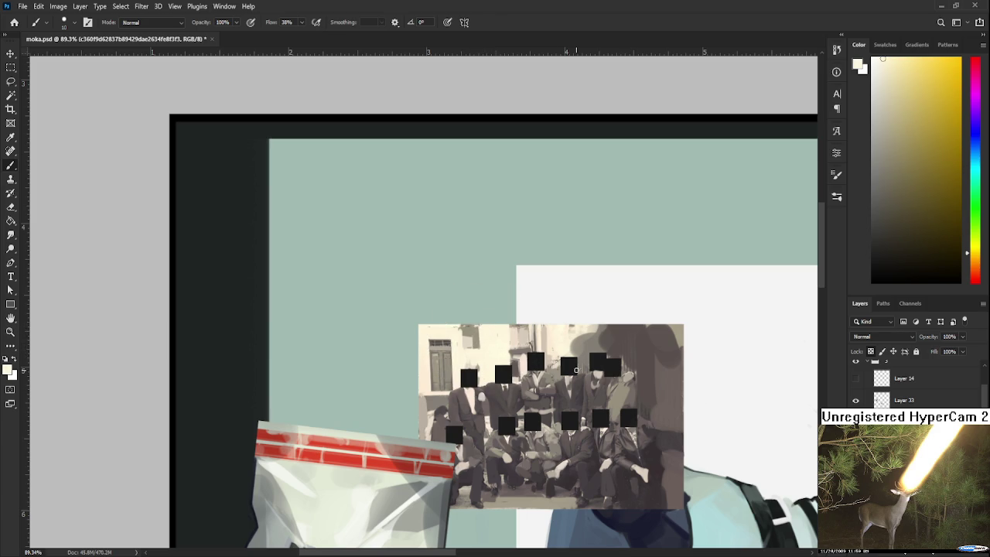
Sample greyish-brown and light yellow tones along the top of the photo.
{"action": "left_click", "coordinate": [503, 342], "text": "alt"}
{"action": "left_click", "coordinate": [514, 350], "text": "alt"}
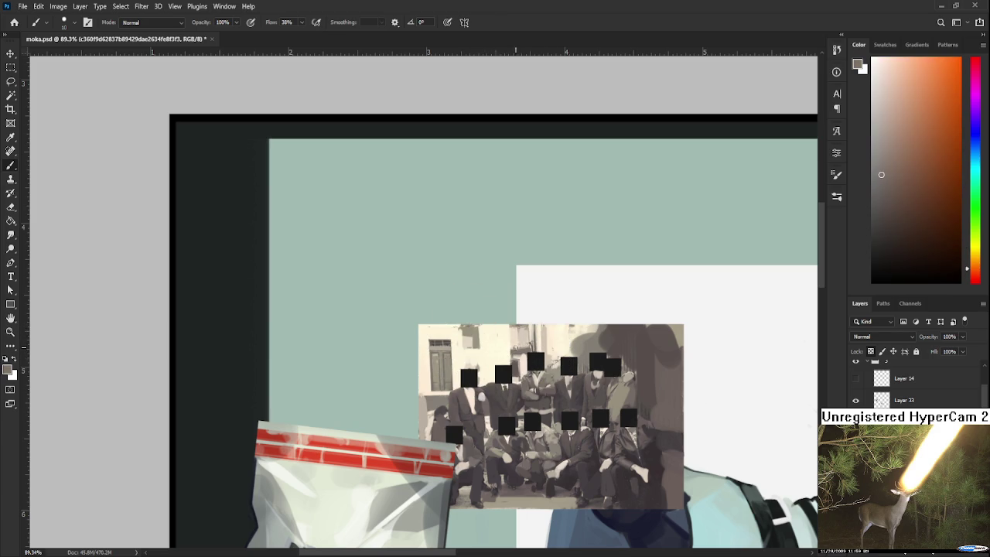
{"action": "left_click", "coordinate": [521, 332], "text": "alt"}
{"action": "left_click", "coordinate": [519, 331], "text": "alt"}
{"action": "left_click", "coordinate": [529, 335], "text": "alt"}
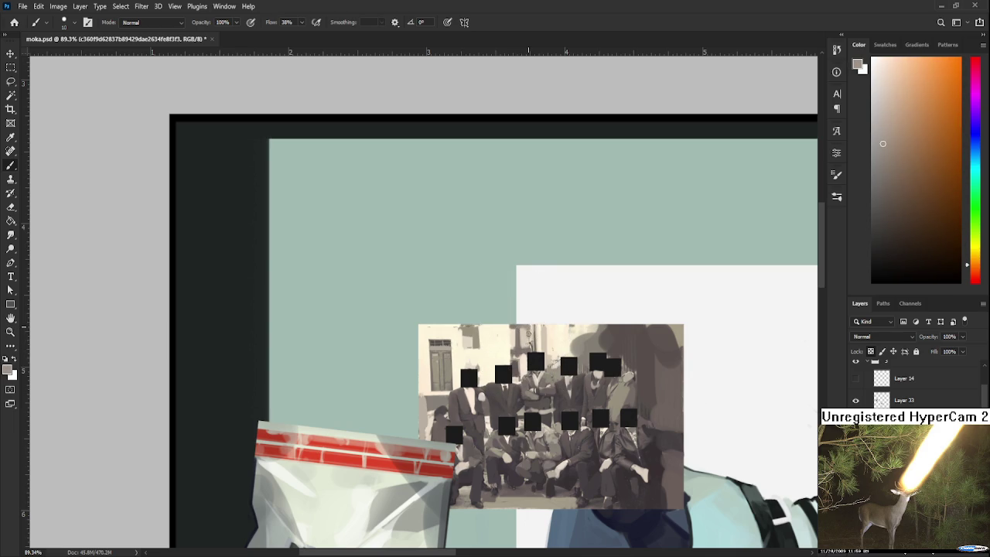
{"action": "left_click", "coordinate": [570, 327], "text": "alt"}
{"action": "left_click", "coordinate": [571, 329], "text": "alt"}
{"action": "left_click", "coordinate": [574, 327], "text": "alt"}
{"action": "left_click", "coordinate": [554, 352], "text": "alt"}
{"action": "left_click_drag", "start_coordinate": [566, 355], "coordinate": [564, 337]}
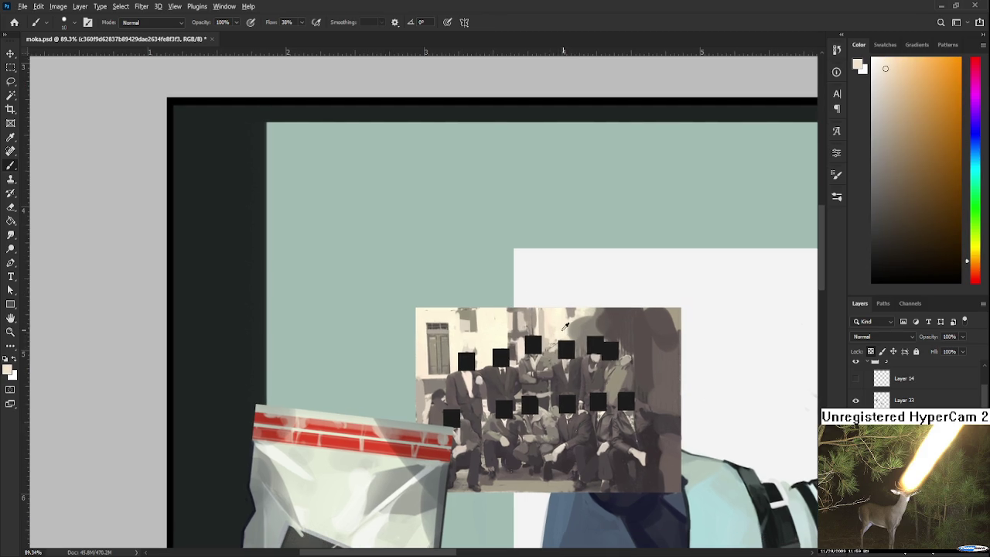
{"action": "left_click", "coordinate": [568, 327], "text": "alt"}
{"action": "scroll", "coordinate": [571, 317], "scroll_direction": "down", "scroll_amount": 3}
Save the illustration and zoom back in on the group photo.
{"action": "scroll", "coordinate": [571, 317], "scroll_direction": "down", "scroll_amount": 2}
{"action": "scroll", "coordinate": [464, 317], "scroll_direction": "down", "scroll_amount": 2}
{"action": "key", "text": "ctrl+s"}
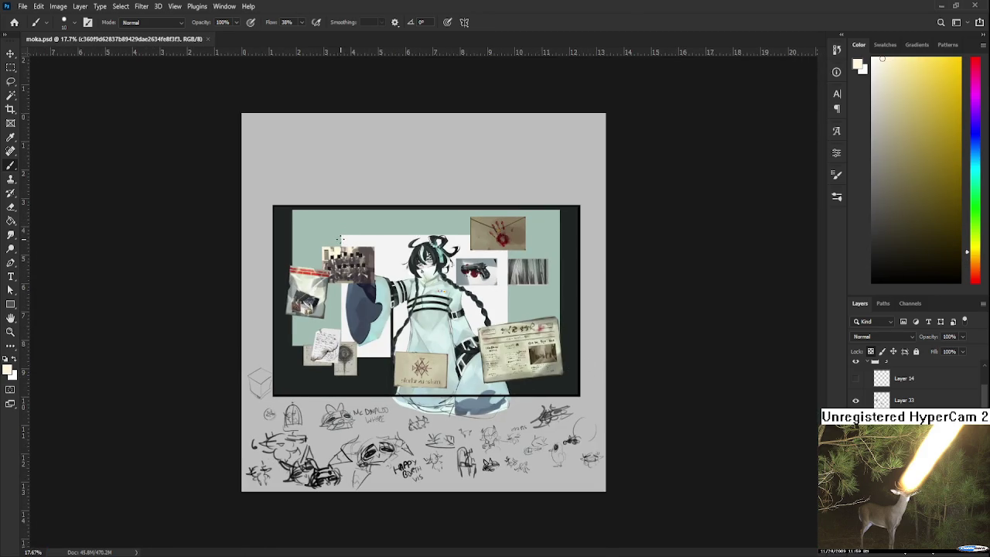
{"action": "scroll", "coordinate": [331, 241], "scroll_direction": "up", "scroll_amount": 1}
{"action": "scroll", "coordinate": [331, 242], "scroll_direction": "up", "scroll_amount": 2}
{"action": "scroll", "coordinate": [332, 242], "scroll_direction": "up", "scroll_amount": 2}
{"action": "scroll", "coordinate": [427, 304], "scroll_direction": "up", "scroll_amount": 3}
Sample grey tones from the photo's door and cream from the light wall.
{"action": "left_click", "coordinate": [323, 307], "text": "alt"}
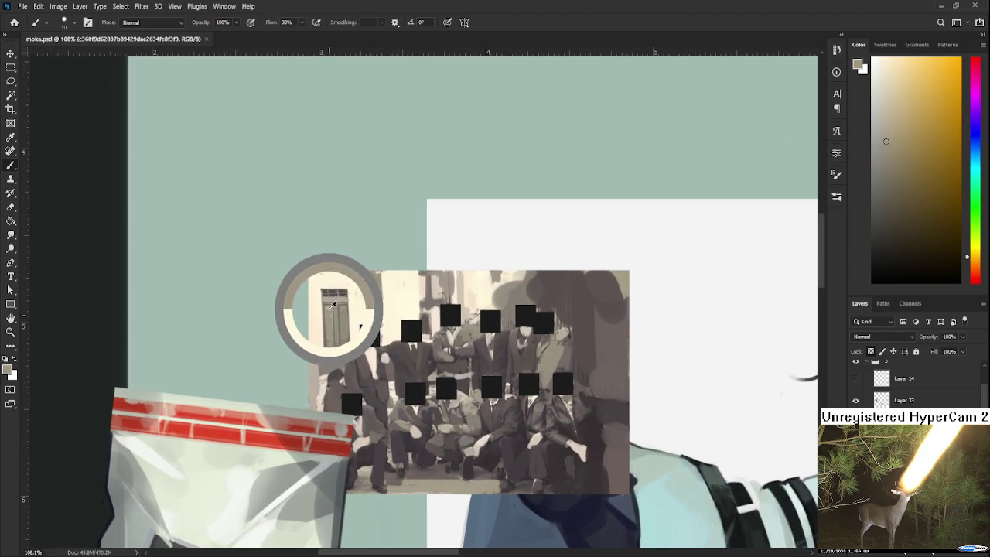
{"action": "left_click", "coordinate": [336, 308], "text": "alt"}
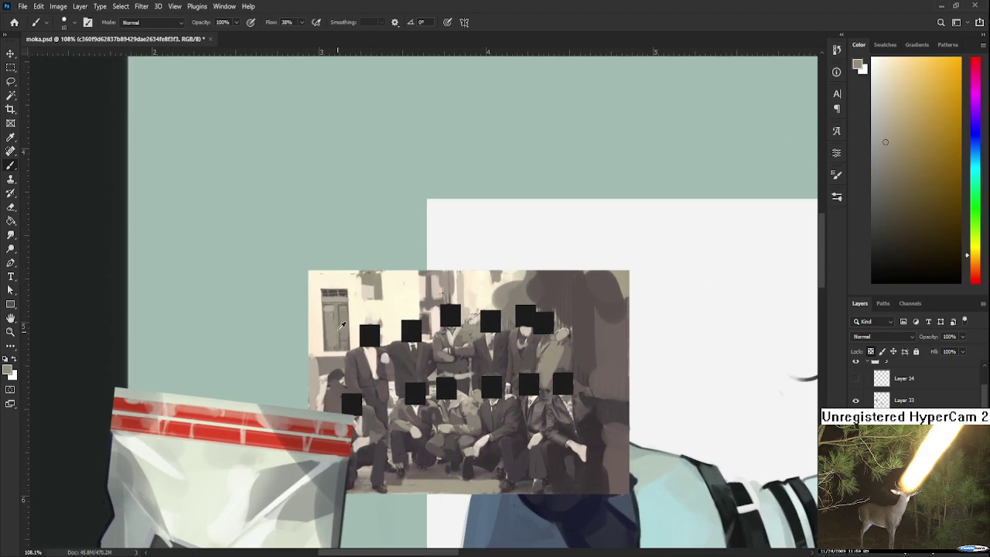
{"action": "left_click", "coordinate": [339, 319], "text": "alt"}
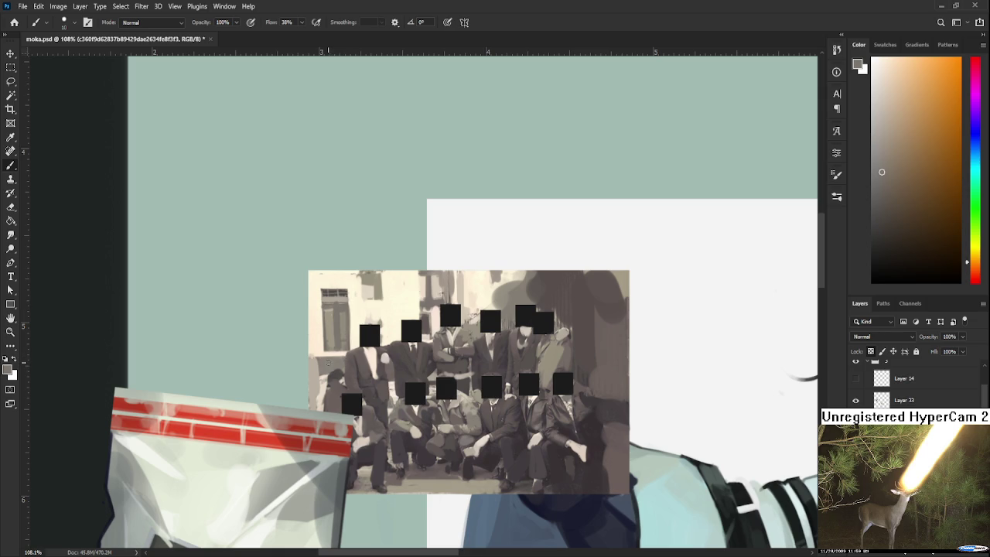
{"action": "left_click", "coordinate": [329, 359], "text": "alt"}
{"action": "left_click", "coordinate": [321, 354], "text": "alt"}
{"action": "scroll", "coordinate": [378, 343], "scroll_direction": "down", "scroll_amount": 2}
Sample dark orange-brown, red and magenta shades from the suits.
{"action": "left_click", "coordinate": [467, 372], "text": "alt"}
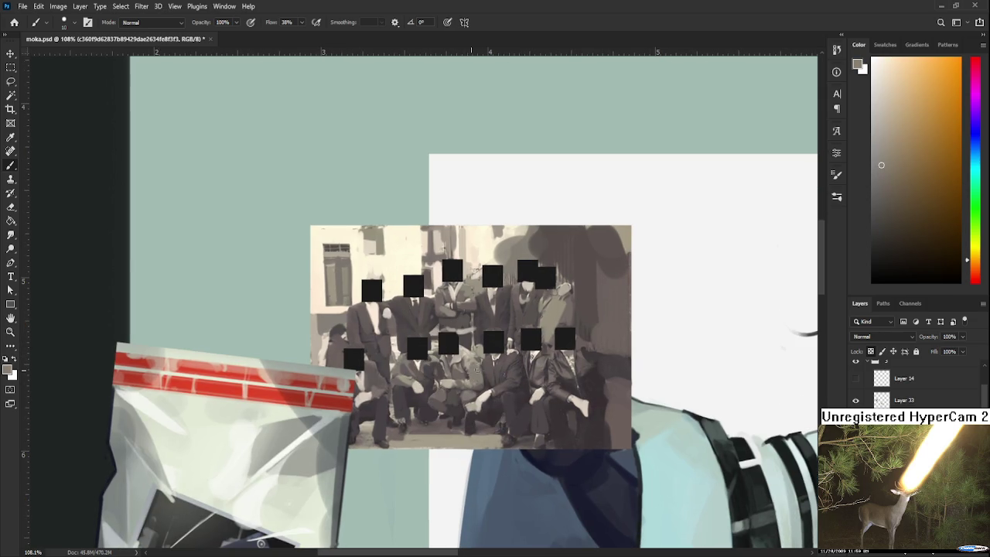
{"action": "left_click", "coordinate": [469, 370], "text": "alt"}
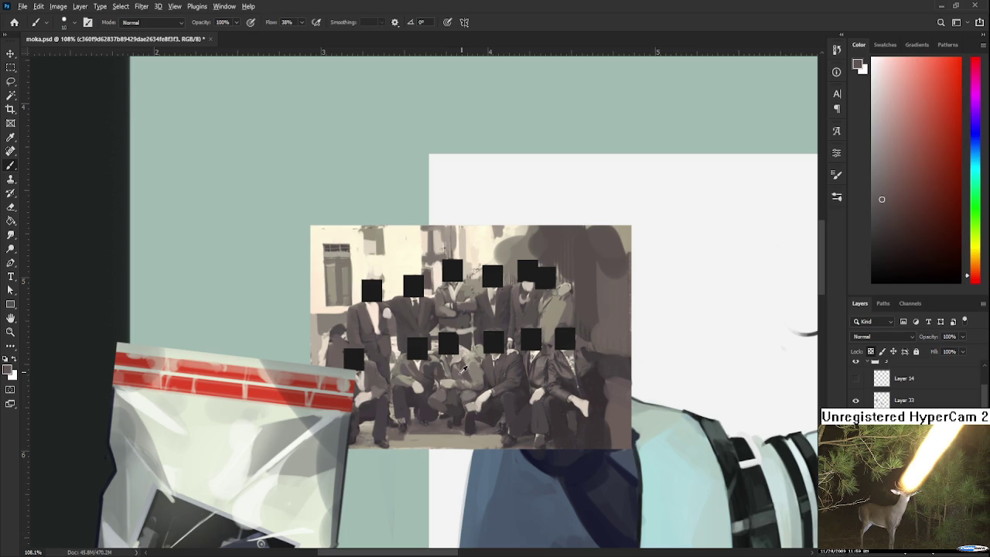
{"action": "left_click", "coordinate": [462, 374], "text": "alt"}
{"action": "left_click", "coordinate": [467, 376], "text": "alt"}
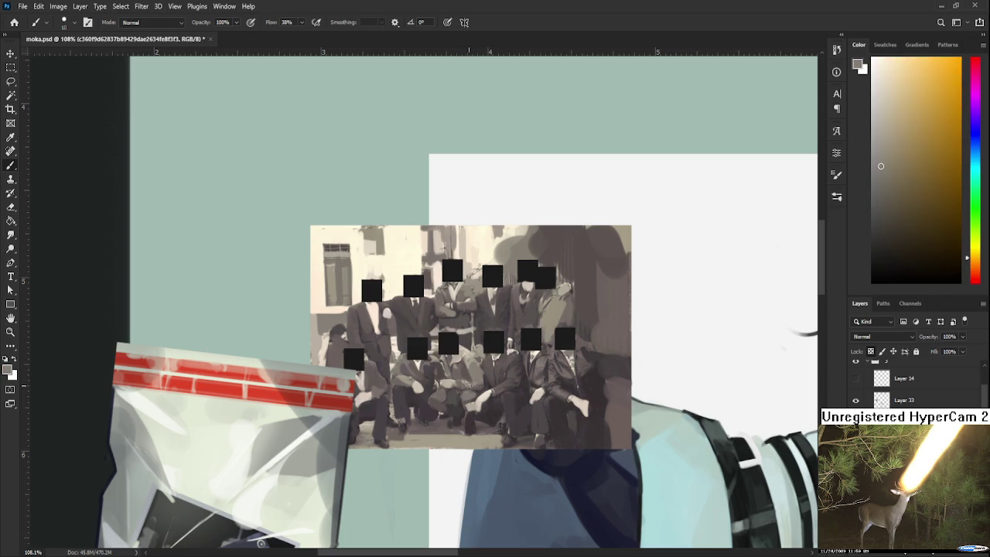
{"action": "left_click", "coordinate": [481, 377], "text": "alt"}
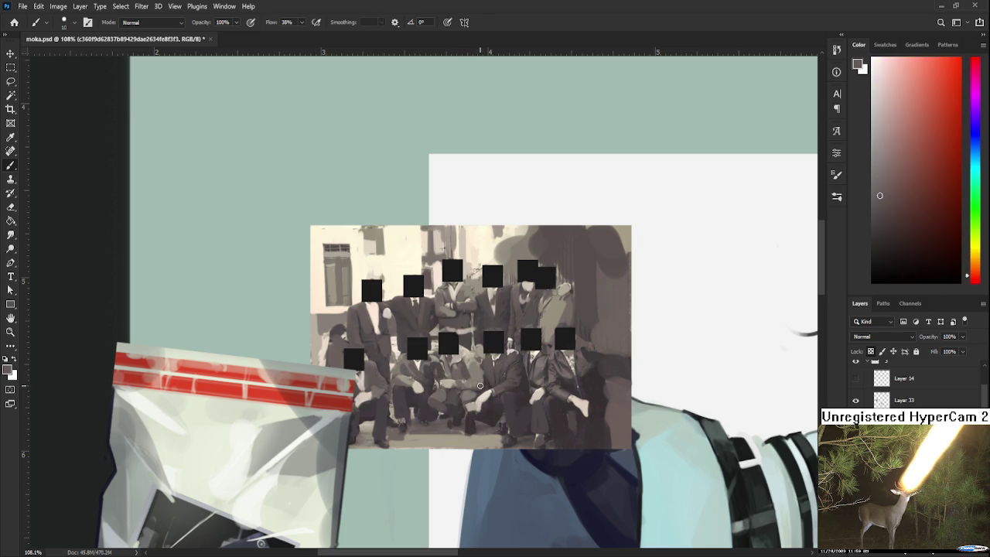
{"action": "left_click", "coordinate": [485, 381], "text": "alt"}
{"action": "left_click", "coordinate": [495, 384], "text": "alt"}
{"action": "left_click", "coordinate": [482, 401], "text": "alt"}
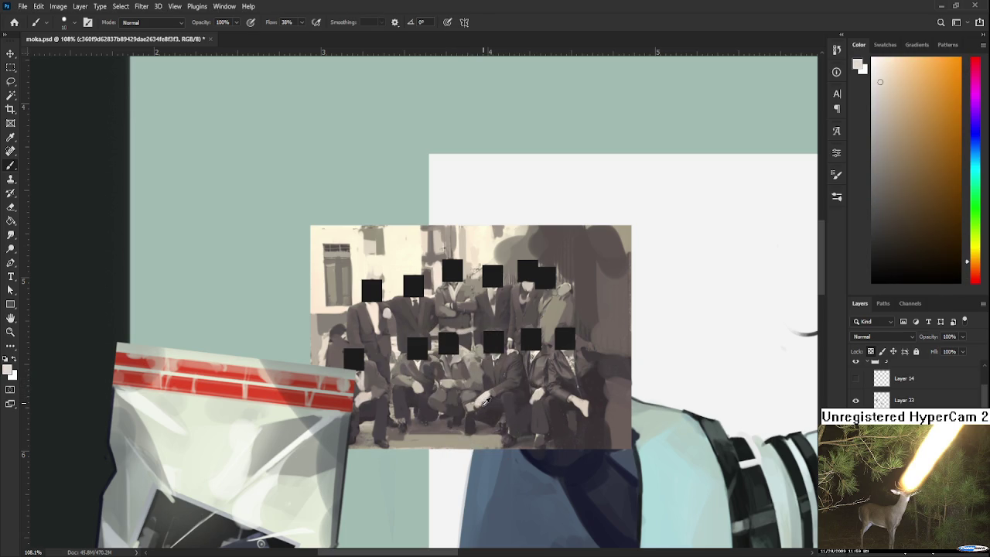
{"action": "left_click", "coordinate": [542, 399], "text": "alt"}
{"action": "left_click", "coordinate": [537, 395], "text": "alt"}
{"action": "left_click_drag", "start_coordinate": [534, 400], "coordinate": [583, 409]}
Sample pinkish red, brownish orange and yellowish orange tones from the seated figures.
{"action": "left_click", "coordinate": [593, 407], "text": "alt"}
{"action": "left_click", "coordinate": [587, 413], "text": "alt"}
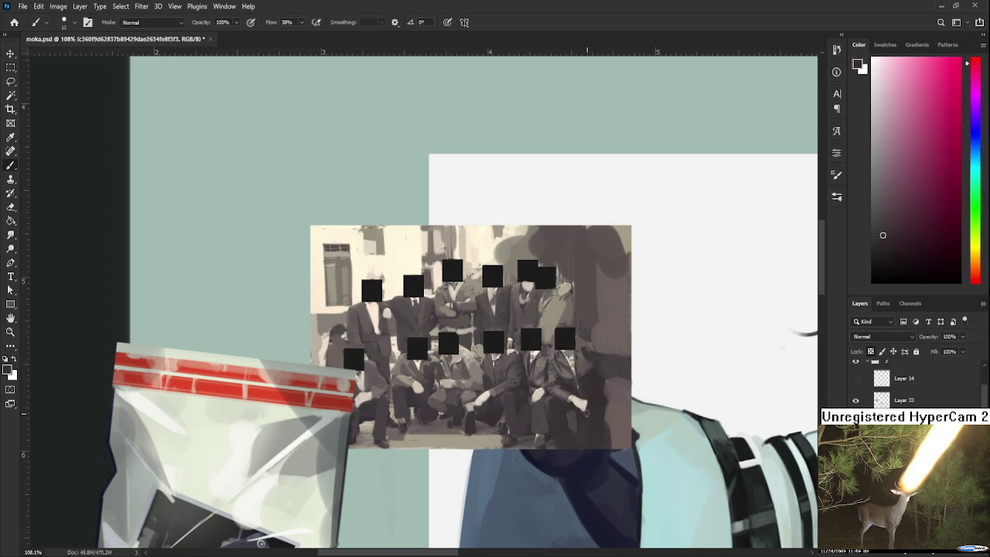
{"action": "left_click", "coordinate": [569, 368], "text": "alt"}
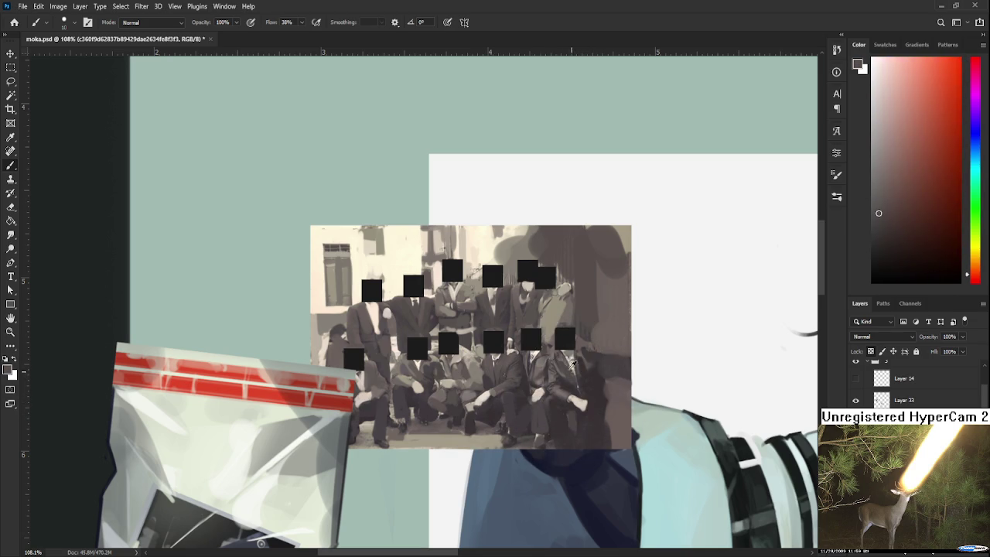
{"action": "left_click", "coordinate": [569, 367], "text": "alt"}
{"action": "left_click", "coordinate": [570, 359], "text": "alt"}
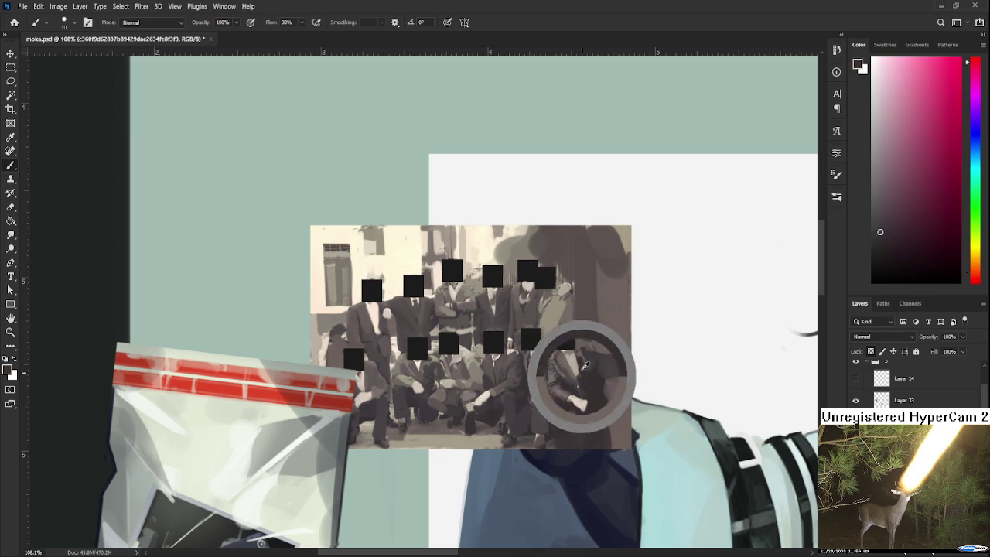
{"action": "left_click", "coordinate": [571, 376], "text": "alt"}
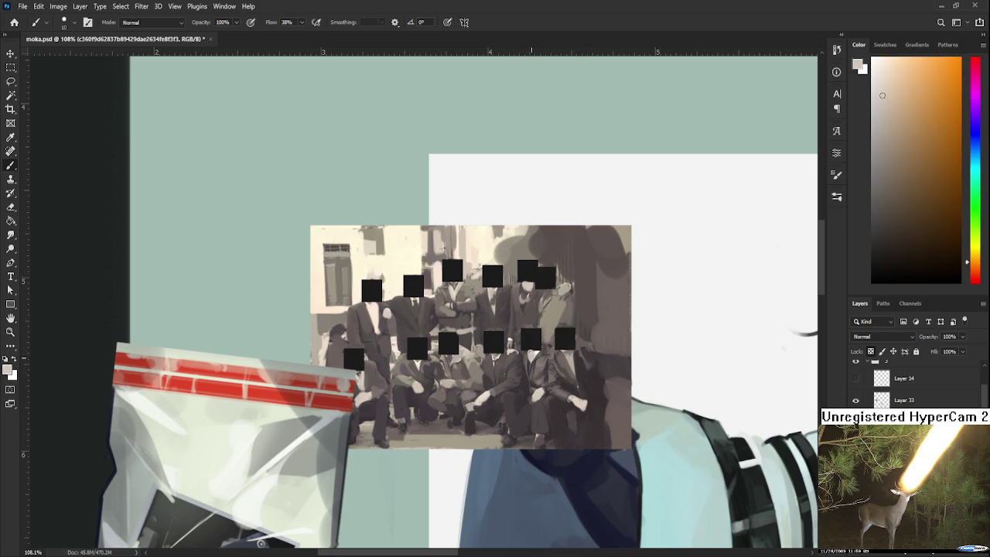
{"action": "left_click", "coordinate": [499, 359], "text": "alt"}
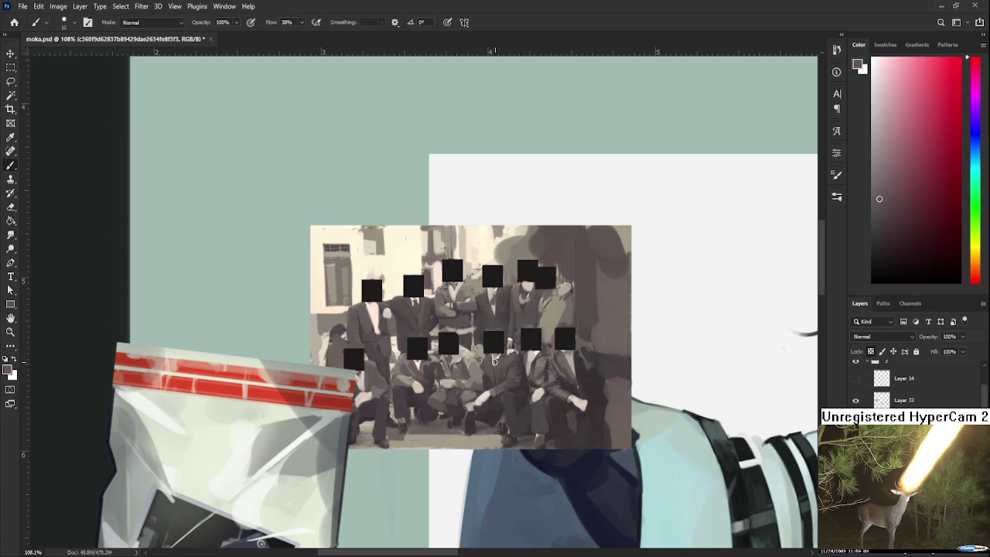
{"action": "left_click", "coordinate": [501, 359], "text": "alt"}
{"action": "left_click", "coordinate": [504, 357], "text": "alt"}
{"action": "left_click", "coordinate": [491, 347], "text": "alt"}
Sample orange-brown, light grey and pinkish red tones across the figures.
{"action": "left_click", "coordinate": [499, 359], "text": "alt"}
{"action": "left_click", "coordinate": [533, 359], "text": "alt"}
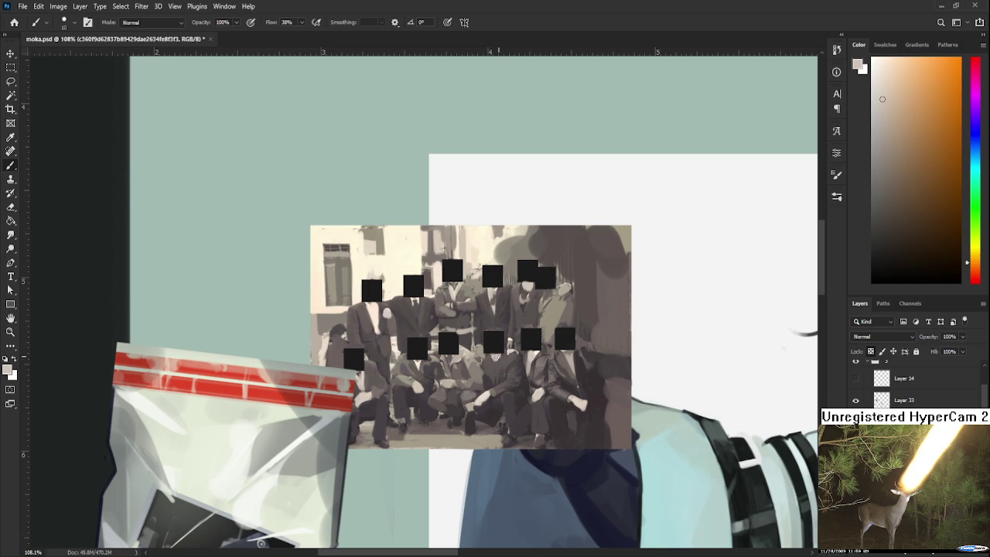
{"action": "left_click", "coordinate": [498, 358], "text": "alt"}
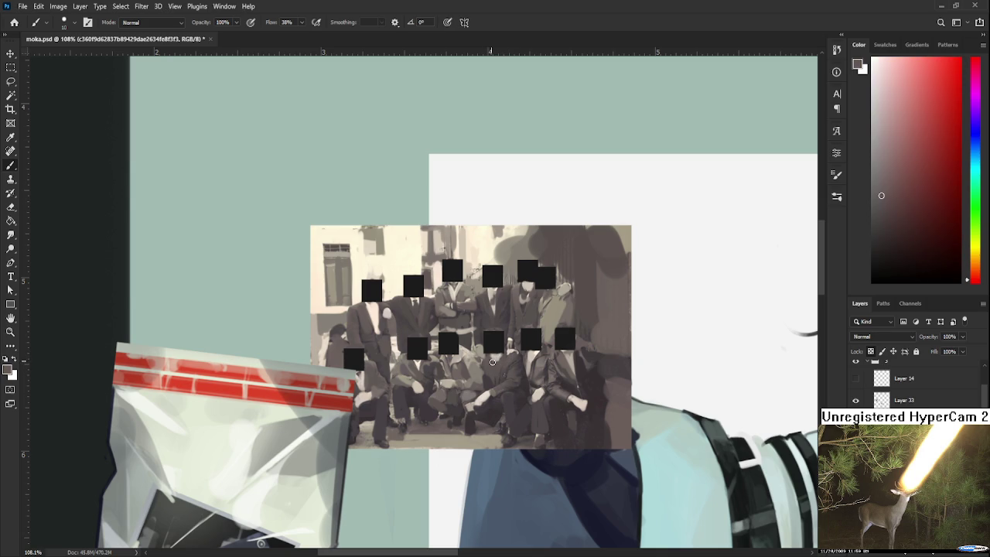
{"action": "left_click_drag", "start_coordinate": [501, 360], "coordinate": [510, 343]}
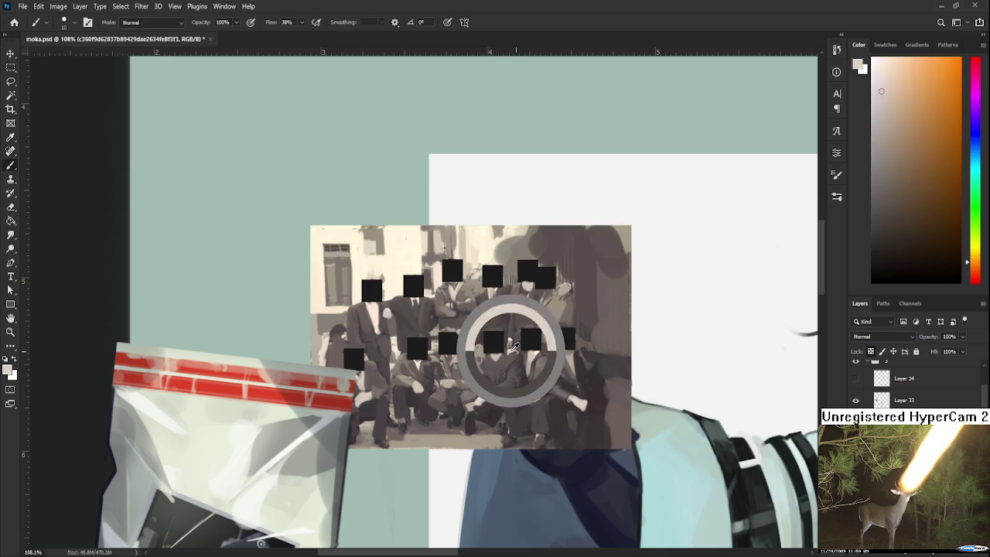
{"action": "left_click", "coordinate": [510, 342], "text": "alt"}
{"action": "left_click", "coordinate": [511, 346], "text": "alt"}
{"action": "left_click", "coordinate": [518, 348], "text": "alt"}
{"action": "left_click", "coordinate": [520, 352], "text": "alt"}
{"action": "left_click", "coordinate": [512, 335], "text": "alt"}
Sample orange-red and light beige shades around the central standing figures.
{"action": "left_click", "coordinate": [515, 303], "text": "alt"}
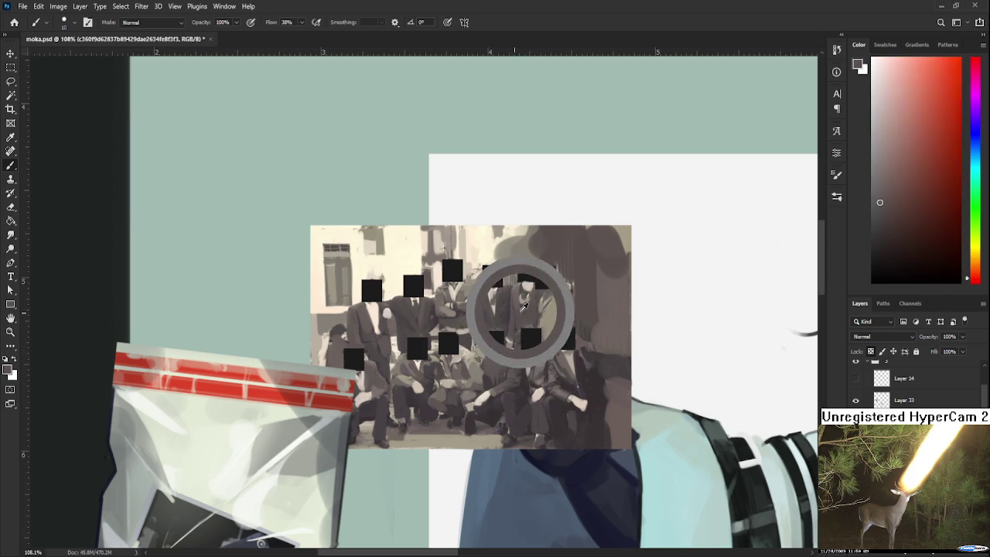
{"action": "left_click", "coordinate": [534, 302], "text": "alt"}
{"action": "left_click", "coordinate": [488, 302], "text": "alt"}
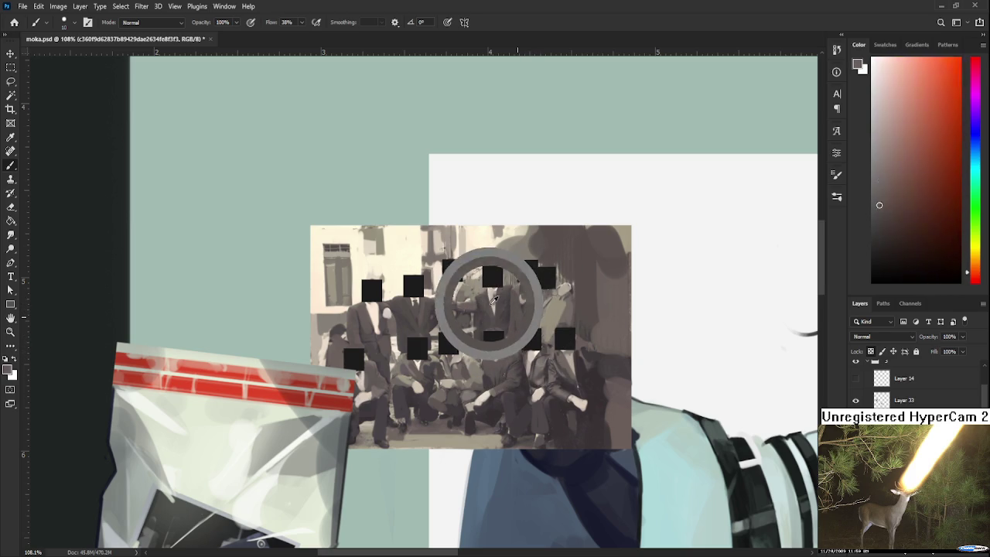
{"action": "left_click", "coordinate": [473, 303], "text": "alt"}
{"action": "left_click", "coordinate": [465, 296], "text": "alt"}
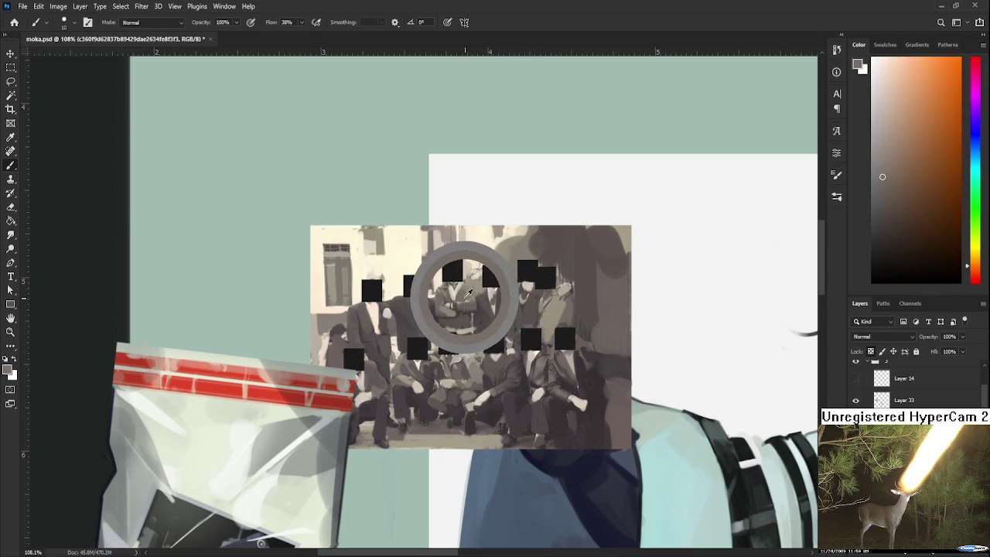
{"action": "left_click", "coordinate": [455, 303], "text": "alt"}
{"action": "left_click", "coordinate": [454, 302], "text": "alt"}
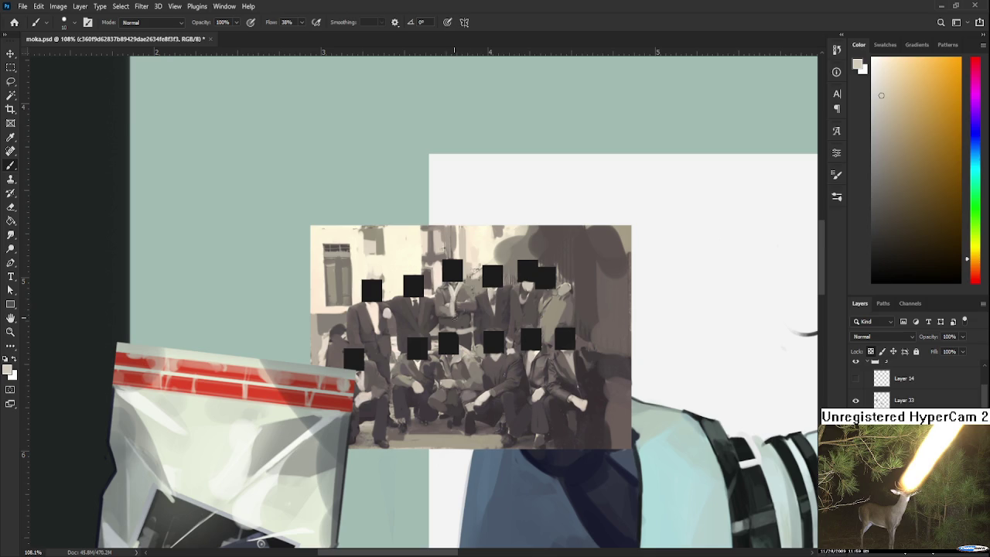
{"action": "left_click", "coordinate": [456, 324], "text": "alt"}
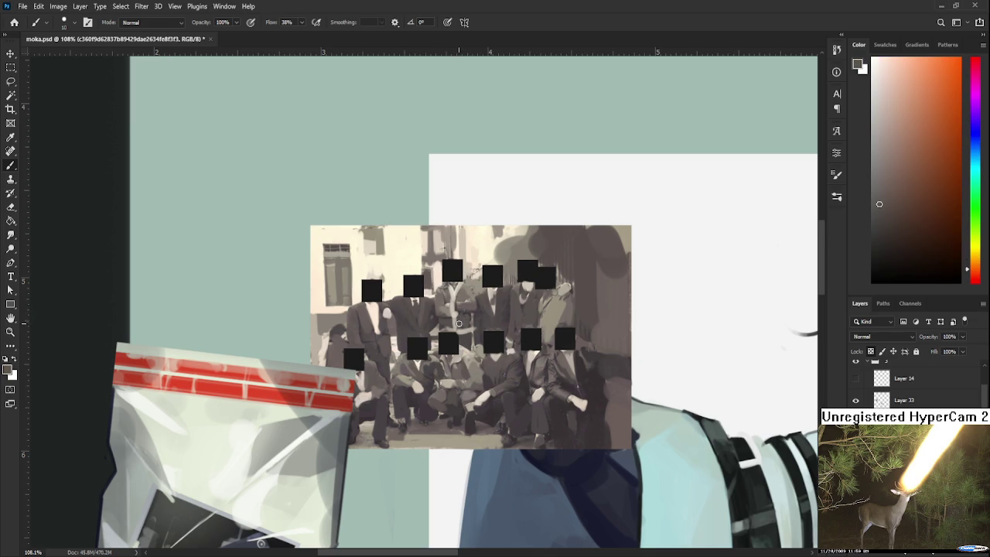
{"action": "left_click_drag", "start_coordinate": [501, 387], "coordinate": [514, 343]}
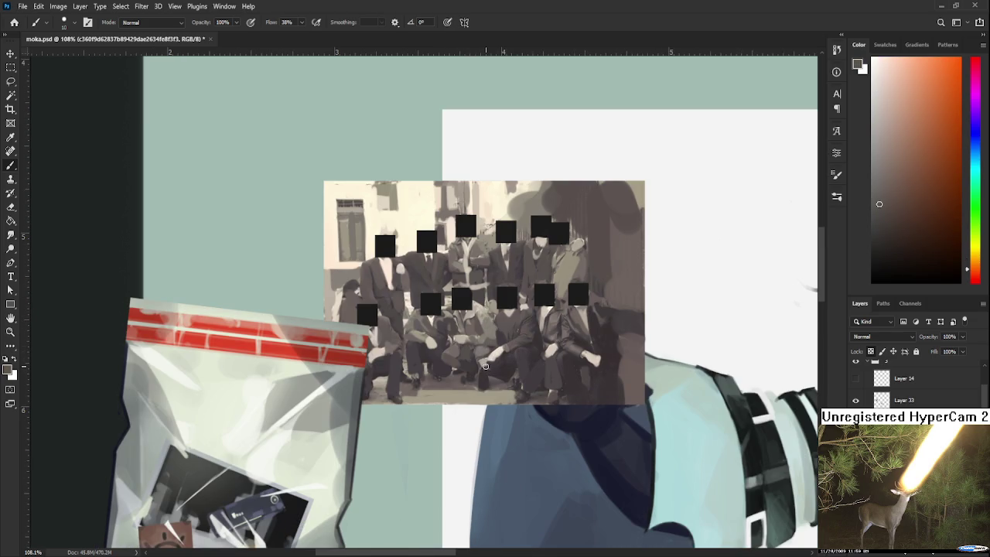
{"action": "left_click", "coordinate": [416, 377], "text": "alt"}
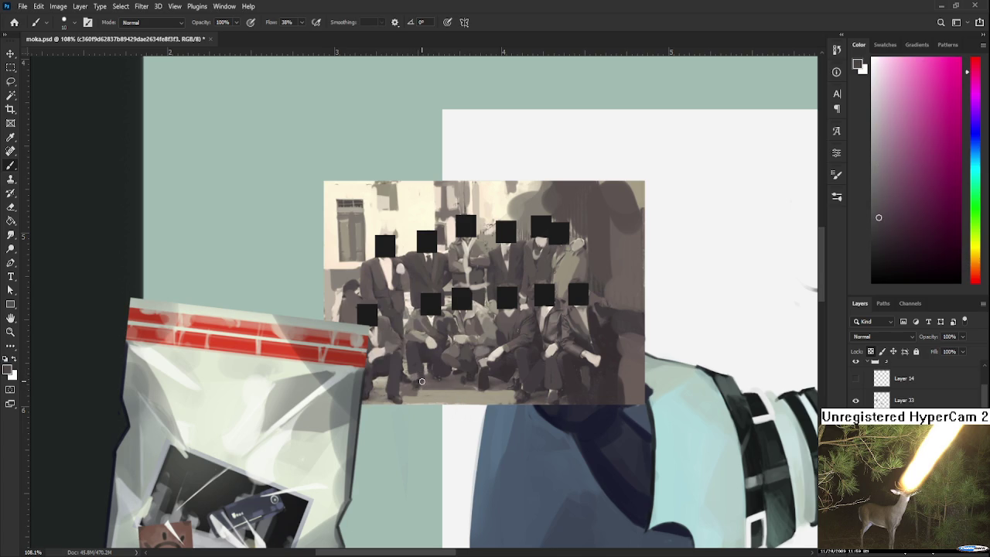
{"action": "scroll", "coordinate": [422, 381], "scroll_direction": "down", "scroll_amount": 3}
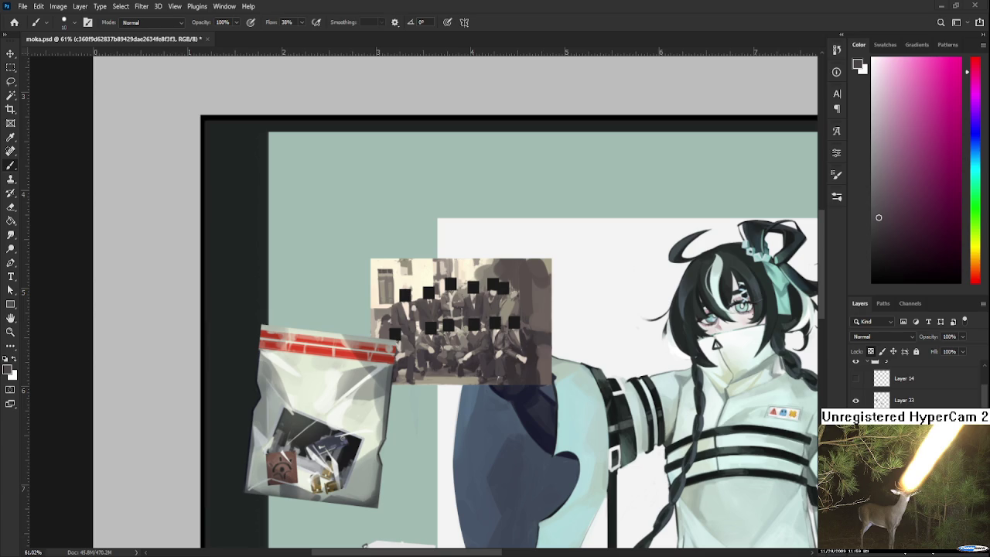
{"action": "scroll", "coordinate": [546, 270], "scroll_direction": "down", "scroll_amount": 3}
{"action": "scroll", "coordinate": [546, 270], "scroll_direction": "down", "scroll_amount": 2}
{"action": "scroll", "coordinate": [546, 270], "scroll_direction": "down", "scroll_amount": 2}
{"action": "scroll", "coordinate": [546, 270], "scroll_direction": "down", "scroll_amount": 2}
{"action": "scroll", "coordinate": [546, 270], "scroll_direction": "down", "scroll_amount": 2}
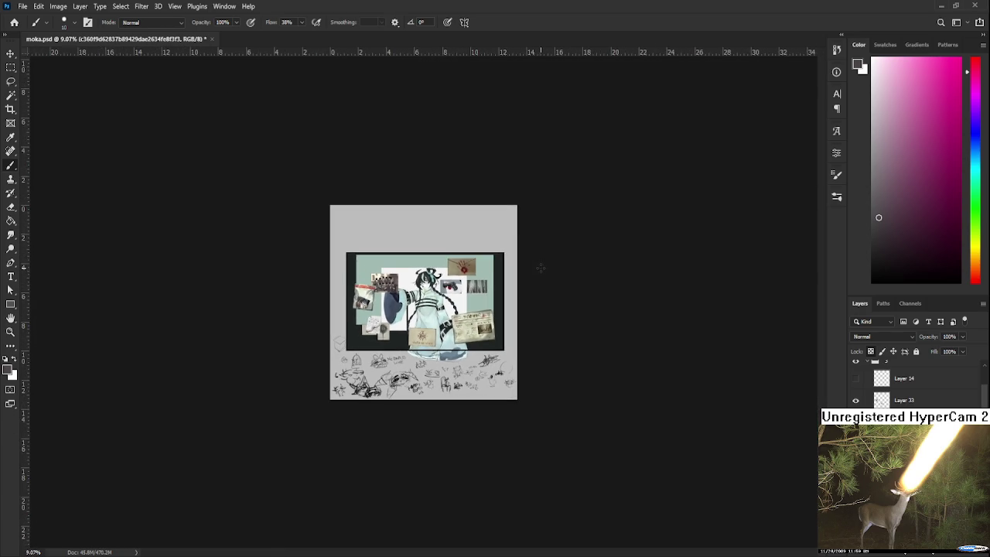
{"action": "scroll", "coordinate": [435, 252], "scroll_direction": "up", "scroll_amount": 2}
{"action": "scroll", "coordinate": [435, 252], "scroll_direction": "up", "scroll_amount": 2}
{"action": "scroll", "coordinate": [510, 325], "scroll_direction": "up", "scroll_amount": 1}
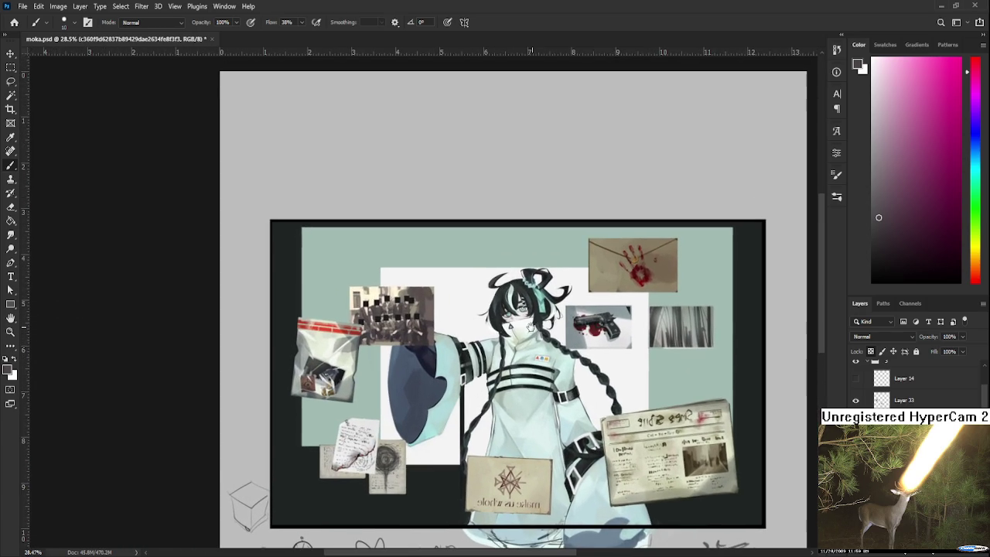
{"action": "scroll", "coordinate": [448, 308], "scroll_direction": "up", "scroll_amount": 1}
{"action": "scroll", "coordinate": [448, 308], "scroll_direction": "up", "scroll_amount": 1}
{"action": "scroll", "coordinate": [447, 307], "scroll_direction": "up", "scroll_amount": 1}
{"action": "scroll", "coordinate": [447, 308], "scroll_direction": "up", "scroll_amount": 1}
{"action": "scroll", "coordinate": [447, 308], "scroll_direction": "up", "scroll_amount": 1}
{"action": "scroll", "coordinate": [602, 330], "scroll_direction": "up", "scroll_amount": 1}
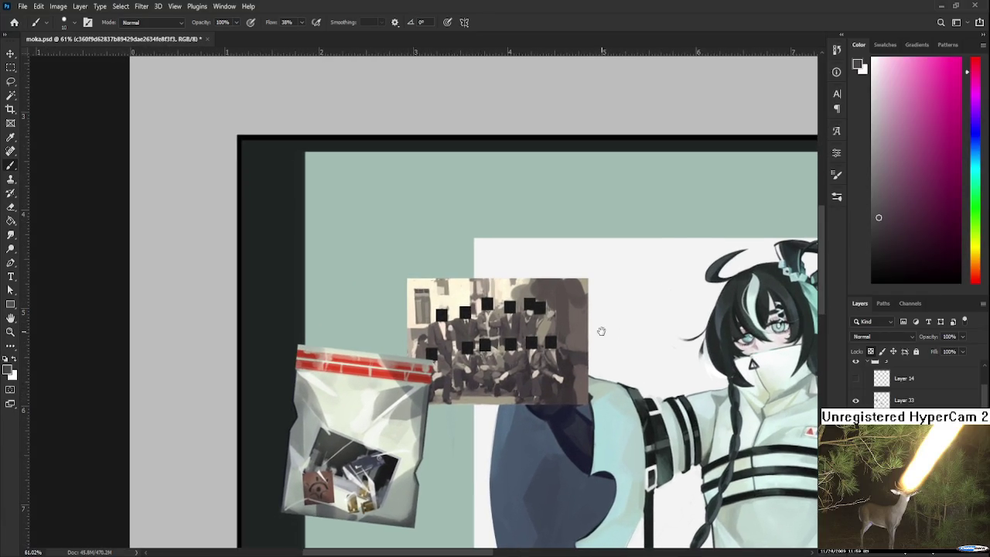
{"action": "scroll", "coordinate": [529, 278], "scroll_direction": "up", "scroll_amount": 1}
{"action": "scroll", "coordinate": [529, 277], "scroll_direction": "up", "scroll_amount": 1}
{"action": "left_click", "coordinate": [522, 302], "text": "alt"}
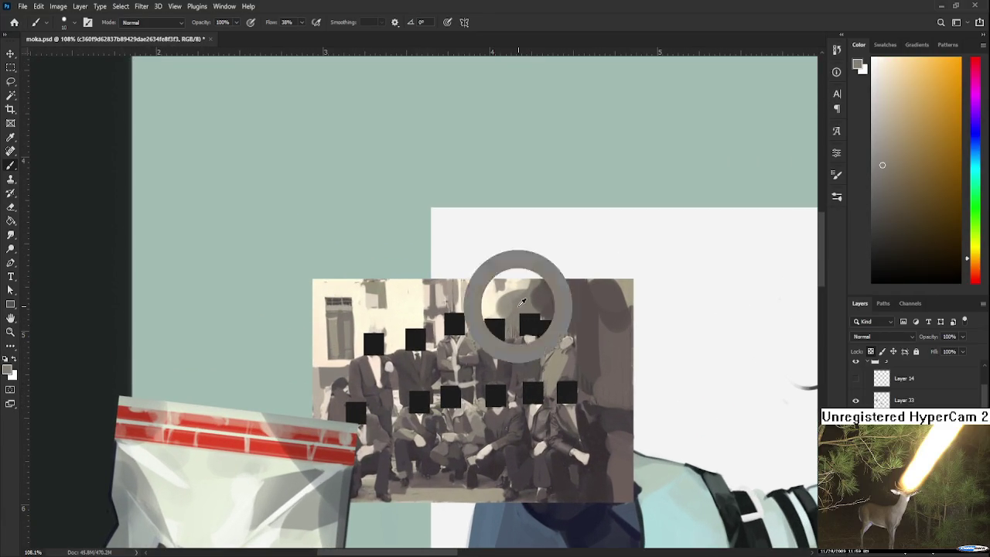
Enlarge the brush and paint a flat grey patch over the photo's upper-right.
{"action": "key", "text": "bracketright"}
{"action": "key", "text": "bracketright"}
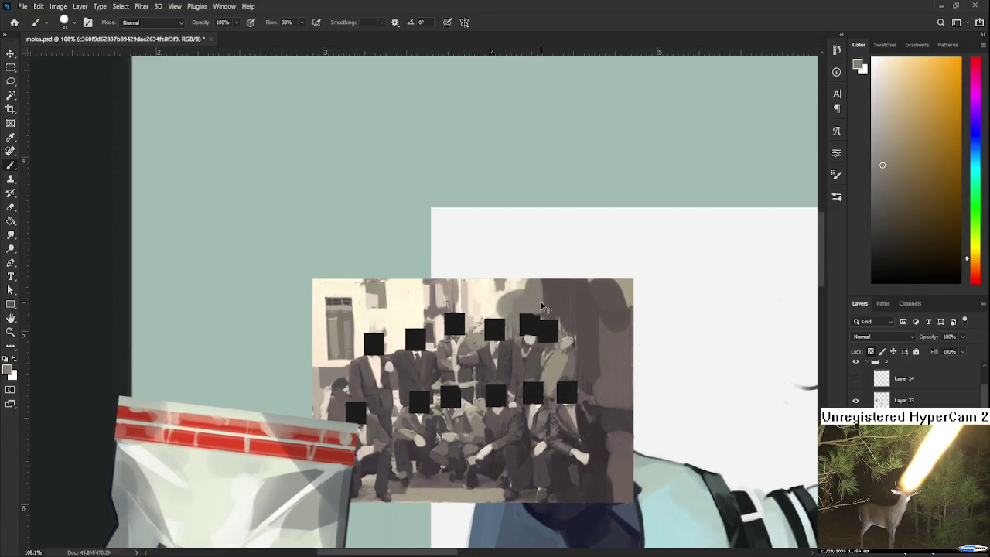
{"action": "left_click", "coordinate": [530, 298], "text": "alt"}
{"action": "left_click_drag", "start_coordinate": [530, 299], "coordinate": [570, 300]}
{"action": "left_click", "coordinate": [573, 301], "text": "alt"}
{"action": "key", "text": "bracketright"}
{"action": "key", "text": "bracketright"}
{"action": "key", "text": "bracketright"}
{"action": "key", "text": "bracketleft"}
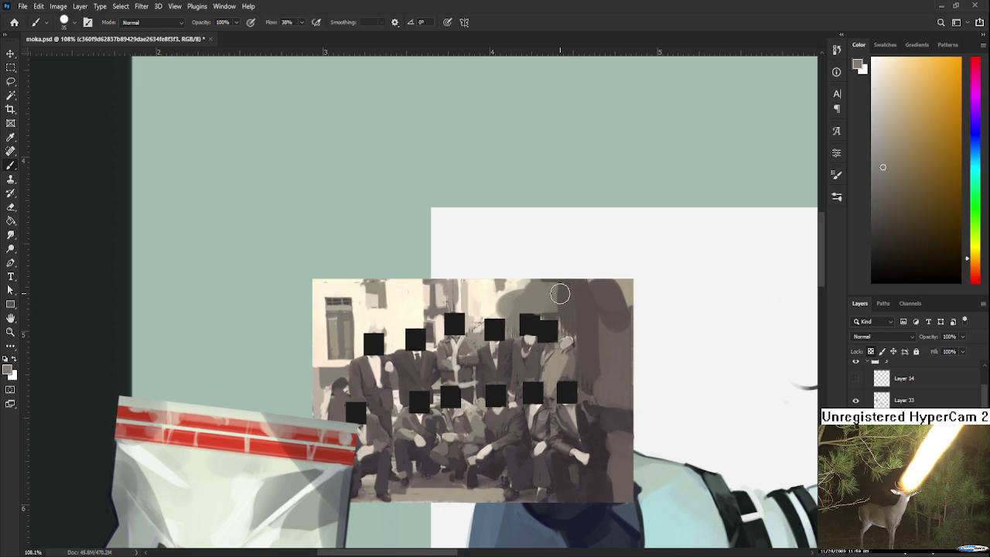
{"action": "left_click", "coordinate": [545, 299], "text": "alt"}
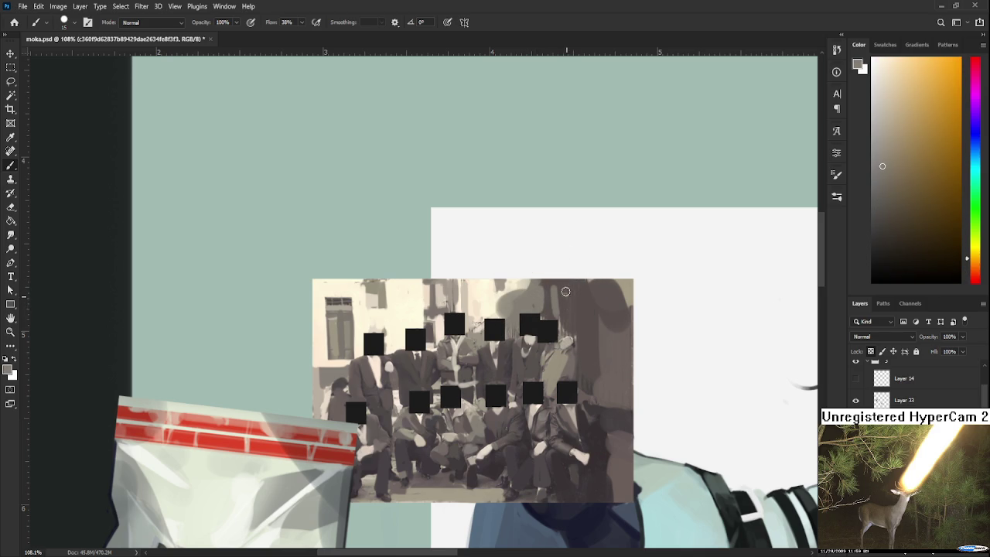
Paint dark vertical strokes along the photo's right edge with a smaller brush.
{"action": "scroll", "coordinate": [606, 328], "scroll_direction": "down", "scroll_amount": 1}
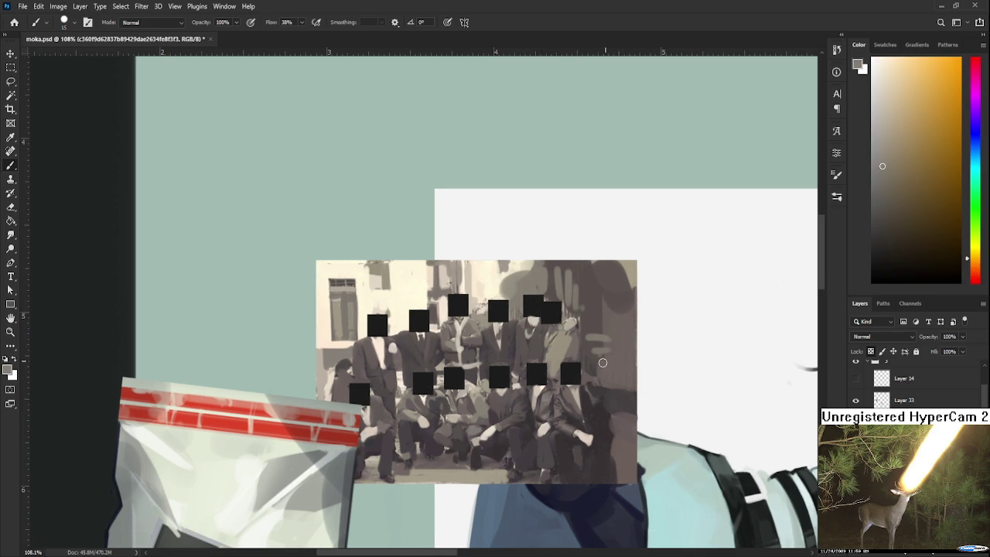
{"action": "left_click", "coordinate": [609, 347], "text": "alt"}
{"action": "left_click", "coordinate": [596, 310], "text": "alt"}
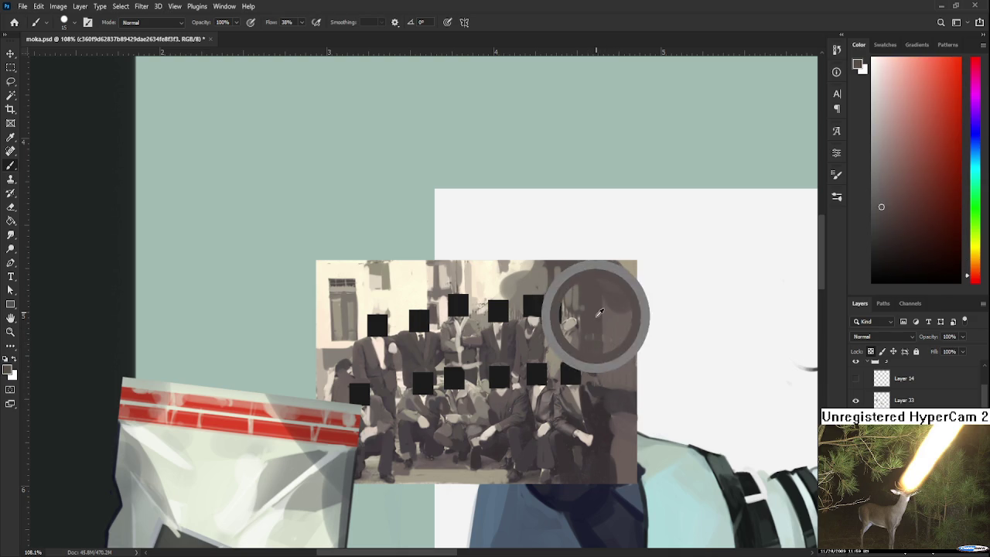
{"action": "key", "text": "bracketleft"}
{"action": "left_click_drag", "start_coordinate": [609, 310], "coordinate": [626, 308]}
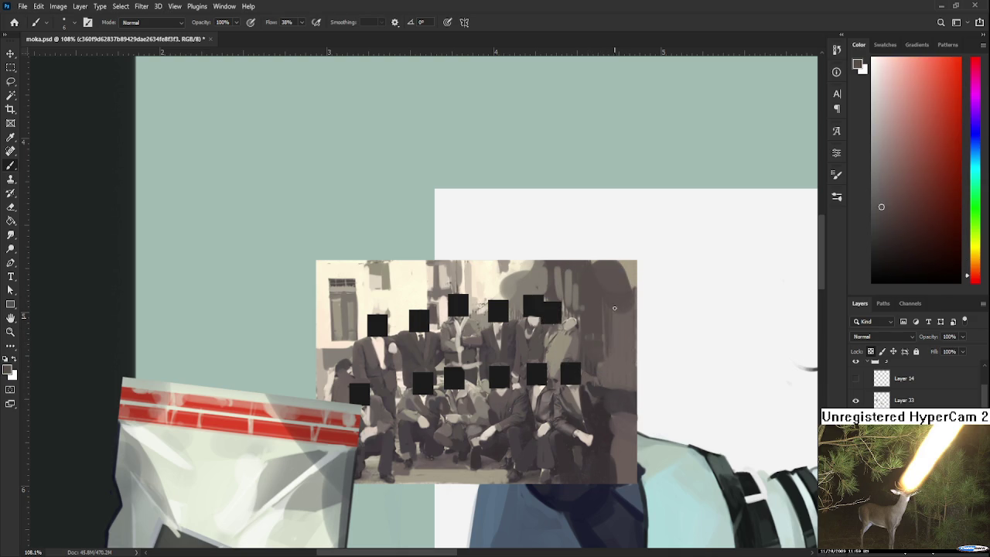
{"action": "left_click", "coordinate": [624, 362], "text": "alt"}
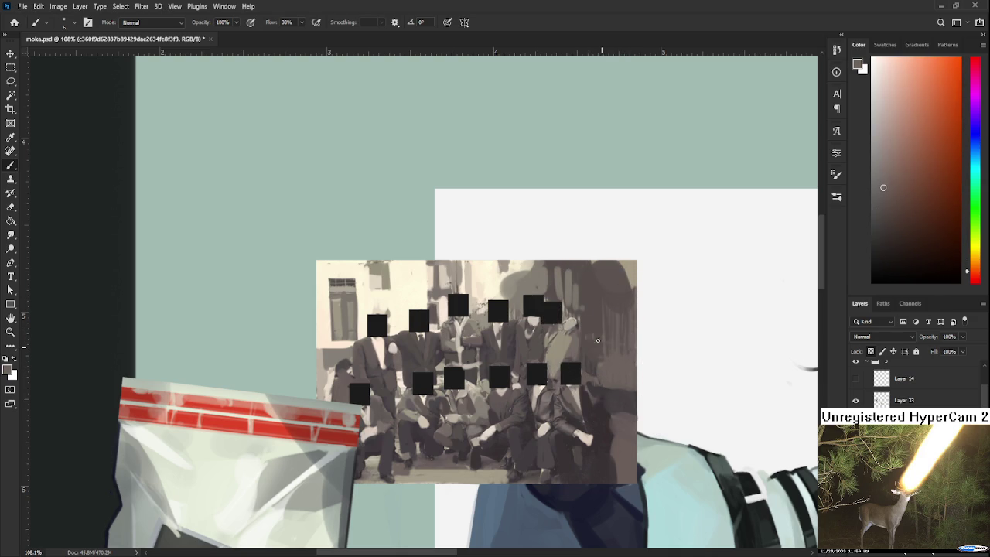
{"action": "scroll", "coordinate": [625, 328], "scroll_direction": "down", "scroll_amount": 2}
Dab flat paint on the ground at the photo's lower-left beside the bag.
{"action": "scroll", "coordinate": [572, 290], "scroll_direction": "down", "scroll_amount": 2}
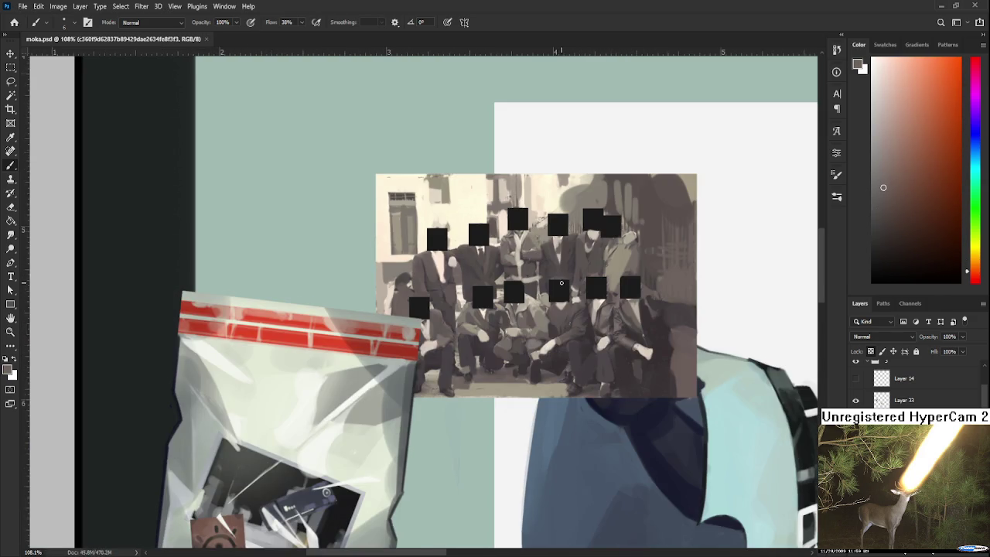
{"action": "scroll", "coordinate": [564, 301], "scroll_direction": "down", "scroll_amount": 2, "text": "alt"}
{"action": "scroll", "coordinate": [460, 361], "scroll_direction": "up", "scroll_amount": 2}
{"action": "scroll", "coordinate": [460, 361], "scroll_direction": "up", "scroll_amount": 3}
{"action": "left_click", "coordinate": [462, 360], "text": "alt"}
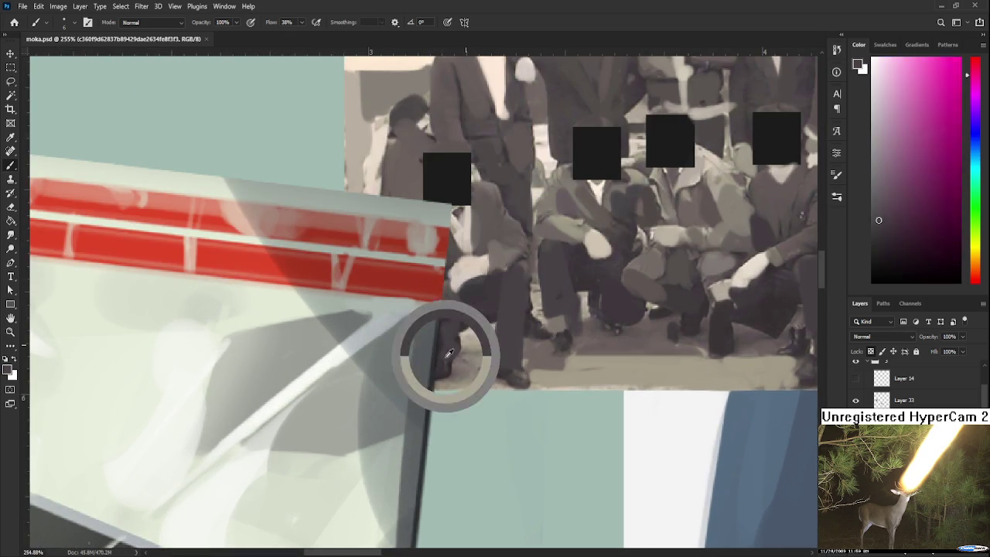
{"action": "left_click", "coordinate": [474, 356]}
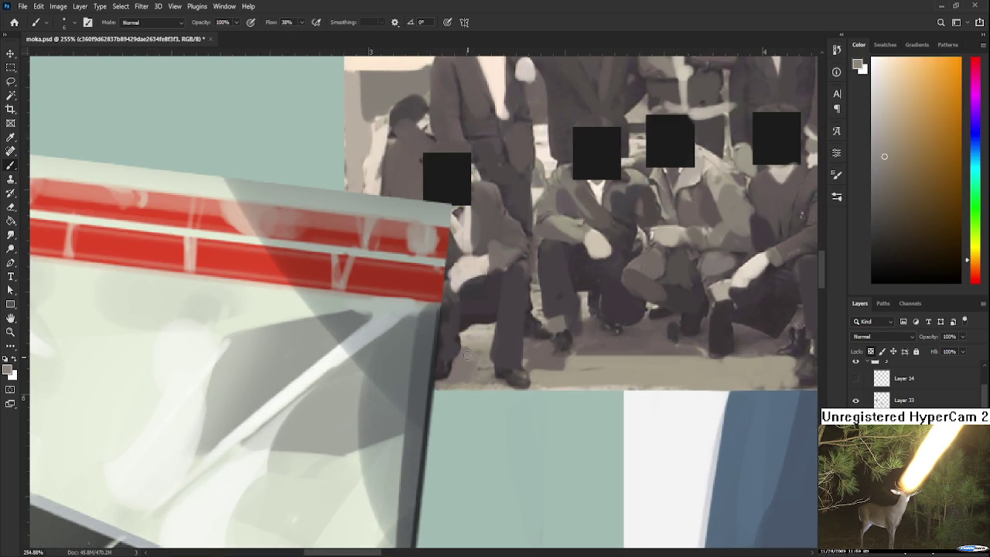
{"action": "left_click", "coordinate": [466, 335], "text": "alt"}
{"action": "left_click", "coordinate": [476, 341], "text": "alt"}
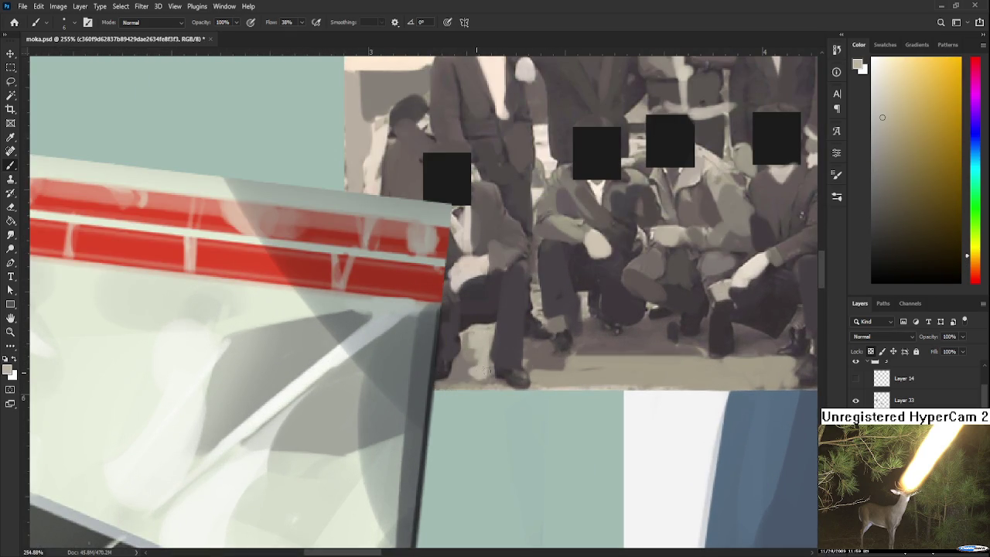
Repaint the crouching men's legs and shoes with sampled orange and yellow-orange tones.
{"action": "left_click", "coordinate": [471, 377], "text": "alt"}
{"action": "left_click", "coordinate": [470, 378], "text": "alt"}
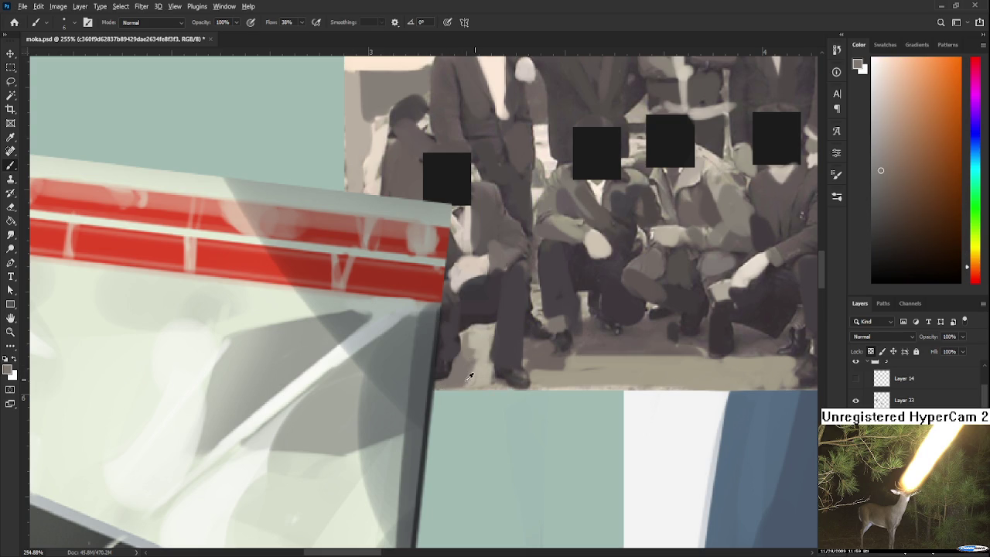
{"action": "left_click", "coordinate": [485, 361], "text": "alt"}
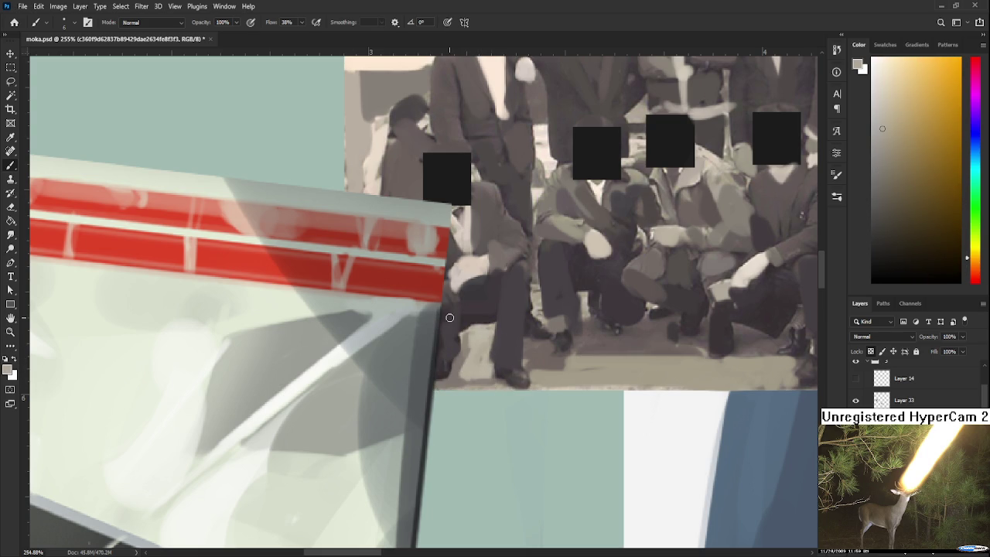
{"action": "left_click", "coordinate": [535, 314], "text": "alt"}
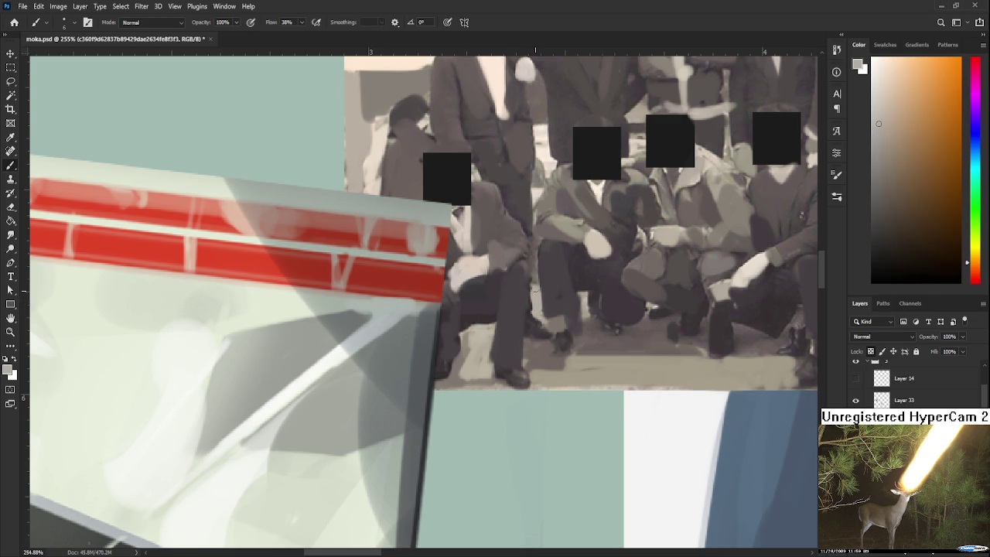
{"action": "left_click_drag", "start_coordinate": [571, 297], "coordinate": [559, 366]}
Zoom out over the whole moka.psd collage and create empty Layer 34.
{"action": "scroll", "coordinate": [557, 367], "scroll_direction": "down", "scroll_amount": 3}
{"action": "scroll", "coordinate": [557, 367], "scroll_direction": "down", "scroll_amount": 3}
{"action": "scroll", "coordinate": [557, 366], "scroll_direction": "down", "scroll_amount": 3}
{"action": "scroll", "coordinate": [557, 366], "scroll_direction": "down", "scroll_amount": 3}
{"action": "scroll", "coordinate": [590, 380], "scroll_direction": "down", "scroll_amount": 2}
{"action": "scroll", "coordinate": [590, 380], "scroll_direction": "up", "scroll_amount": 1}
{"action": "scroll", "coordinate": [589, 381], "scroll_direction": "up", "scroll_amount": 2}
{"action": "scroll", "coordinate": [590, 381], "scroll_direction": "up", "scroll_amount": 2}
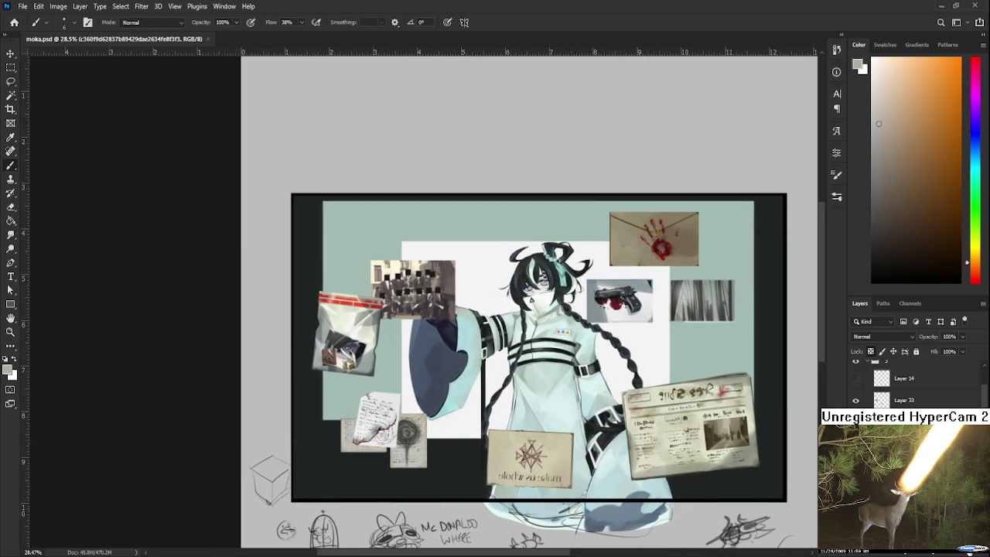
{"action": "key", "text": "ctrl+shift+alt+n"}
{"action": "scroll", "coordinate": [913, 387], "scroll_direction": "down", "scroll_amount": 1}
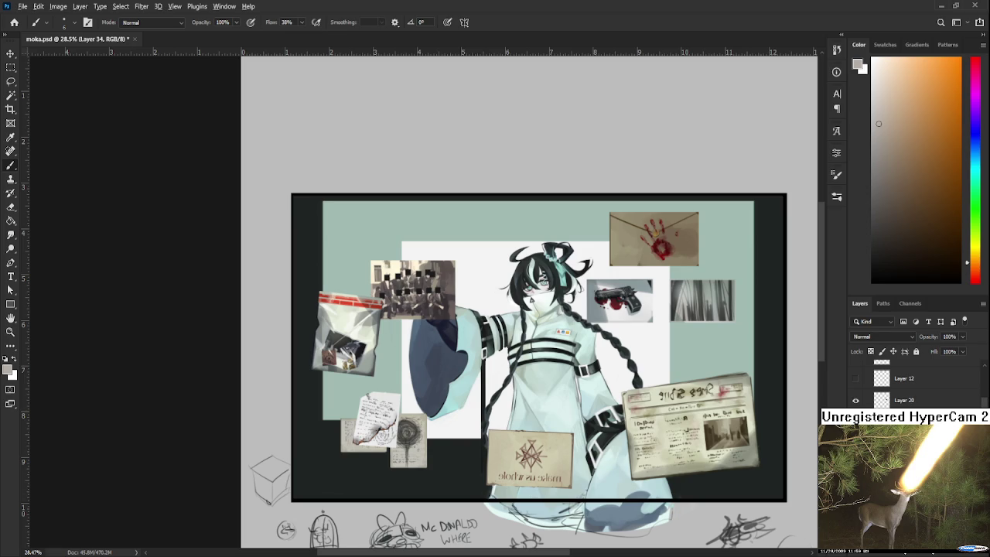
{"action": "scroll", "coordinate": [530, 369], "scroll_direction": "up", "scroll_amount": 2}
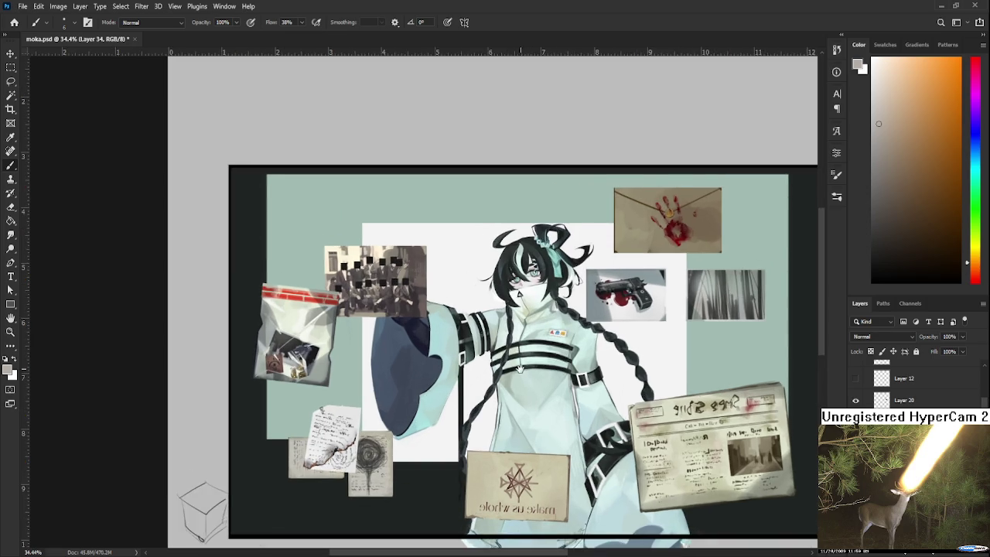
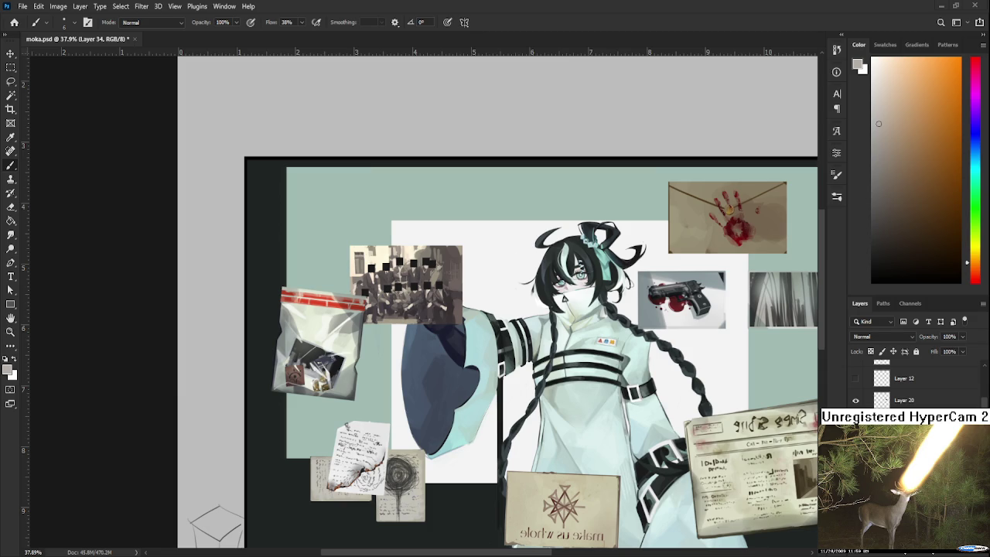
Scale the dark scratched texture down to about 28% of its size.
{"action": "key", "text": "ctrl+t"}
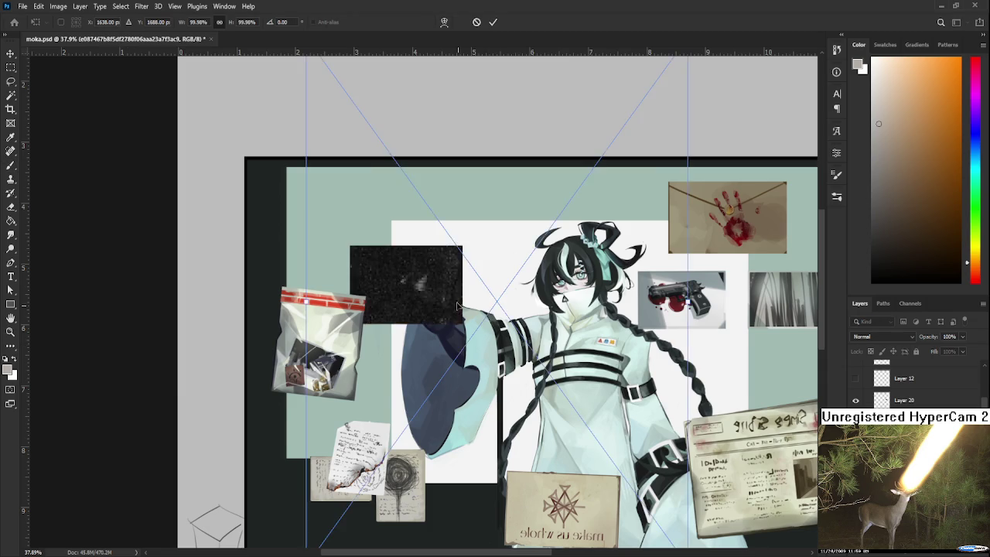
{"action": "scroll", "coordinate": [486, 329], "scroll_direction": "down", "scroll_amount": 3}
{"action": "left_click_drag", "start_coordinate": [603, 480], "coordinate": [478, 334]}
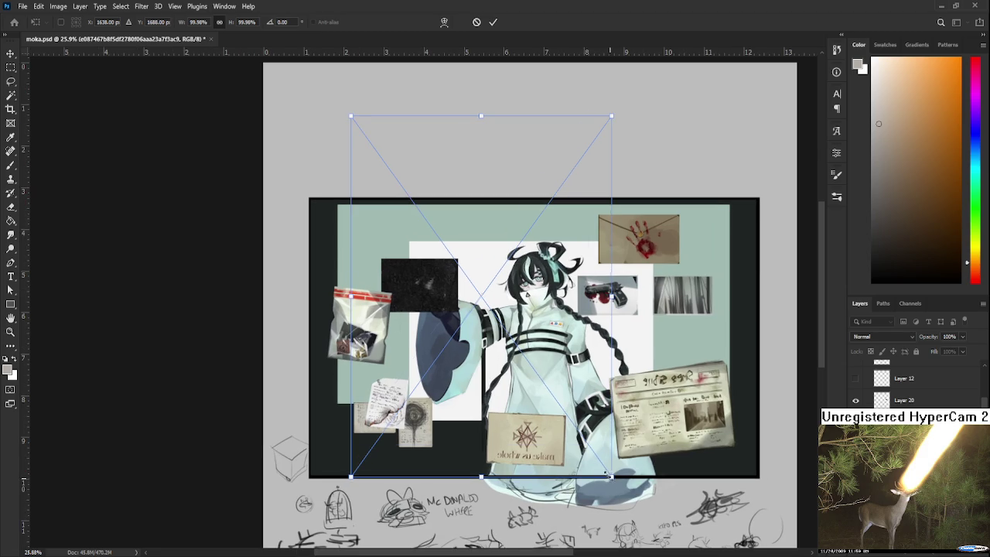
{"action": "scroll", "coordinate": [468, 328], "scroll_direction": "up", "scroll_amount": 2}
{"action": "scroll", "coordinate": [456, 321], "scroll_direction": "up", "scroll_amount": 2}
{"action": "scroll", "coordinate": [447, 315], "scroll_direction": "up", "scroll_amount": 2}
{"action": "scroll", "coordinate": [437, 308], "scroll_direction": "up", "scroll_amount": 1}
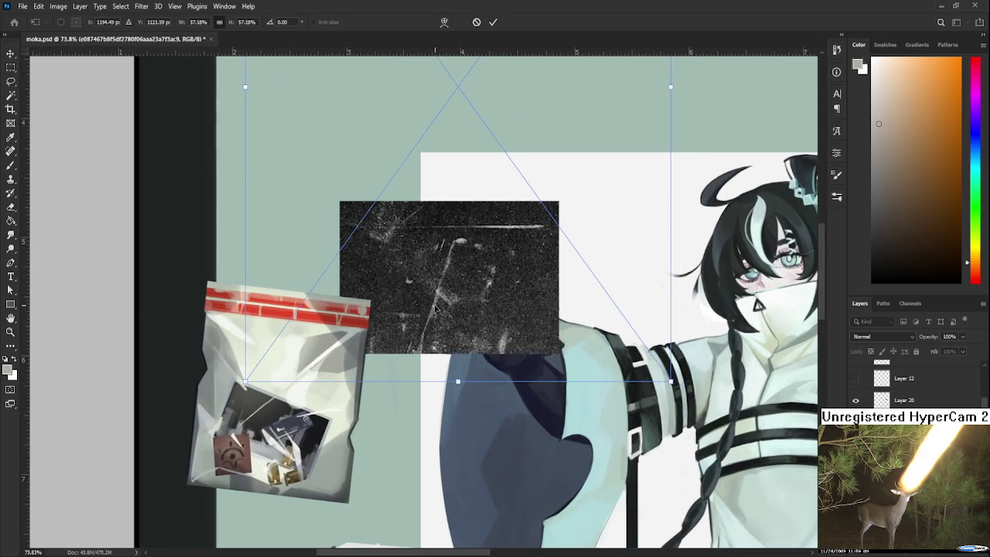
{"action": "left_click_drag", "start_coordinate": [674, 382], "coordinate": [410, 97]}
Move the texture over the group photo, rotate it to -90°, and apply the transform.
{"action": "left_click_drag", "start_coordinate": [345, 69], "coordinate": [452, 369]}
{"action": "left_click_drag", "start_coordinate": [541, 166], "coordinate": [511, 192]}
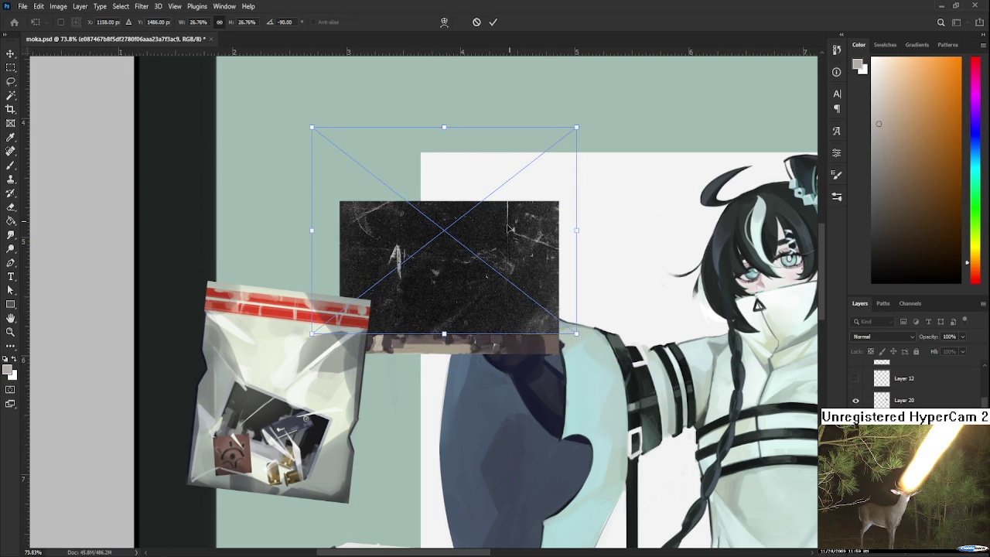
{"action": "left_click_drag", "start_coordinate": [498, 257], "coordinate": [496, 307]}
{"action": "key", "text": "Return"}
{"action": "key", "text": "b"}
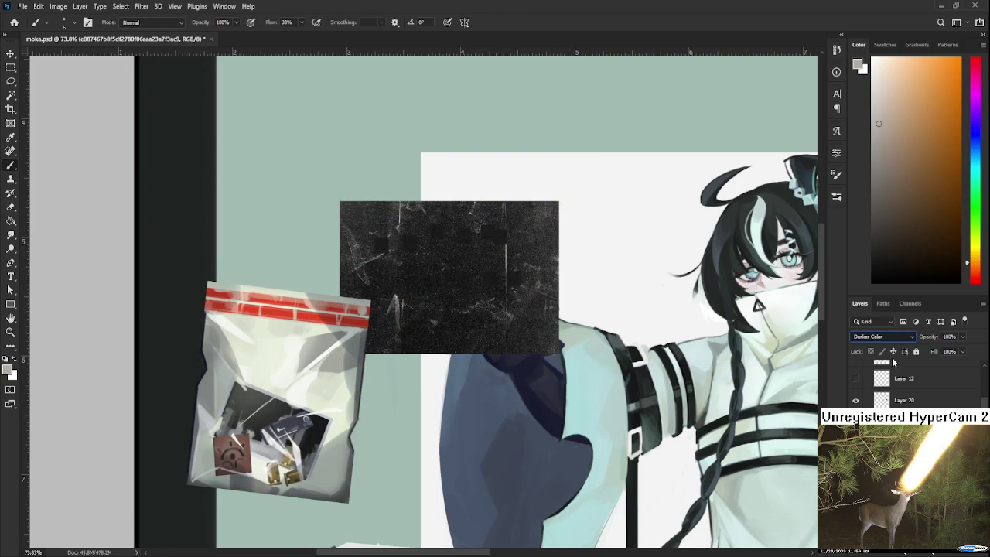
Try Soft Light, Hard Mix and Divide blends on the texture, settling on Difference.
{"action": "scroll", "coordinate": [881, 337], "scroll_direction": "down", "scroll_amount": 3}
{"action": "scroll", "coordinate": [885, 327], "scroll_direction": "down", "scroll_amount": 1}
{"action": "scroll", "coordinate": [884, 329], "scroll_direction": "down", "scroll_amount": 1}
{"action": "scroll", "coordinate": [883, 332], "scroll_direction": "down", "scroll_amount": 1}
{"action": "scroll", "coordinate": [882, 337], "scroll_direction": "down", "scroll_amount": 2}
{"action": "key", "text": "Down"}
{"action": "key", "text": "Down"}
{"action": "key", "text": "Down"}
{"action": "key", "text": "Down"}
{"action": "key", "text": "Down"}
{"action": "key", "text": "Down"}
{"action": "key", "text": "Down"}
{"action": "key", "text": "Down"}
{"action": "key", "text": "Down"}
{"action": "key", "text": "Down"}
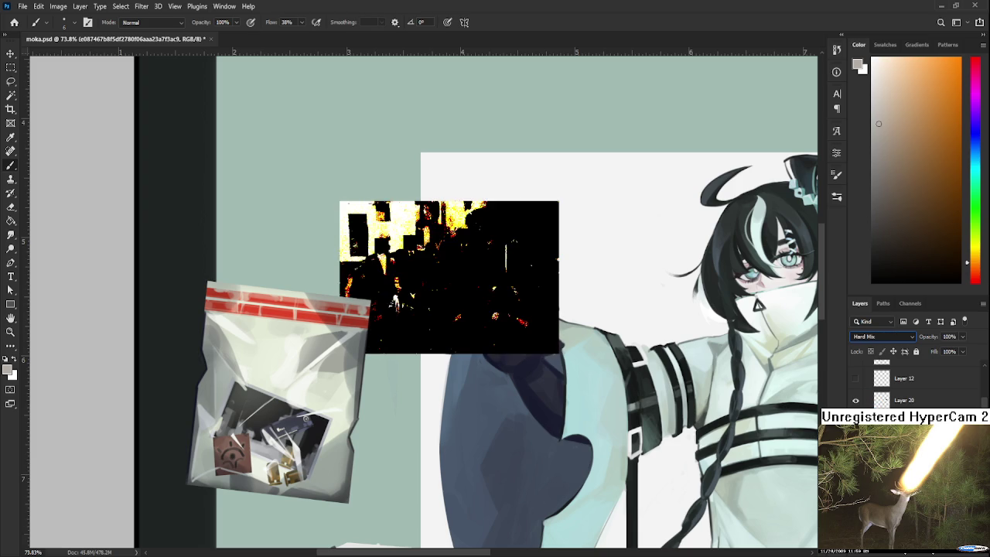
{"action": "key", "text": "Down"}
{"action": "key", "text": "Down"}
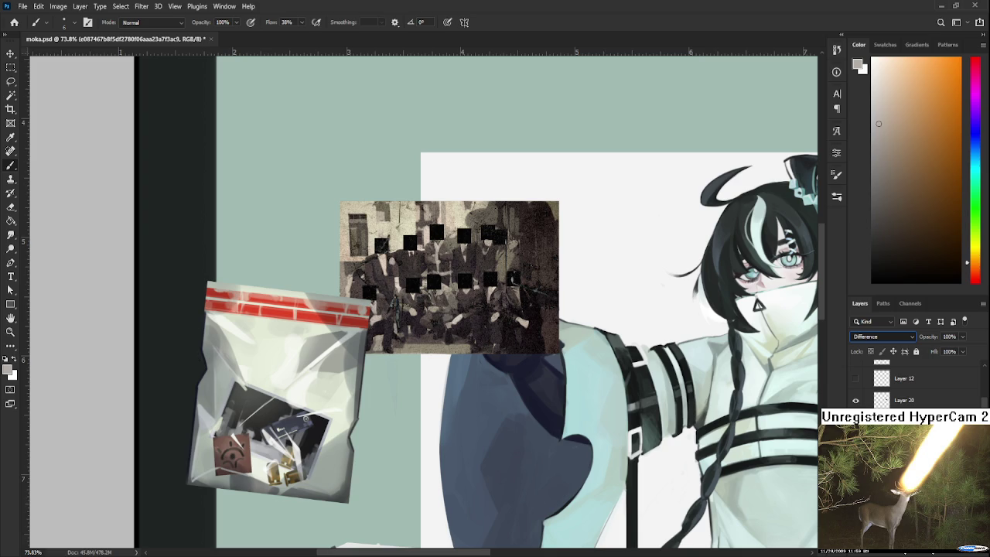
{"action": "key", "text": "Down"}
{"action": "key", "text": "Down"}
{"action": "key", "text": "Down"}
{"action": "key", "text": "Up"}
{"action": "key", "text": "Up"}
{"action": "key", "text": "Up"}
Lower the texture layer's opacity to 68% and add a new blank layer.
{"action": "left_click_drag", "start_coordinate": [962, 337], "coordinate": [946, 352]}
{"action": "scroll", "coordinate": [500, 279], "scroll_direction": "up", "scroll_amount": 4}
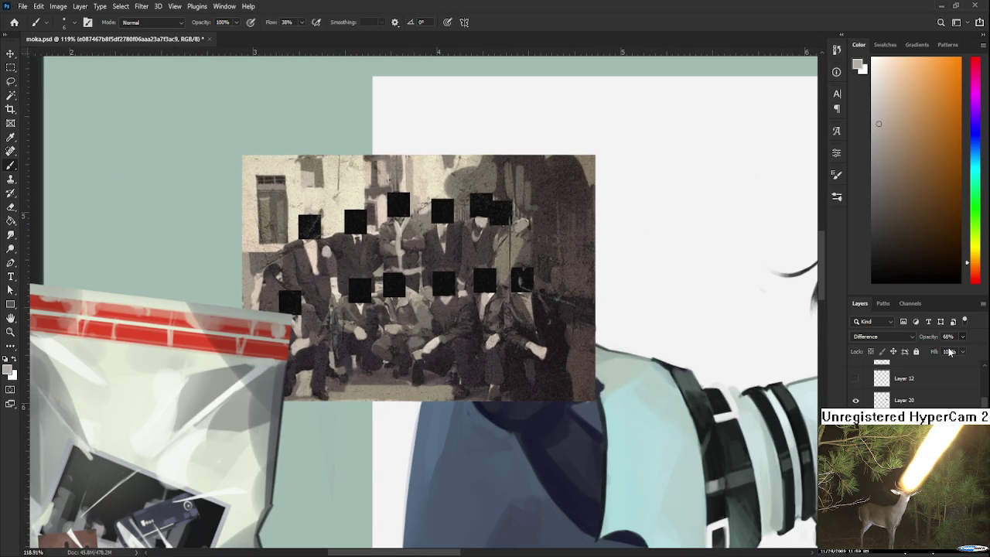
{"action": "scroll", "coordinate": [541, 402], "scroll_direction": "down", "scroll_amount": 1}
{"action": "scroll", "coordinate": [503, 399], "scroll_direction": "down", "scroll_amount": 1}
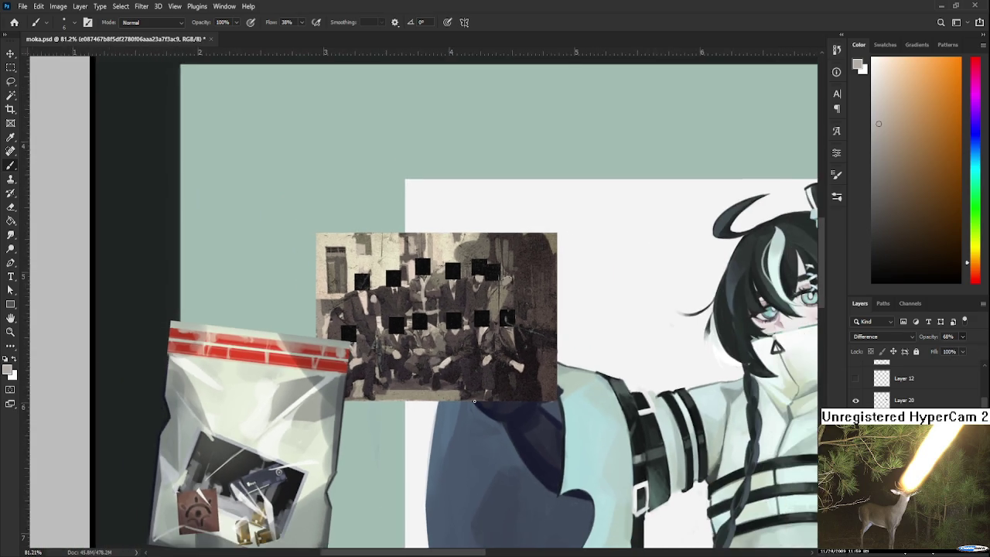
{"action": "scroll", "coordinate": [475, 402], "scroll_direction": "down", "scroll_amount": 1}
{"action": "scroll", "coordinate": [476, 391], "scroll_direction": "down", "scroll_amount": 2}
{"action": "scroll", "coordinate": [464, 386], "scroll_direction": "down", "scroll_amount": 2}
{"action": "scroll", "coordinate": [348, 364], "scroll_direction": "down", "scroll_amount": 1}
{"action": "scroll", "coordinate": [318, 354], "scroll_direction": "down", "scroll_amount": 1}
{"action": "scroll", "coordinate": [318, 333], "scroll_direction": "up", "scroll_amount": 2}
{"action": "scroll", "coordinate": [317, 325], "scroll_direction": "up", "scroll_amount": 1}
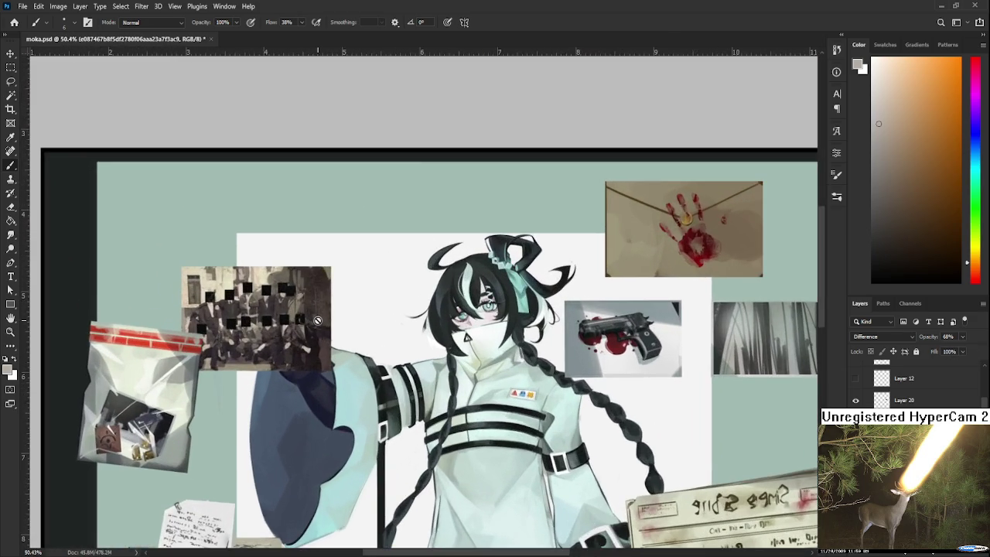
{"action": "scroll", "coordinate": [348, 309], "scroll_direction": "up", "scroll_amount": 1}
{"action": "scroll", "coordinate": [422, 294], "scroll_direction": "up", "scroll_amount": 1}
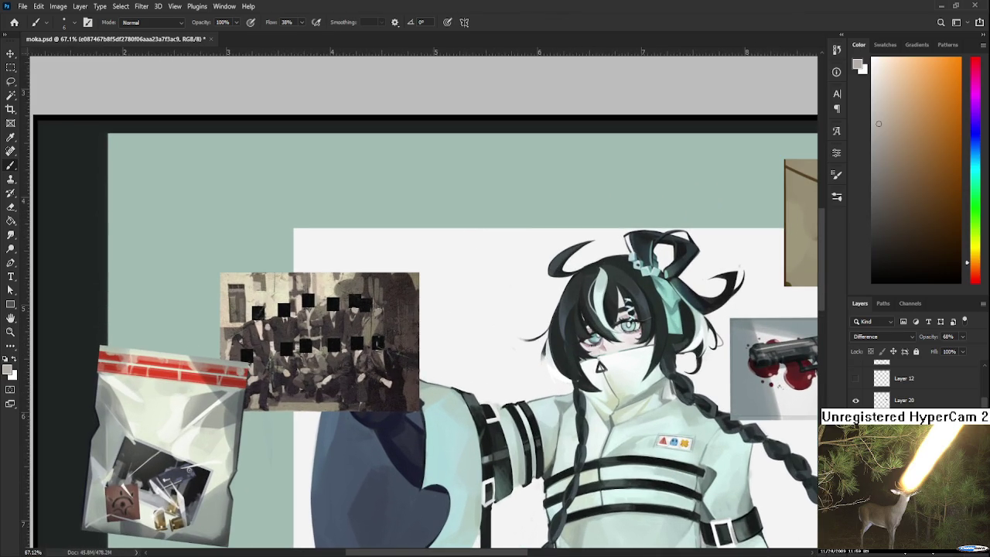
{"action": "key", "text": "ctrl+shift+alt+n"}
On Layer 34, paint faint light strokes down the photo's right edge and along its bottom edge.
{"action": "left_click_drag", "start_coordinate": [903, 244], "coordinate": [845, 85]}
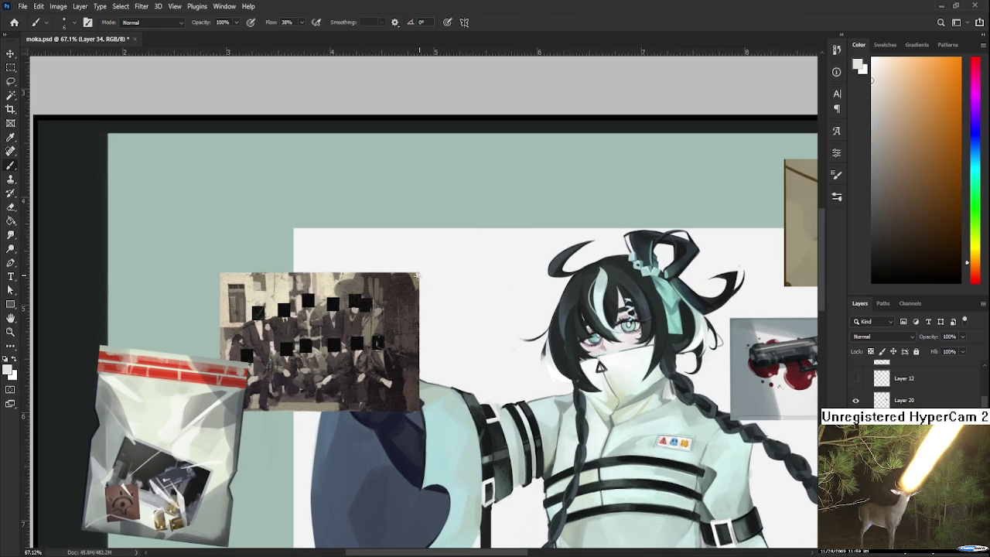
{"action": "left_click_drag", "start_coordinate": [418, 274], "coordinate": [419, 358]}
{"action": "left_click_drag", "start_coordinate": [233, 293], "coordinate": [429, 257]}
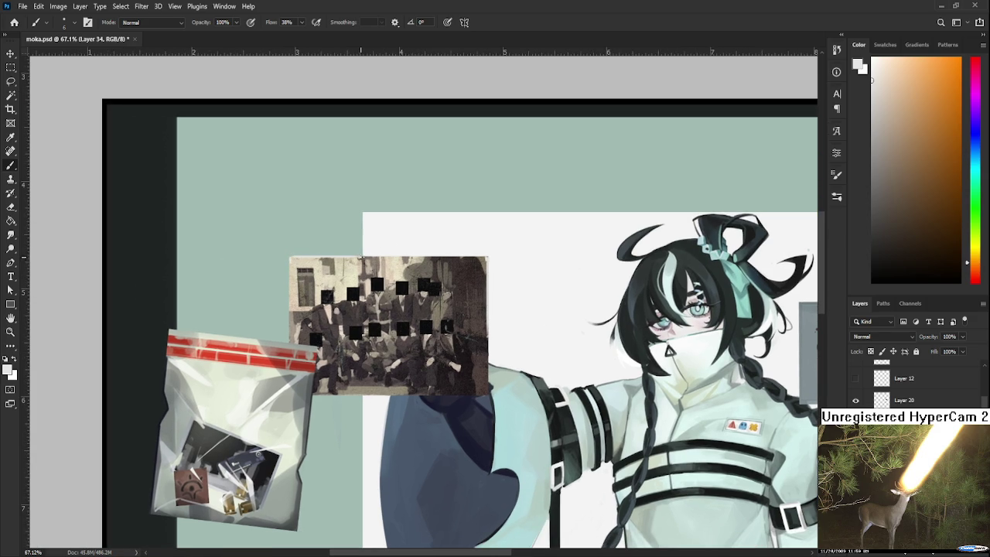
{"action": "left_click_drag", "start_coordinate": [520, 264], "coordinate": [524, 237]}
{"action": "left_click_drag", "start_coordinate": [396, 369], "coordinate": [487, 368]}
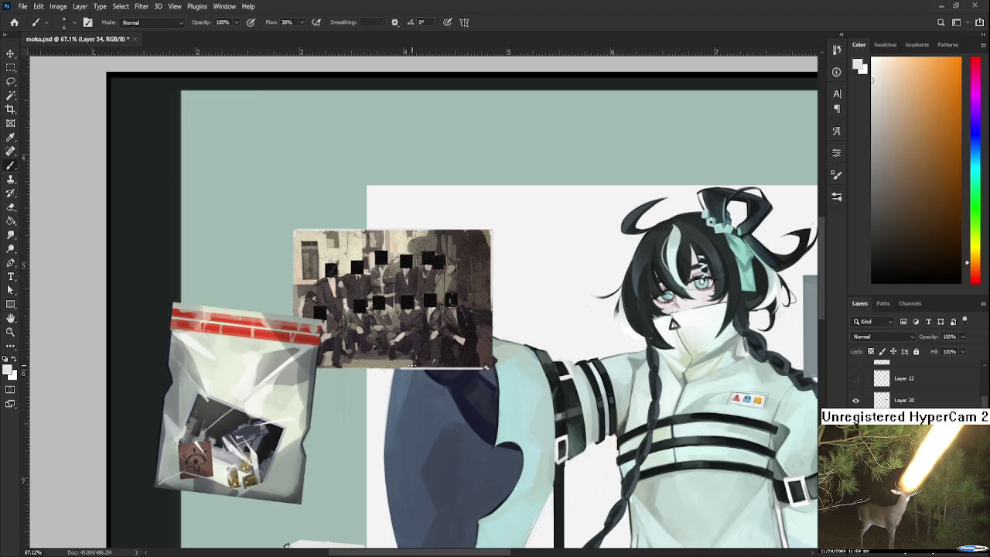
{"action": "left_click_drag", "start_coordinate": [339, 372], "coordinate": [369, 372]}
{"action": "scroll", "coordinate": [401, 369], "scroll_direction": "down", "scroll_amount": 2}
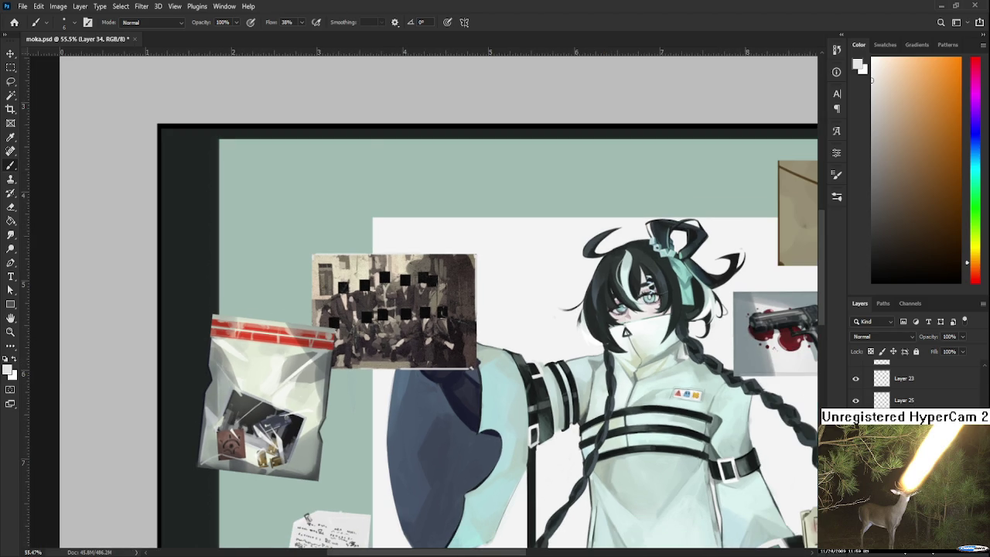
Flip the group photo horizontally and nudge it slightly to the left.
{"action": "left_click", "coordinate": [905, 496]}
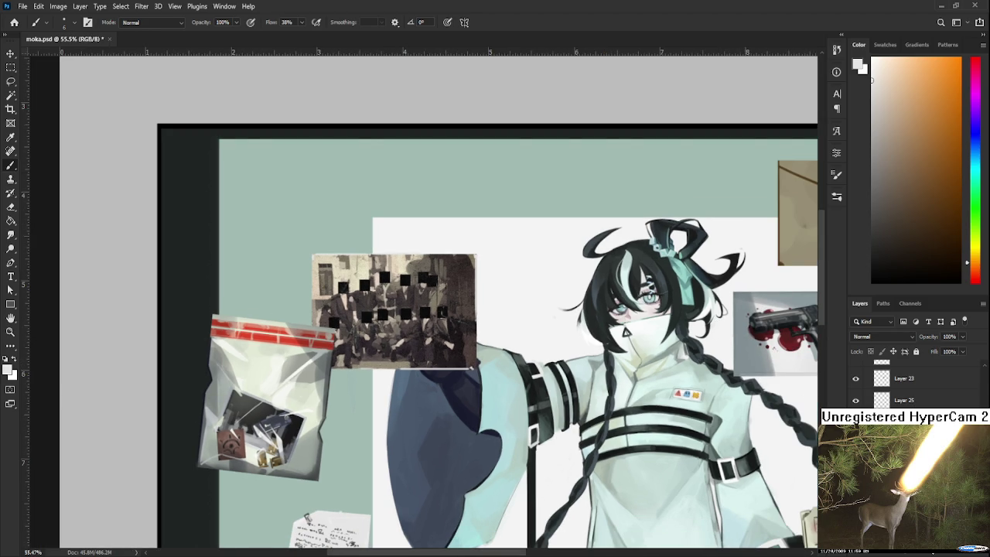
{"action": "key", "text": "ctrl+t"}
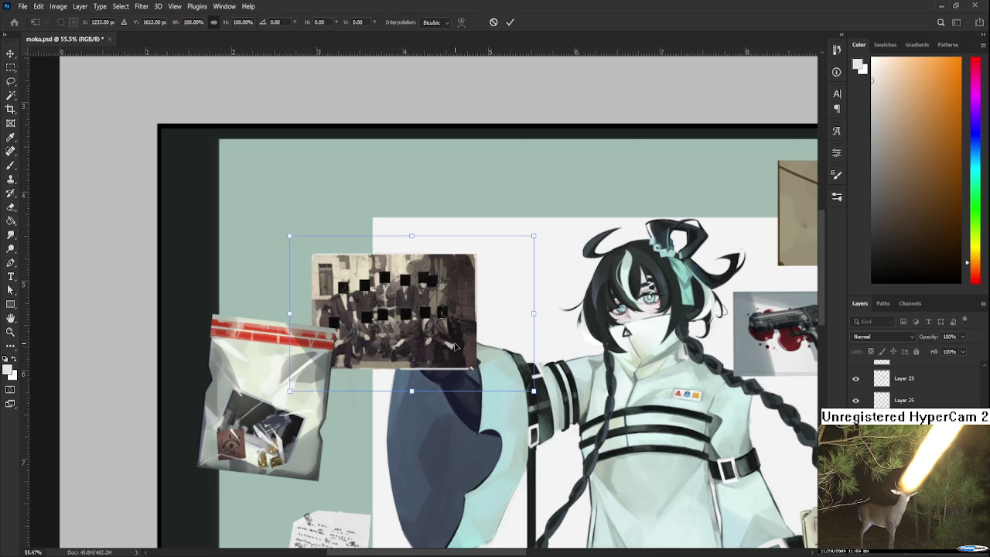
{"action": "right_click", "coordinate": [492, 529]}
{"action": "left_click", "coordinate": [471, 452]}
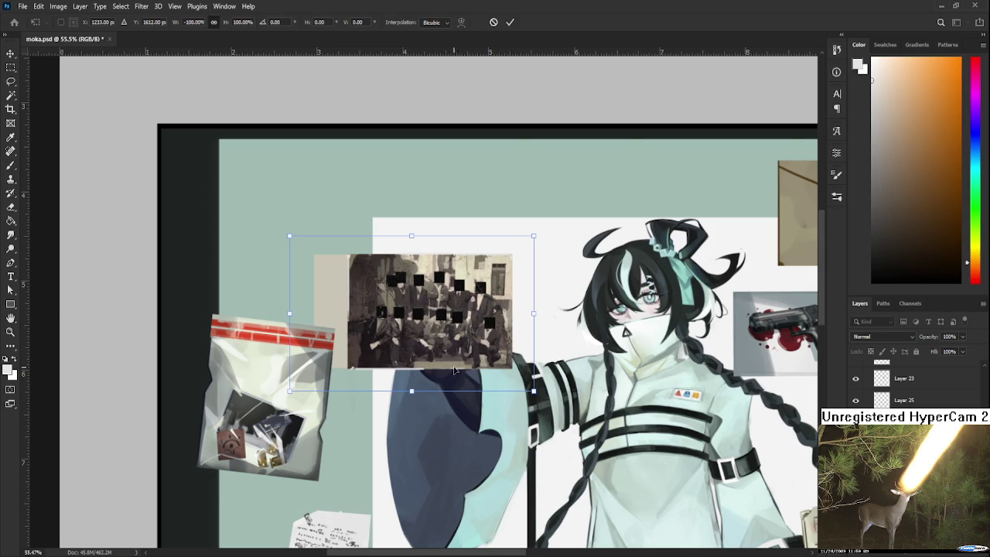
{"action": "left_click_drag", "start_coordinate": [454, 375], "coordinate": [419, 375]}
{"action": "scroll", "coordinate": [450, 321], "scroll_direction": "up", "scroll_amount": 2}
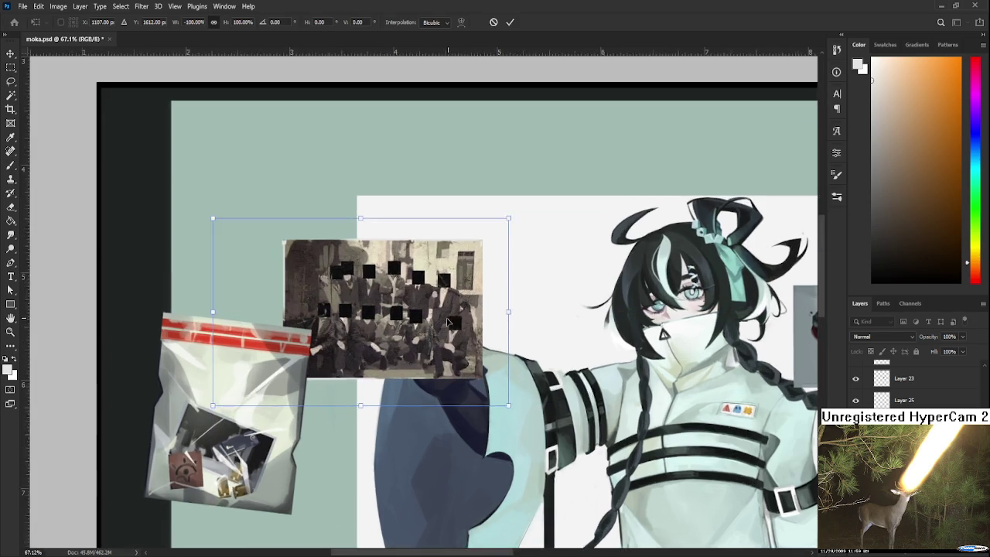
{"action": "scroll", "coordinate": [450, 321], "scroll_direction": "up", "scroll_amount": 2}
{"action": "key", "text": "Return"}
{"action": "key", "text": "b"}
{"action": "scroll", "coordinate": [449, 321], "scroll_direction": "up", "scroll_amount": 3}
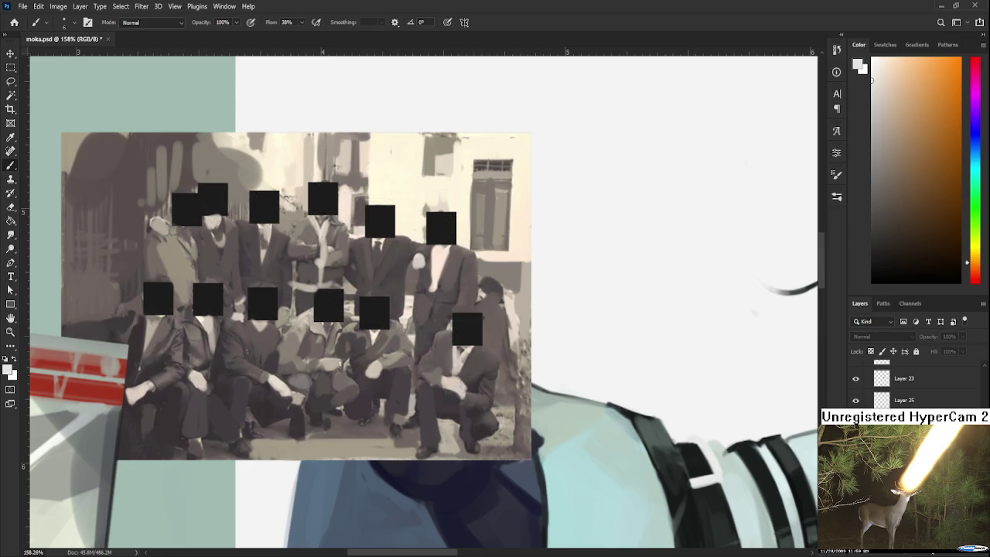
Expand the colour and layers panels and sample greys from the group photo's lower right.
{"action": "left_click", "coordinate": [986, 36]}
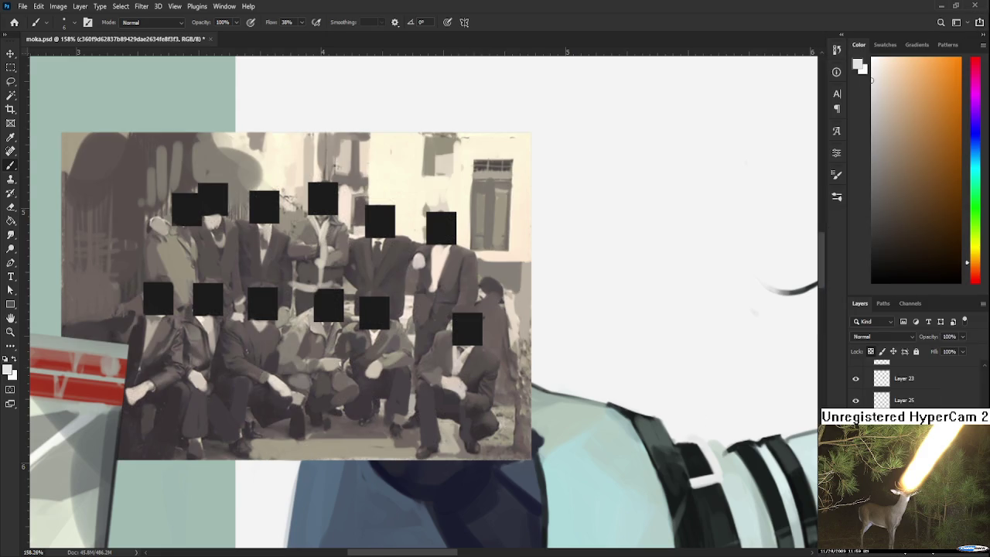
{"action": "left_click", "coordinate": [469, 420], "text": "alt"}
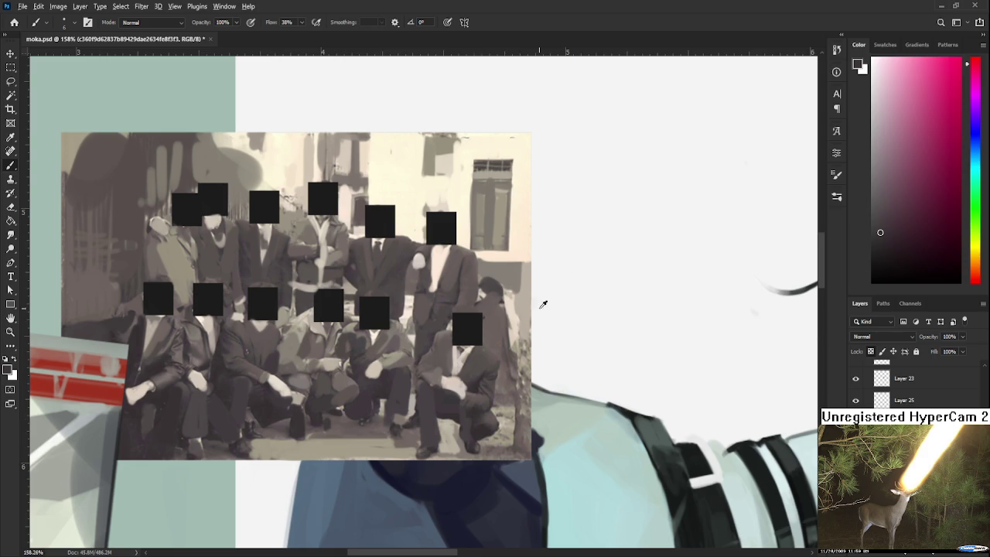
{"action": "left_click", "coordinate": [529, 333], "text": "alt"}
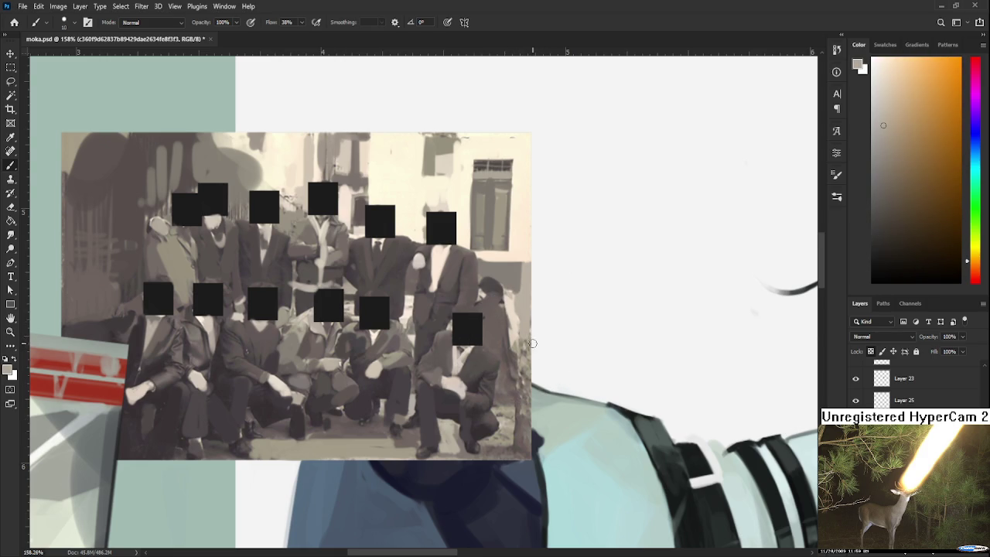
{"action": "left_click", "coordinate": [522, 430], "text": "alt"}
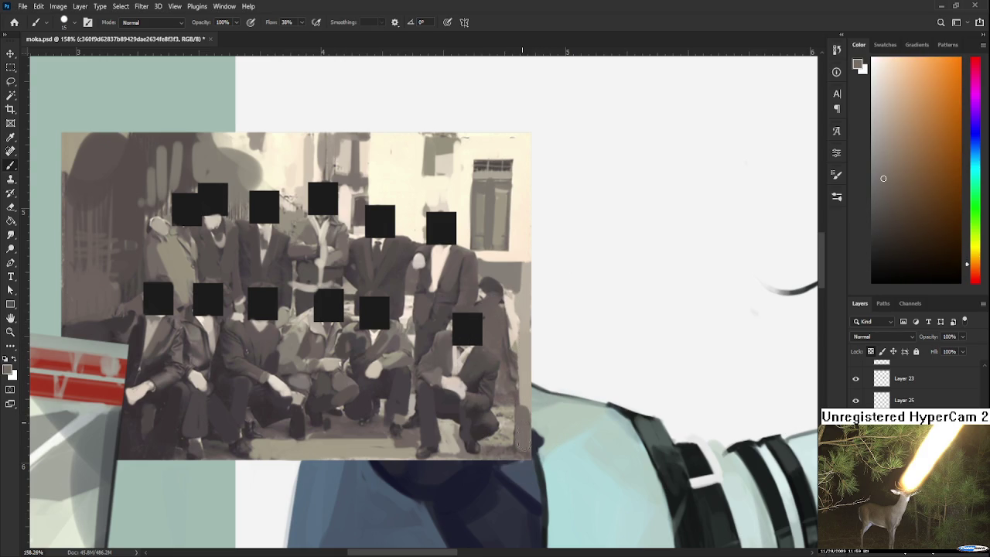
{"action": "left_click", "coordinate": [507, 406], "text": "alt"}
{"action": "left_click", "coordinate": [507, 427], "text": "alt"}
{"action": "left_click", "coordinate": [487, 430], "text": "alt"}
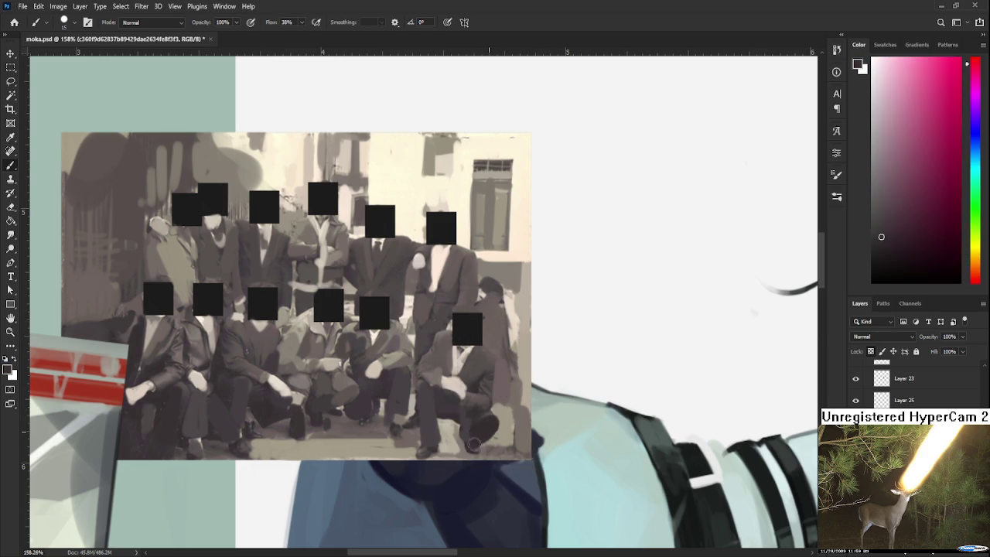
{"action": "left_click", "coordinate": [500, 438], "text": "alt"}
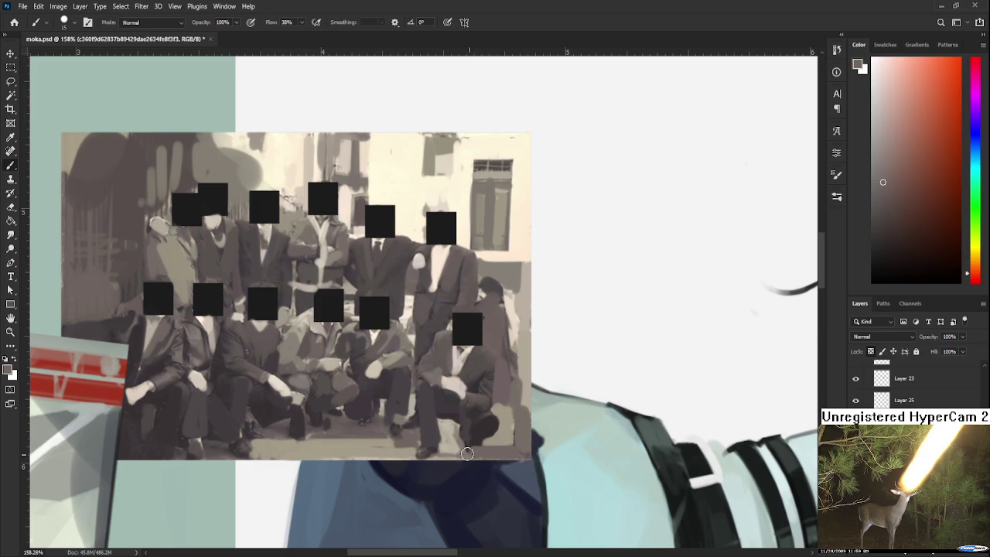
Pick a muted yellow from the photo and paint light strokes on its lower right.
{"action": "left_click", "coordinate": [504, 451], "text": "alt"}
{"action": "left_click", "coordinate": [512, 449], "text": "alt"}
{"action": "left_click", "coordinate": [507, 419], "text": "alt"}
{"action": "left_click", "coordinate": [481, 379], "text": "alt"}
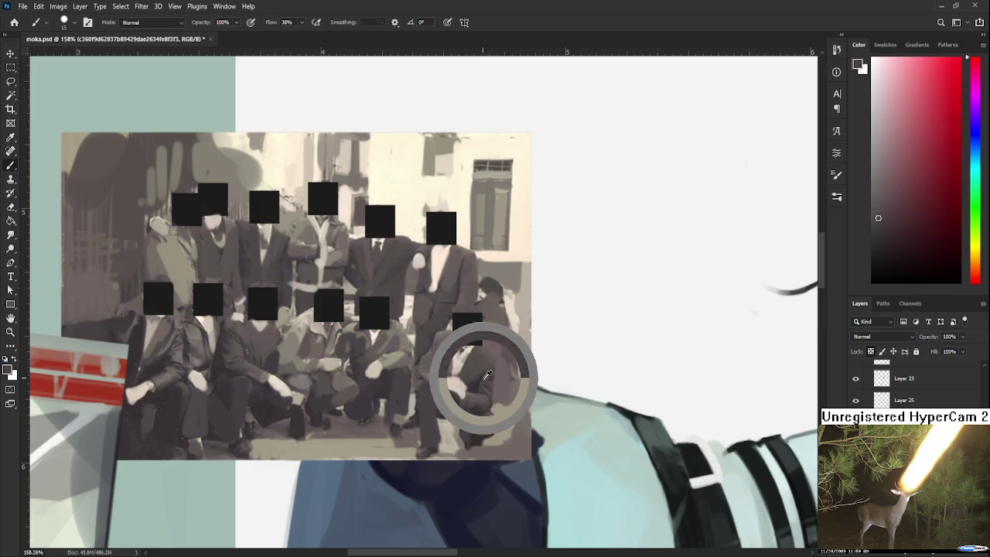
{"action": "left_click", "coordinate": [483, 402], "text": "alt"}
{"action": "left_click", "coordinate": [475, 385], "text": "alt"}
{"action": "left_click", "coordinate": [462, 414], "text": "alt"}
{"action": "left_click", "coordinate": [462, 436], "text": "alt"}
{"action": "left_click_drag", "start_coordinate": [443, 450], "coordinate": [466, 431]}
Sample more tones near the photo's right edge, settling on a yellow-orange.
{"action": "scroll", "coordinate": [465, 431], "scroll_direction": "up", "scroll_amount": 3}
{"action": "left_click", "coordinate": [487, 368], "text": "alt"}
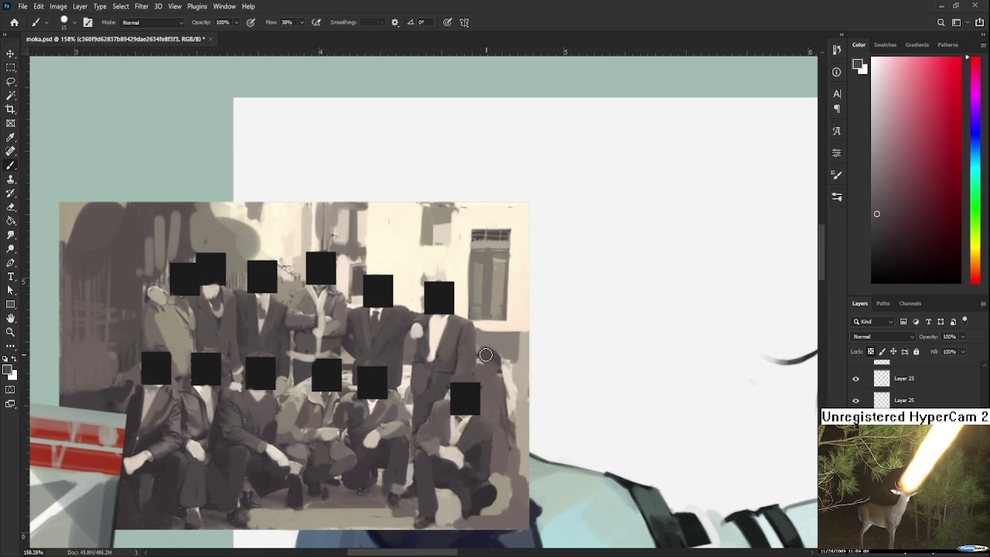
{"action": "left_click", "coordinate": [508, 362], "text": "alt"}
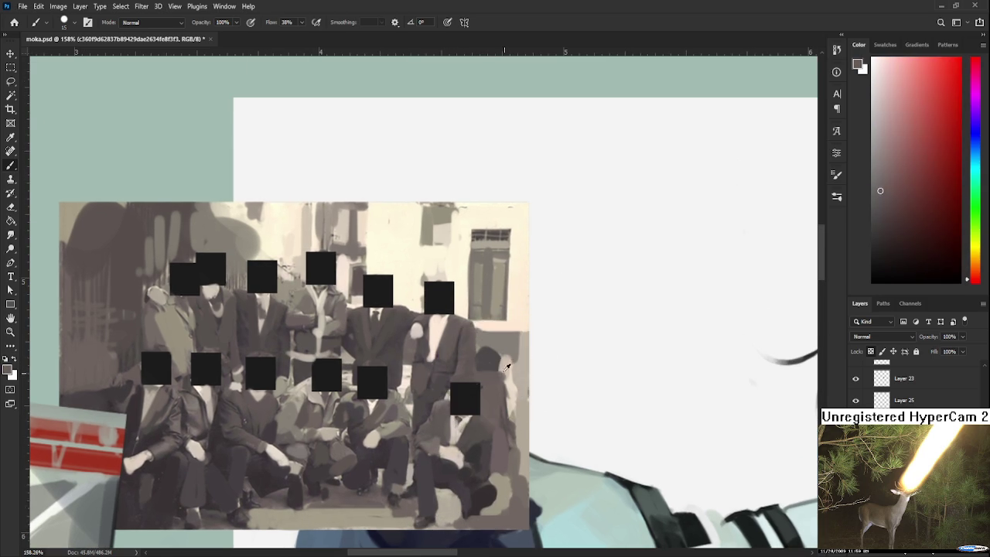
{"action": "left_click", "coordinate": [491, 352], "text": "alt"}
{"action": "left_click", "coordinate": [512, 352], "text": "alt"}
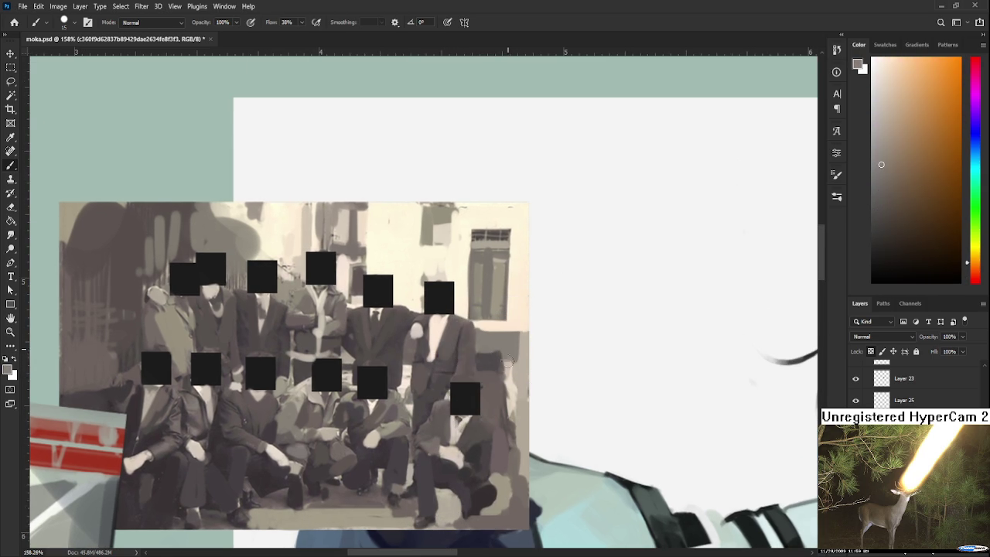
{"action": "left_click", "coordinate": [522, 385], "text": "alt"}
{"action": "left_click_drag", "start_coordinate": [481, 387], "coordinate": [556, 376]}
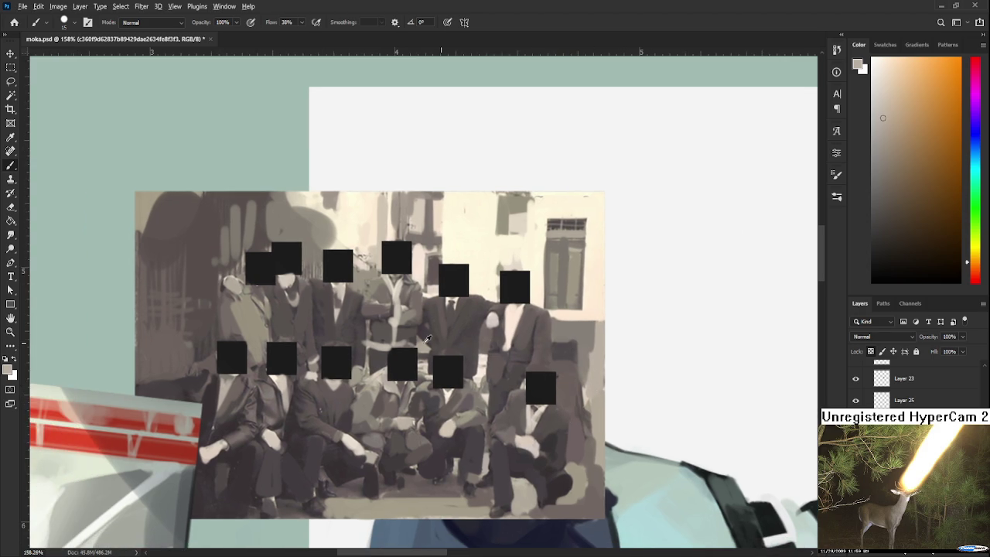
{"action": "left_click", "coordinate": [431, 361], "text": "alt"}
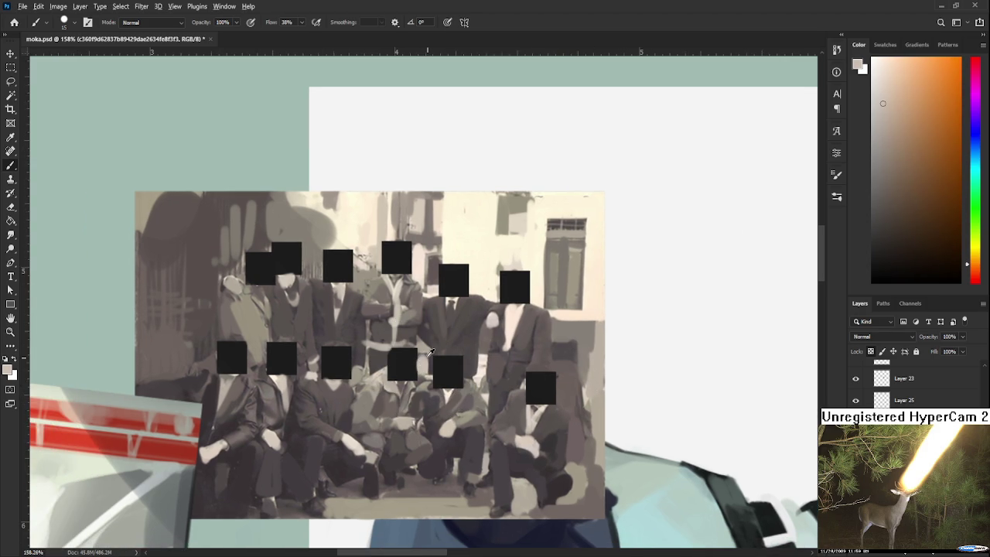
{"action": "left_click", "coordinate": [428, 350], "text": "alt"}
{"action": "scroll", "coordinate": [465, 362], "scroll_direction": "down", "scroll_amount": 2}
{"action": "scroll", "coordinate": [462, 369], "scroll_direction": "down", "scroll_amount": 2}
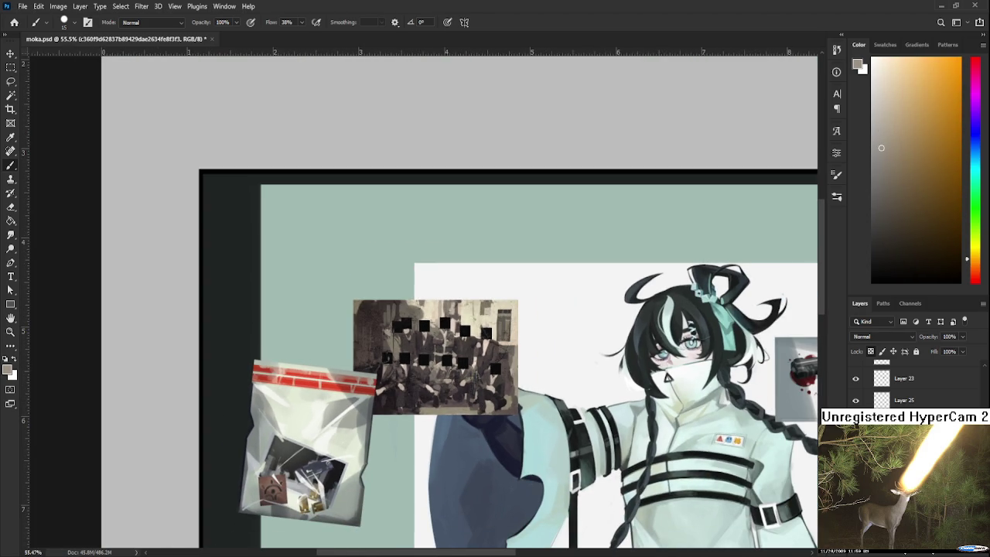
Sample white from the backdrop paper and bring the photo's right edge into view.
{"action": "scroll", "coordinate": [344, 319], "scroll_direction": "up", "scroll_amount": 2}
{"action": "scroll", "coordinate": [345, 316], "scroll_direction": "up", "scroll_amount": 1}
{"action": "scroll", "coordinate": [414, 290], "scroll_direction": "down", "scroll_amount": 1}
{"action": "left_click", "coordinate": [585, 253], "text": "alt"}
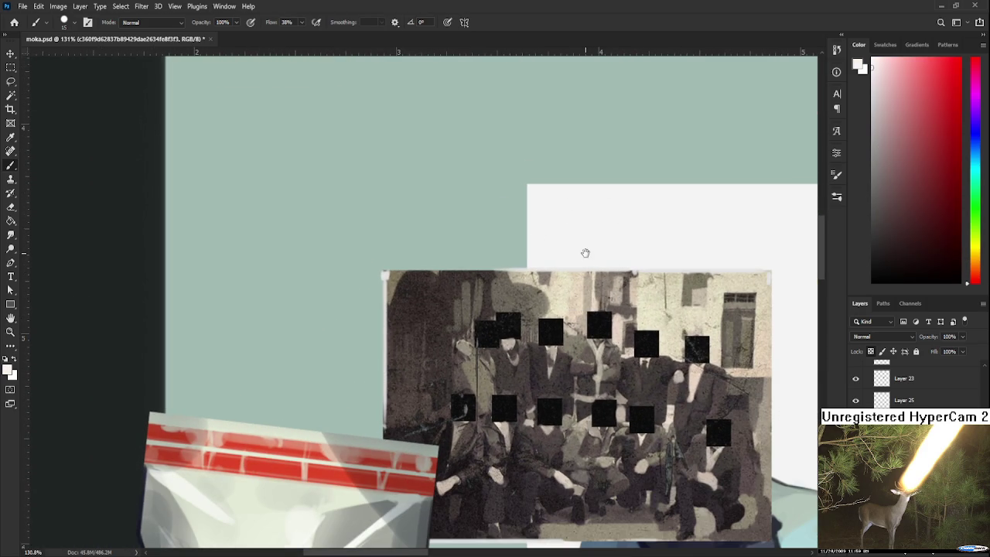
{"action": "left_click_drag", "start_coordinate": [583, 252], "coordinate": [302, 263]}
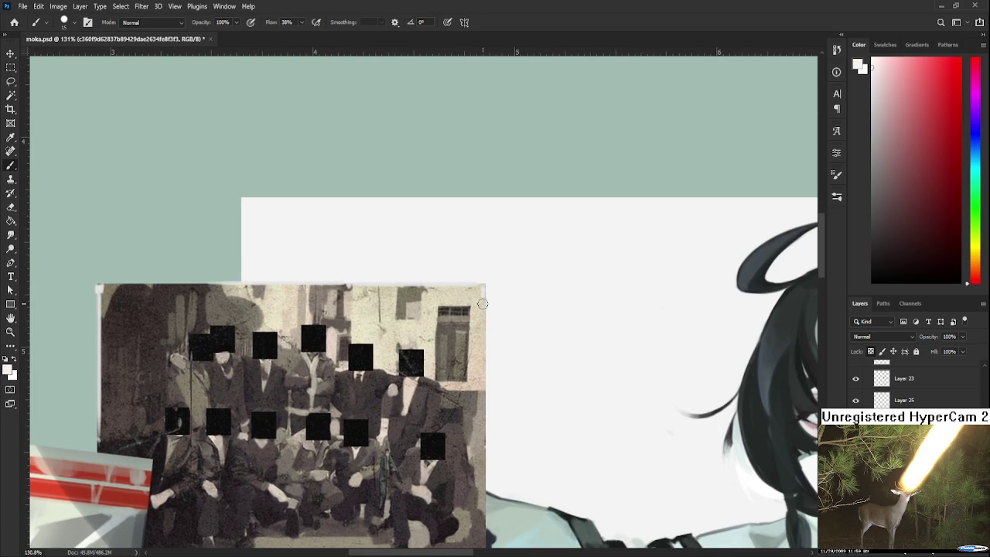
On a new layer, paint a light beige stroke down the photo's right edge.
{"action": "key", "text": "ctrl+shift+alt+n"}
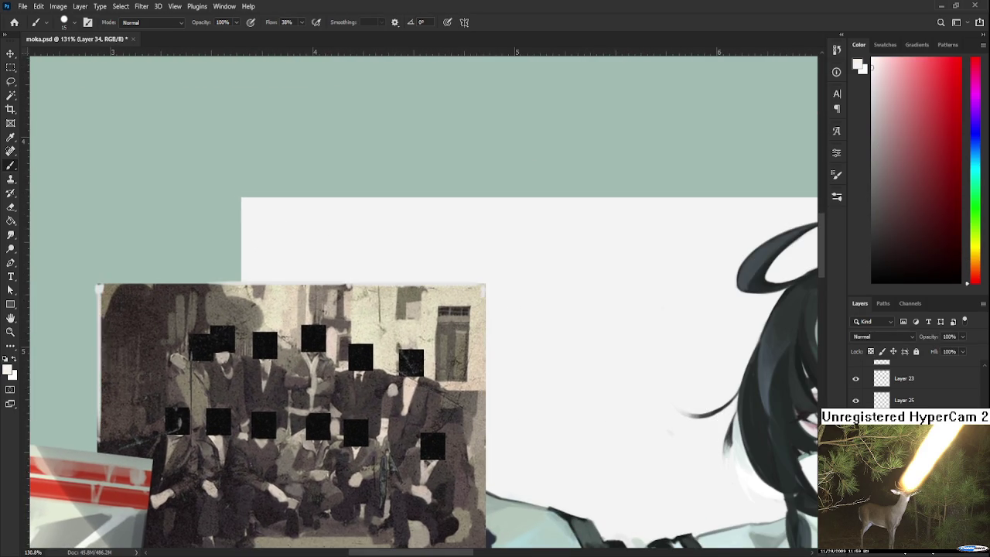
{"action": "left_click", "coordinate": [324, 282], "text": "alt"}
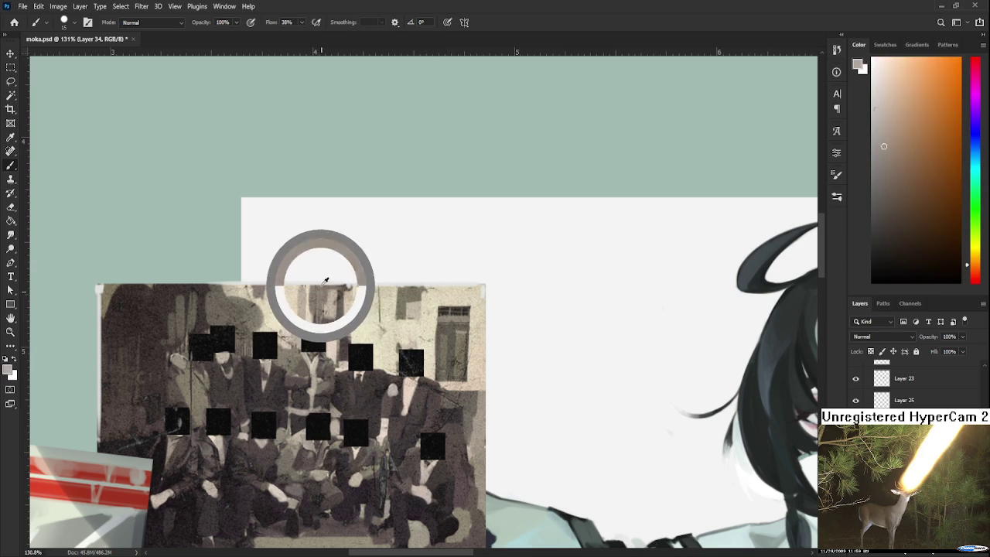
{"action": "left_click_drag", "start_coordinate": [484, 294], "coordinate": [484, 523]}
{"action": "scroll", "coordinate": [486, 476], "scroll_direction": "down", "scroll_amount": 2}
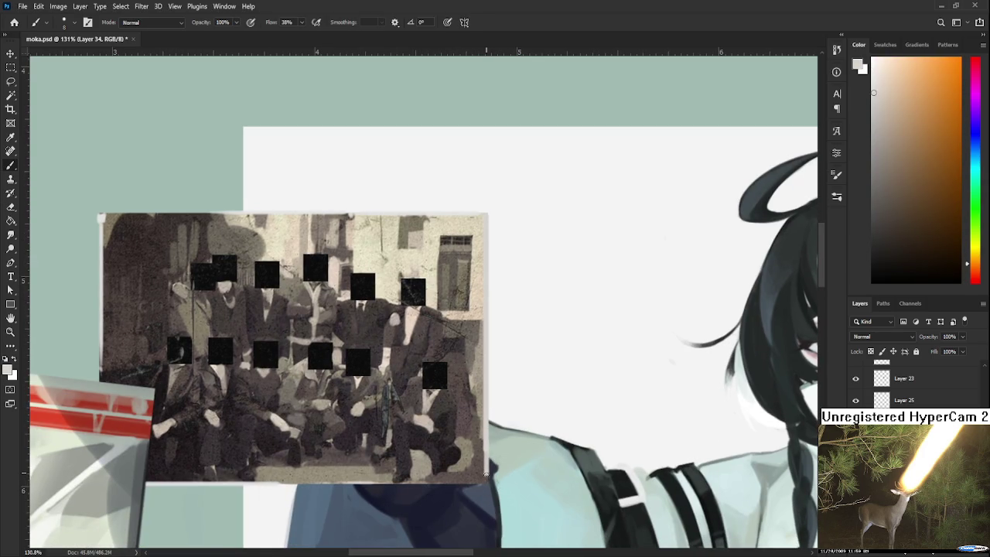
{"action": "scroll", "coordinate": [495, 478], "scroll_direction": "down", "scroll_amount": 3}
Switch to the Eraser with a fine 5 px tip on the painted layer.
{"action": "key", "text": "ctrl+d"}
{"action": "key", "text": "ctrl+z"}
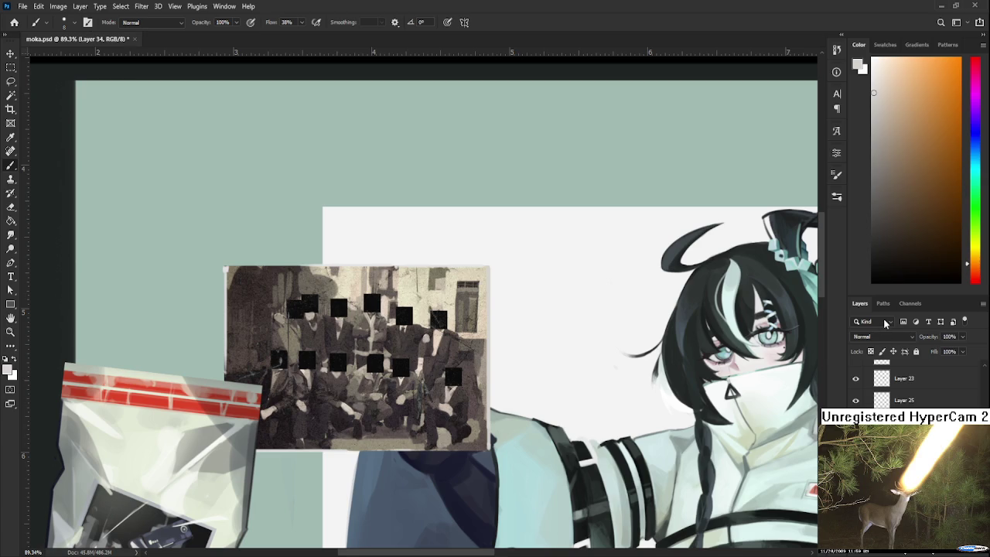
{"action": "key", "text": "e"}
{"action": "key", "text": "bracketleft"}
{"action": "key", "text": "bracketleft"}
{"action": "key", "text": "bracketleft"}
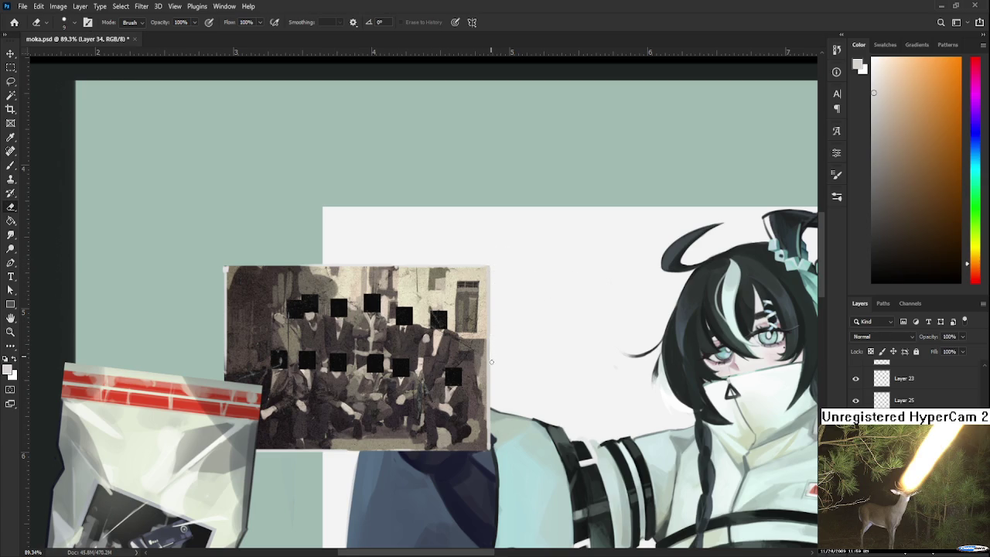
On Layer 26, erase the dark shadow strip along the photo's right edge.
{"action": "key", "text": "alt+bracketleft"}
{"action": "key", "text": "alt+bracketleft"}
{"action": "left_click_drag", "start_coordinate": [491, 282], "coordinate": [492, 487]}
{"action": "key", "text": "ctrl+z"}
{"action": "left_click_drag", "start_coordinate": [492, 269], "coordinate": [486, 478]}
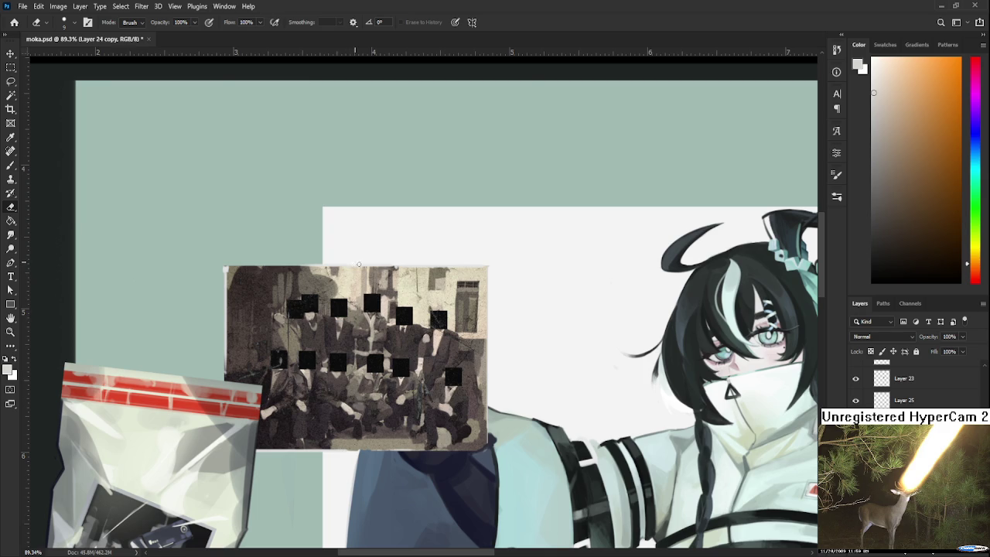
{"action": "scroll", "coordinate": [363, 249], "scroll_direction": "down", "scroll_amount": 5}
{"action": "scroll", "coordinate": [401, 312], "scroll_direction": "down", "scroll_amount": 2}
Set Layer 34 to Multiply, sample dark slate-blue from the sleeve, and use a 30 px brush.
{"action": "left_click", "coordinate": [957, 552]}
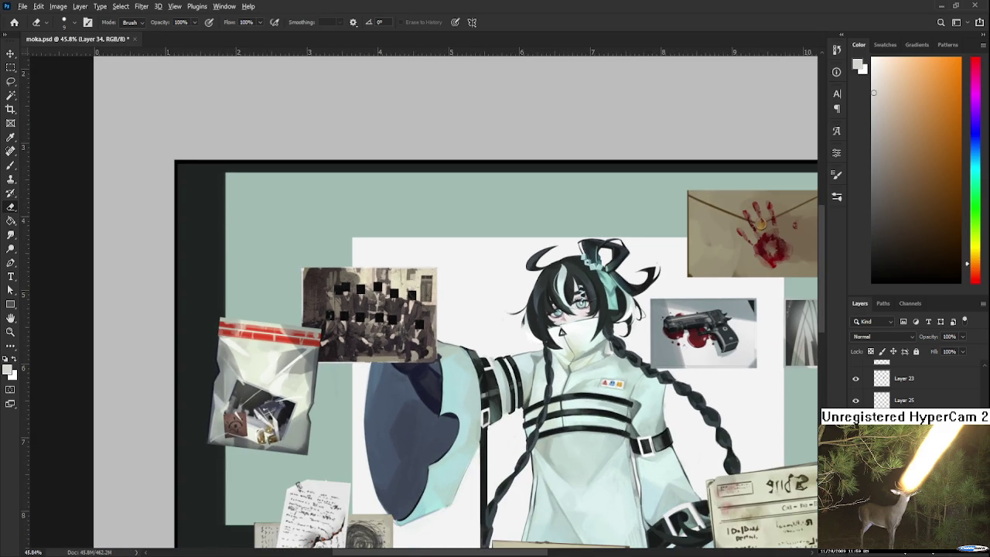
{"action": "scroll", "coordinate": [883, 337], "scroll_direction": "down", "scroll_amount": 6}
{"action": "scroll", "coordinate": [882, 336], "scroll_direction": "down", "scroll_amount": 1}
{"action": "key", "text": "b"}
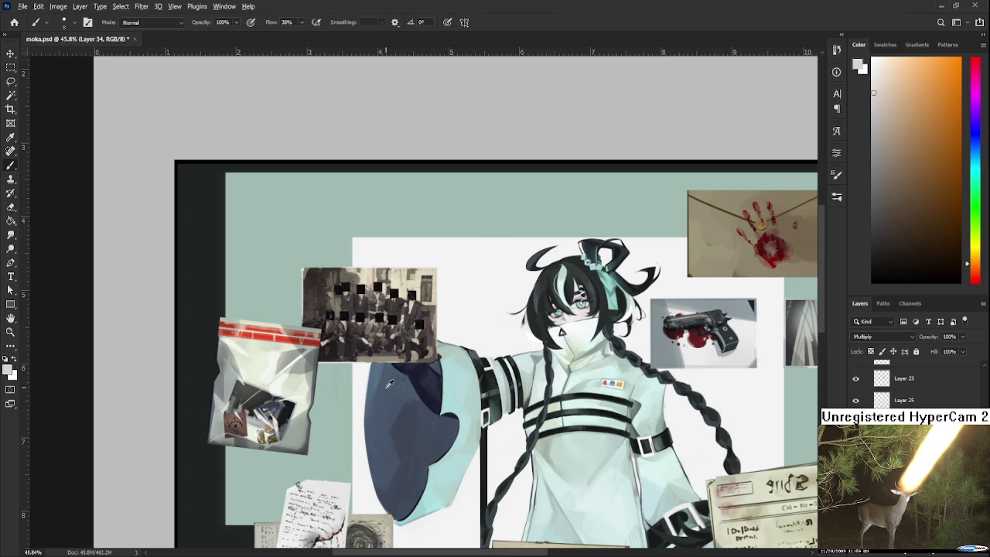
{"action": "left_click", "coordinate": [396, 405], "text": "alt"}
{"action": "key", "text": "bracketright"}
{"action": "key", "text": "bracketright"}
{"action": "key", "text": "bracketright"}
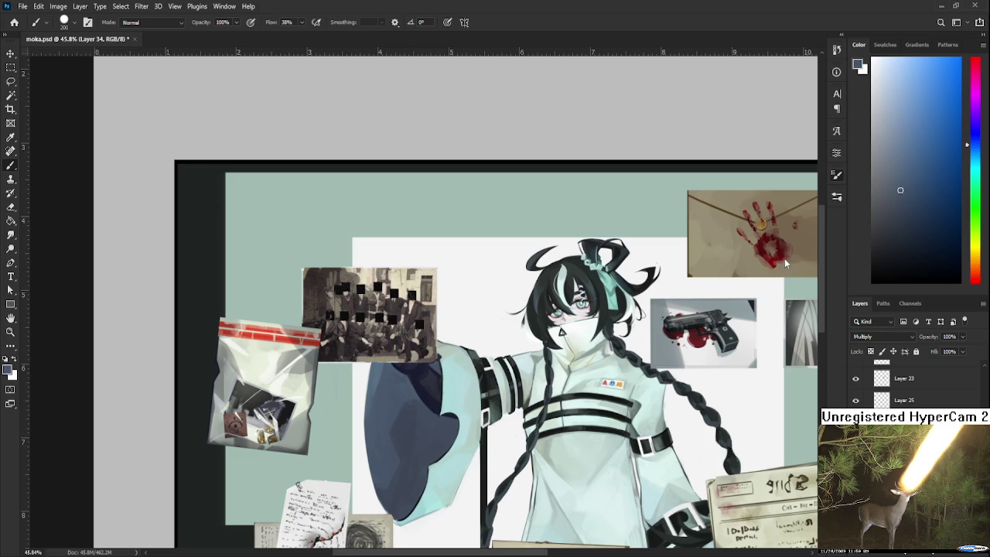
{"action": "key", "text": "period"}
Try a deep red near the envelope brown with a 25 px brush, undoing the test dab.
{"action": "scroll", "coordinate": [498, 316], "scroll_direction": "down", "scroll_amount": 1}
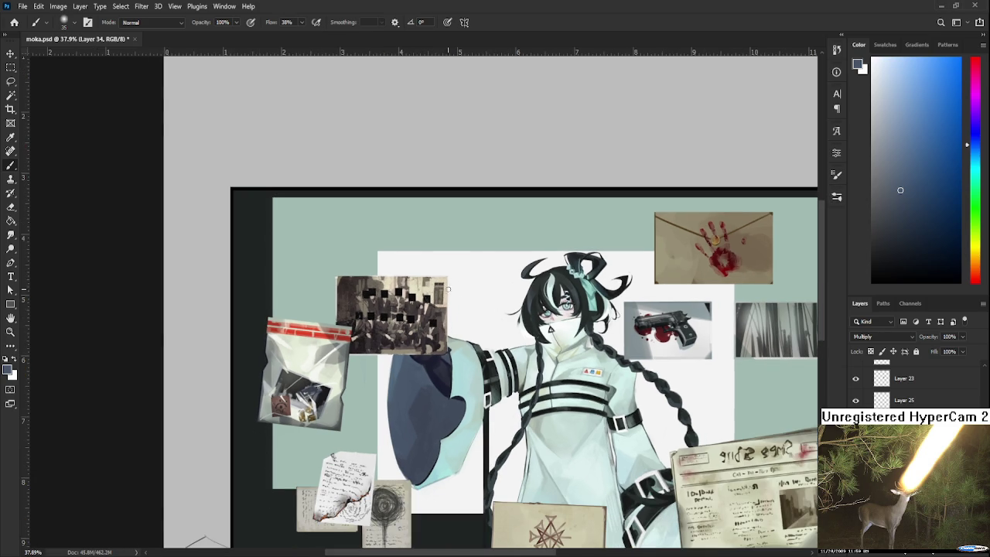
{"action": "key", "text": "bracketright"}
{"action": "key", "text": "bracketright"}
{"action": "key", "text": "bracketright"}
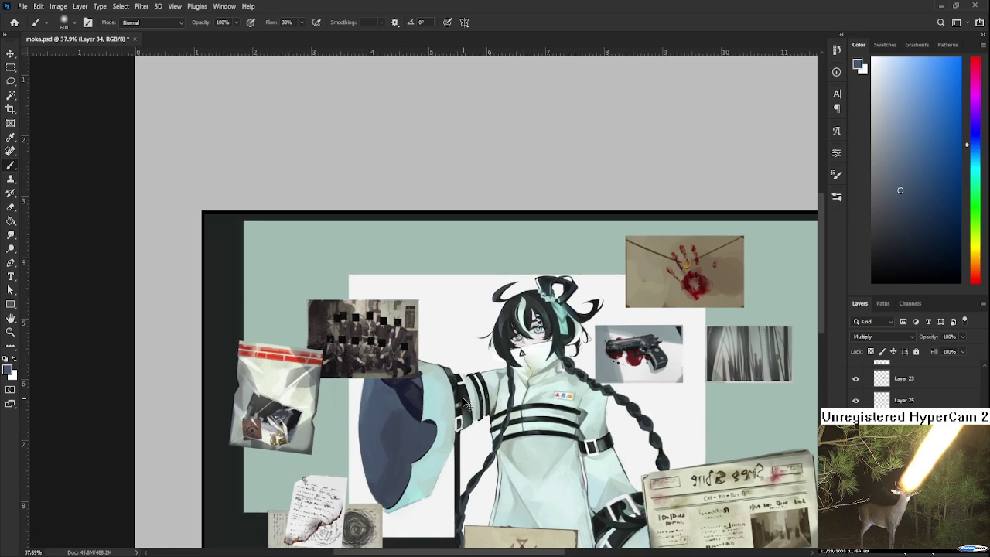
{"action": "scroll", "coordinate": [455, 380], "scroll_direction": "up", "scroll_amount": 1}
{"action": "scroll", "coordinate": [455, 381], "scroll_direction": "right", "scroll_amount": 1}
{"action": "left_click", "coordinate": [718, 275], "text": "alt"}
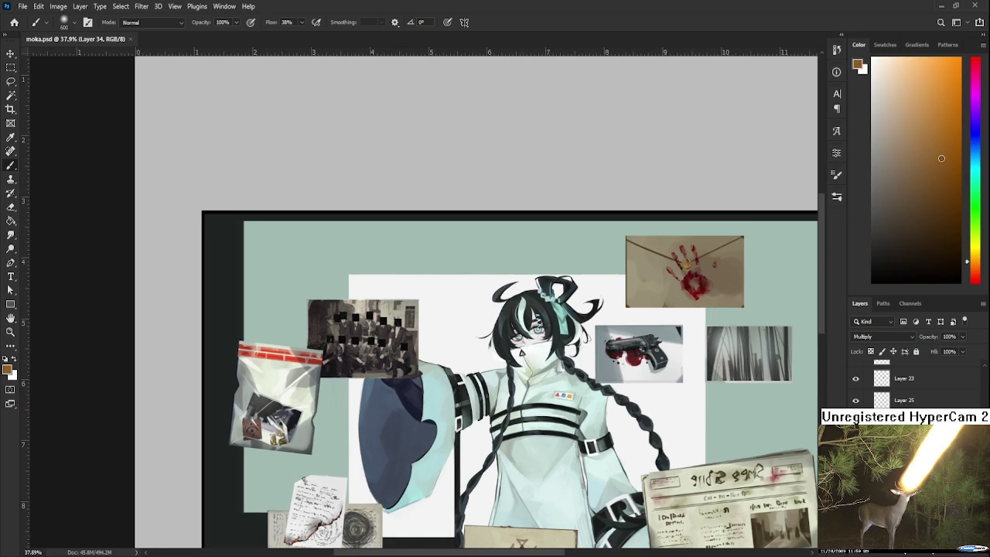
{"action": "left_click", "coordinate": [974, 281]}
{"action": "left_click", "coordinate": [932, 115]}
{"action": "key", "text": "bracketleft"}
{"action": "key", "text": "bracketleft"}
{"action": "key", "text": "bracketleft"}
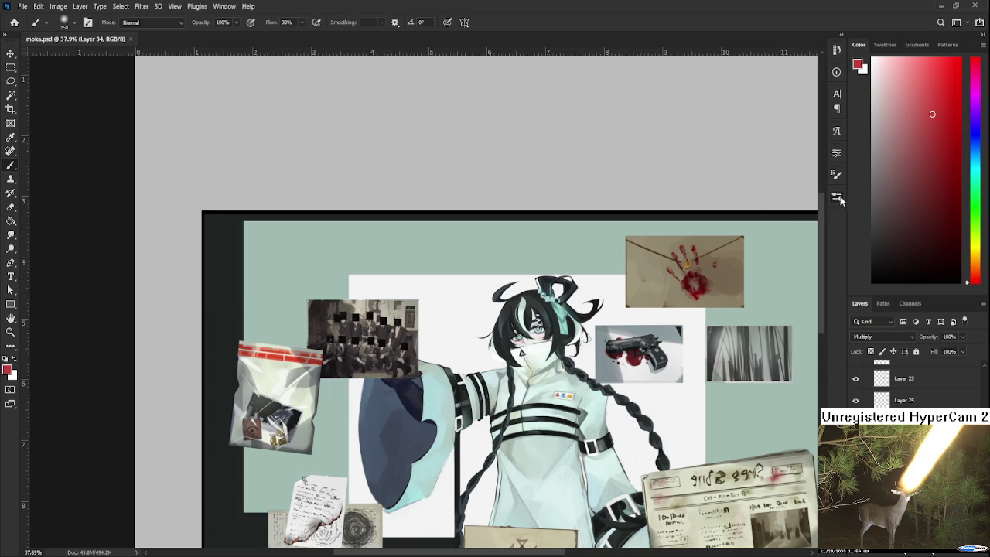
{"action": "key", "text": "bracketleft"}
{"action": "key", "text": "bracketleft"}
{"action": "key", "text": "bracketleft"}
{"action": "left_click", "coordinate": [359, 349]}
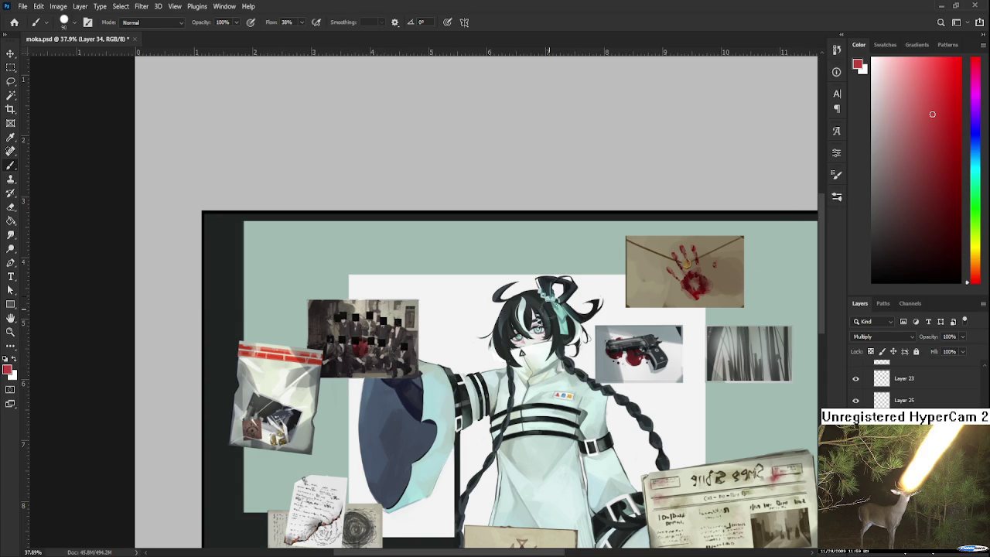
{"action": "key", "text": "ctrl+z"}
Test a light orange on the group photo, keeping one faint stroke, then brush size 80.
{"action": "left_click", "coordinate": [976, 261]}
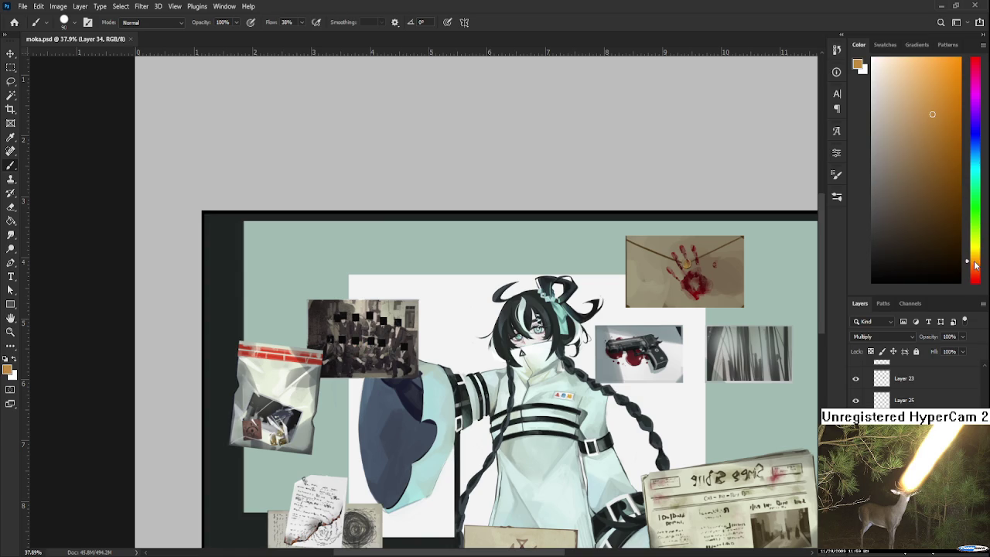
{"action": "left_click", "coordinate": [914, 112]}
{"action": "left_click", "coordinate": [364, 343]}
{"action": "key", "text": "ctrl+z"}
{"action": "left_click", "coordinate": [358, 345]}
{"action": "key", "text": "ctrl+z"}
{"action": "left_click_drag", "start_coordinate": [395, 326], "coordinate": [404, 321]}
{"action": "key", "text": "bracketleft"}
{"action": "key", "text": "bracketleft"}
{"action": "key", "text": "bracketleft"}
Lighten the colour to pale cream and wash it over the photo on new Layer 35 at 300 px.
{"action": "left_click_drag", "start_coordinate": [976, 266], "coordinate": [976, 250]}
{"action": "left_click", "coordinate": [903, 102]}
{"action": "key", "text": "bracketright"}
{"action": "key", "text": "bracketright"}
{"action": "key", "text": "bracketright"}
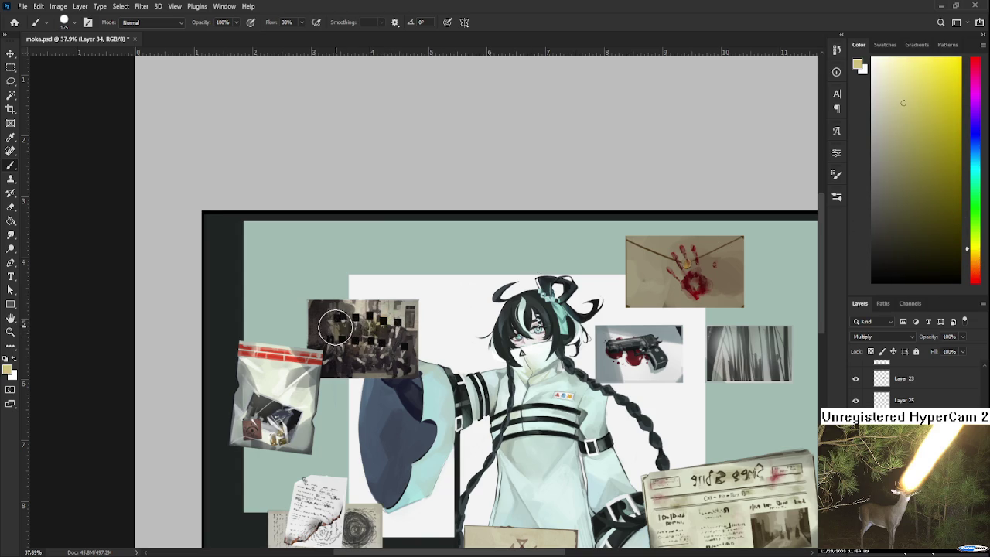
{"action": "left_click_drag", "start_coordinate": [878, 124], "coordinate": [883, 83]}
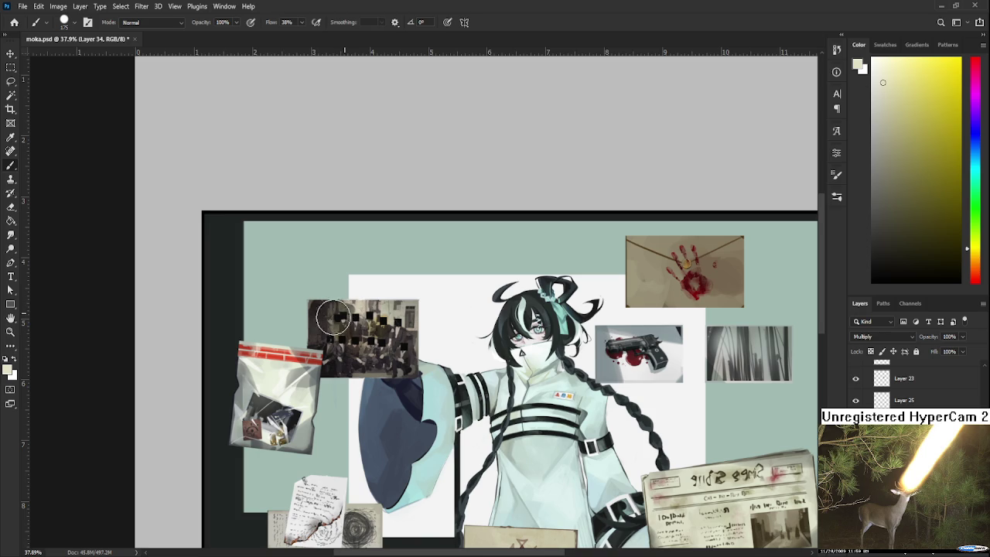
{"action": "left_click_drag", "start_coordinate": [899, 73], "coordinate": [883, 66]}
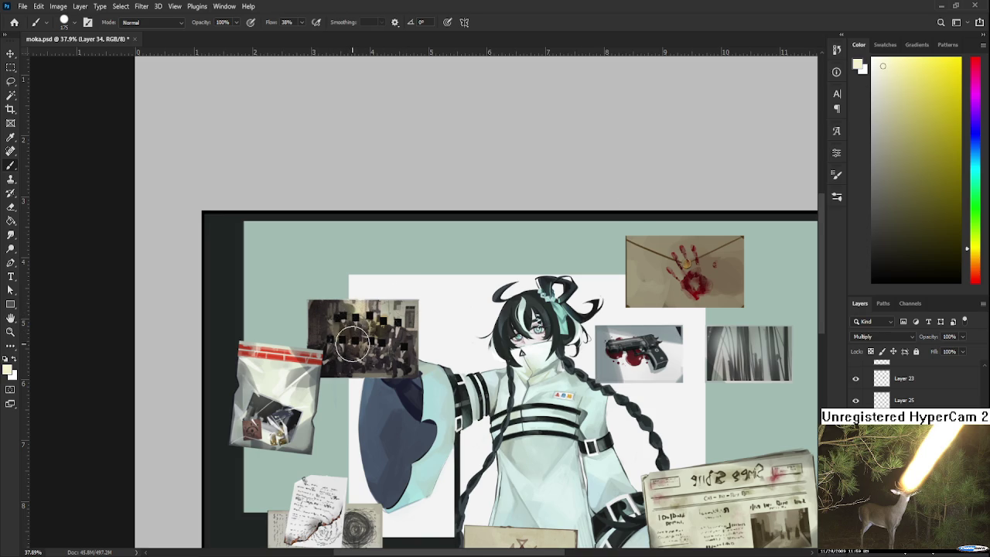
{"action": "left_click", "coordinate": [962, 551]}
{"action": "key", "text": "bracketright"}
{"action": "key", "text": "bracketright"}
{"action": "key", "text": "bracketright"}
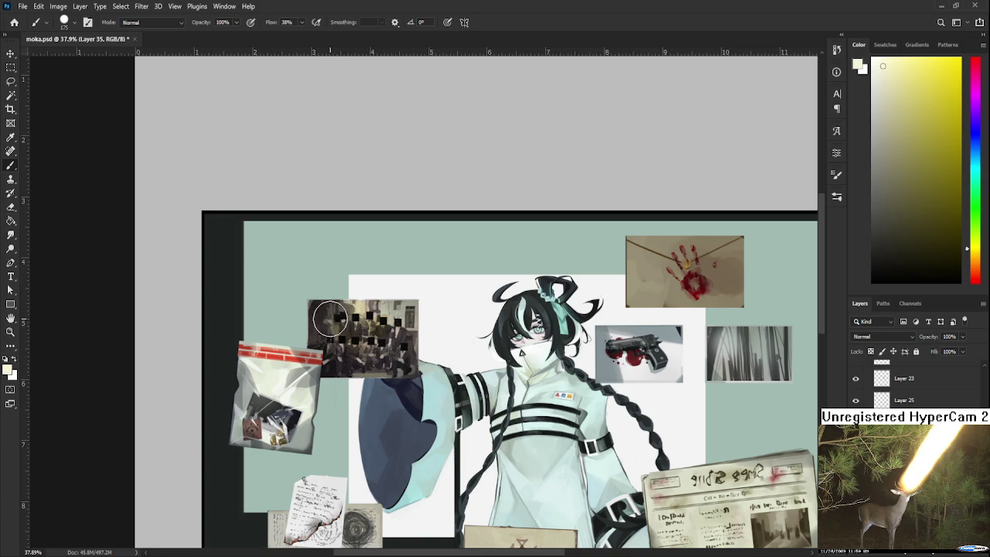
{"action": "left_click_drag", "start_coordinate": [332, 316], "coordinate": [355, 347]}
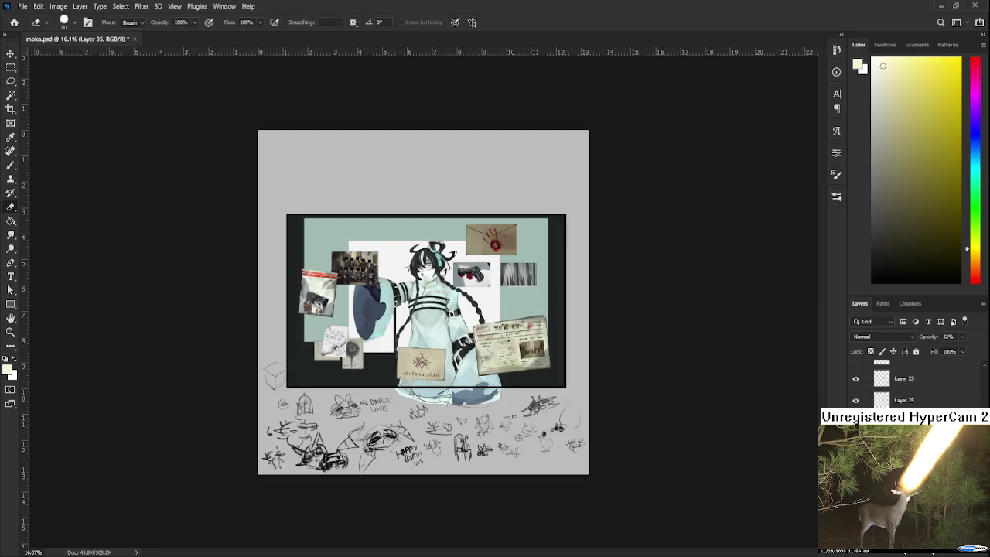
Undo the stray deletion so the cream layer is back at 100% opacity, keeping the Eraser.
{"action": "key", "text": "Delete"}
{"action": "key", "text": "ctrl+z"}
{"action": "key", "text": "space"}
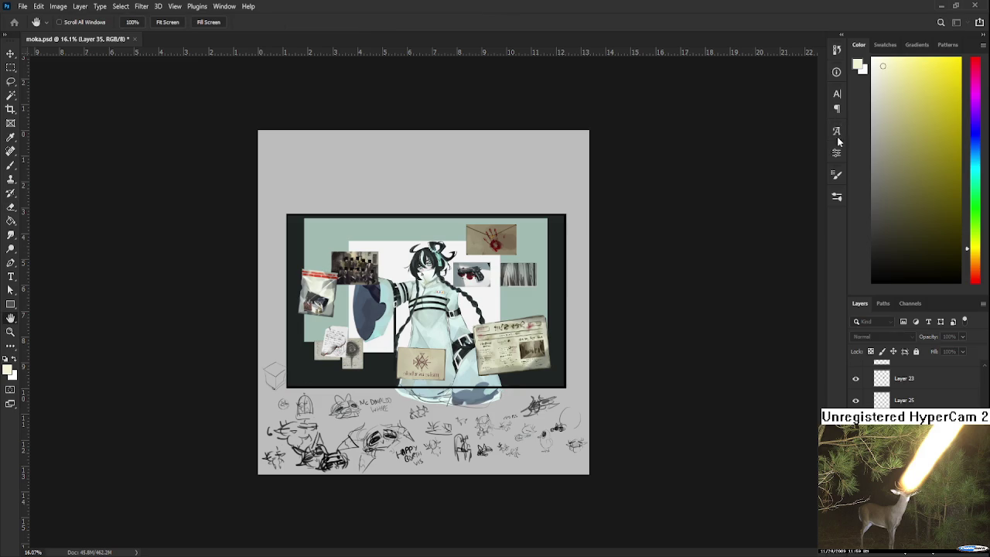
{"action": "key", "text": "e"}
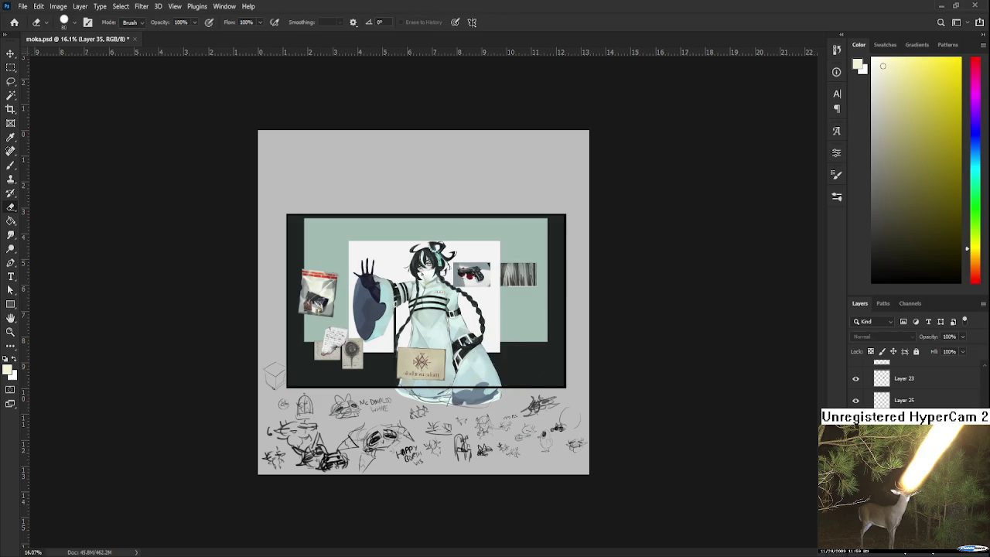
Zoom in on the character's chest, then briefly hide and re-show the forest image layer.
{"action": "scroll", "coordinate": [437, 291], "scroll_direction": "up", "scroll_amount": 4}
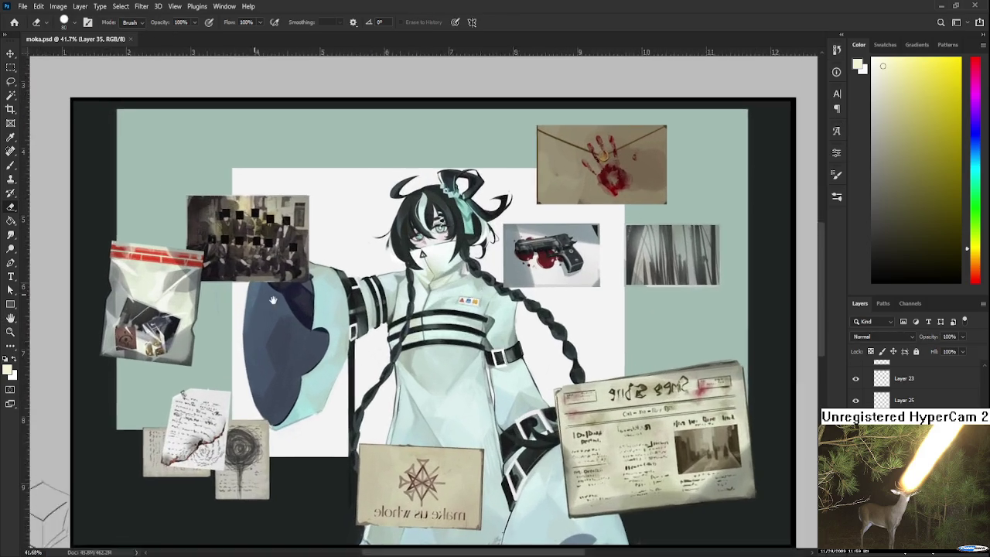
{"action": "scroll", "coordinate": [457, 290], "scroll_direction": "up", "scroll_amount": 2}
{"action": "mouse_move", "coordinate": [456, 290]}
{"action": "left_mouse_down"}
{"action": "mouse_move", "coordinate": [663, 327]}
{"action": "mouse_move", "coordinate": [479, 306]}
{"action": "left_mouse_up"}
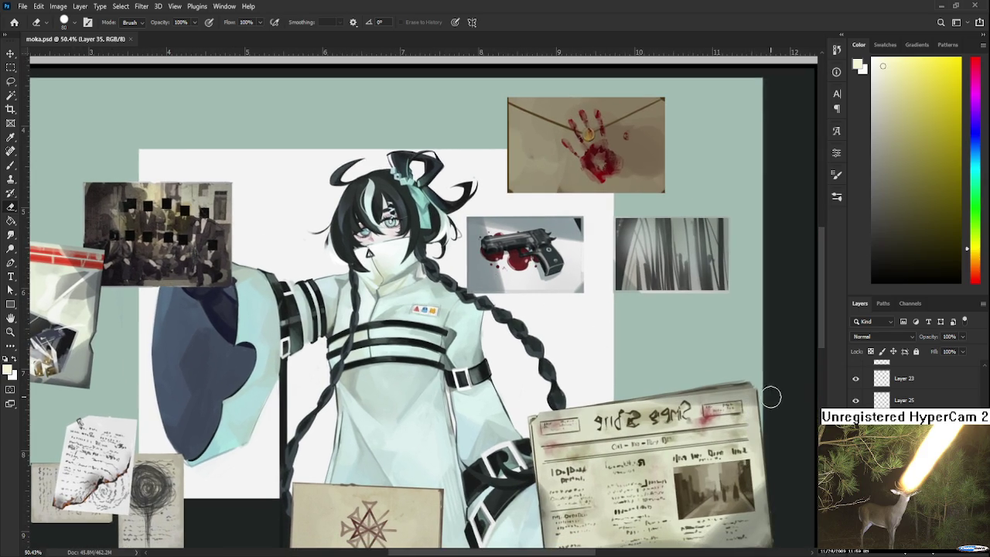
{"action": "left_click", "coordinate": [151, 500]}
{"action": "left_click", "coordinate": [856, 400]}
{"action": "left_click", "coordinate": [897, 401]}
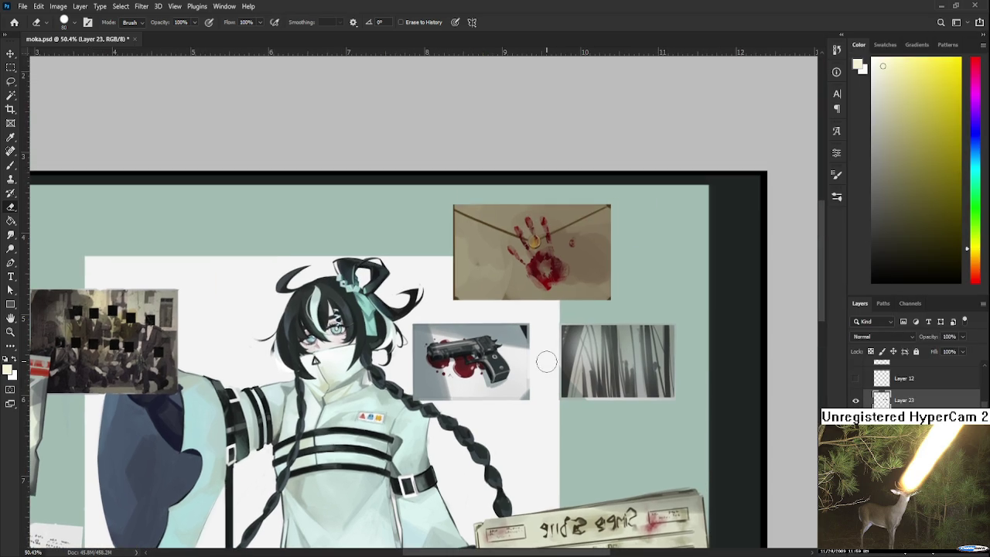
Tilt the gun photo about 6° clockwise and move it up-left against the envelope.
{"action": "left_click_drag", "start_coordinate": [596, 254], "coordinate": [542, 362]}
{"action": "key", "text": "ctrl+t"}
{"action": "left_click_drag", "start_coordinate": [604, 417], "coordinate": [599, 432]}
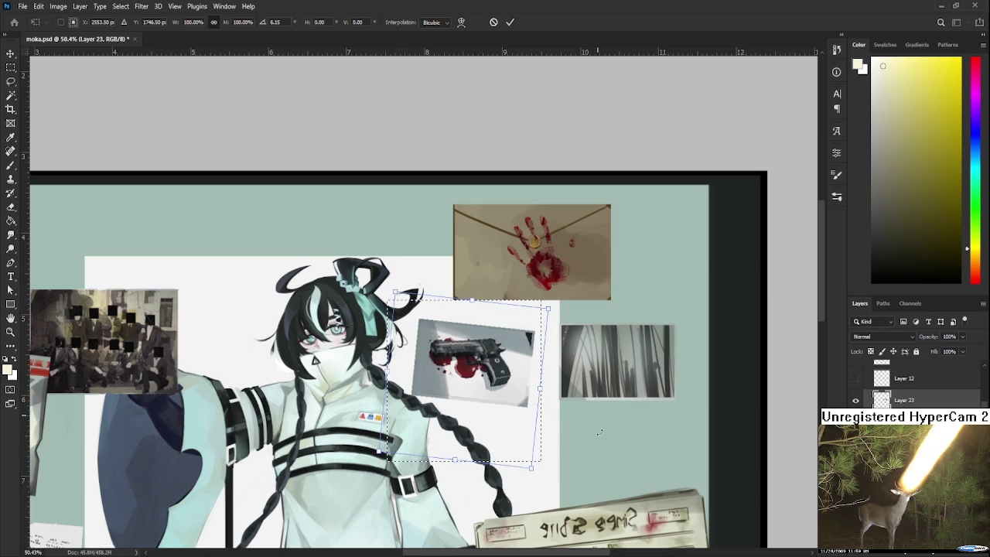
{"action": "left_click_drag", "start_coordinate": [492, 390], "coordinate": [481, 353]}
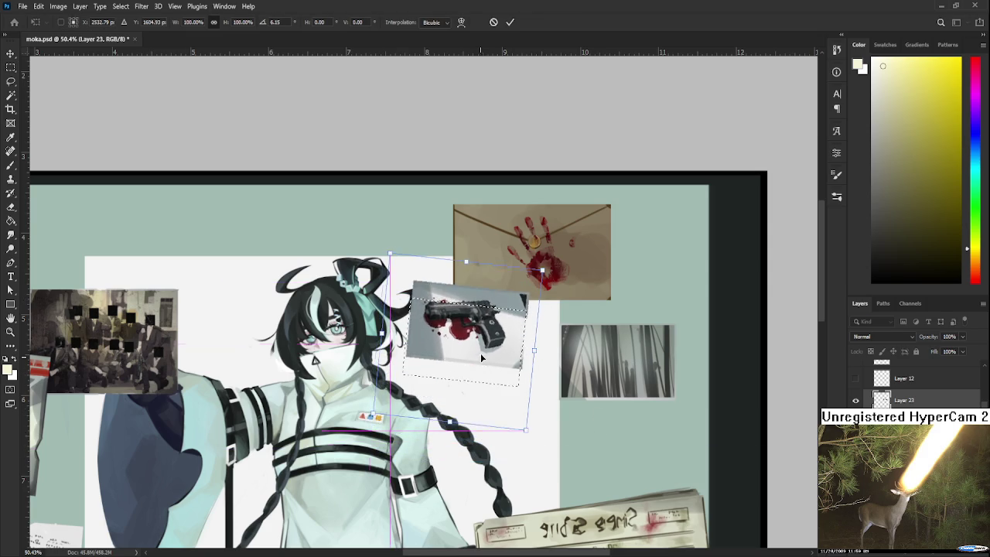
{"action": "key", "text": "Return"}
Hide the yellow sticky-note layer and make the grey forest photo's layer active.
{"action": "key", "text": "m"}
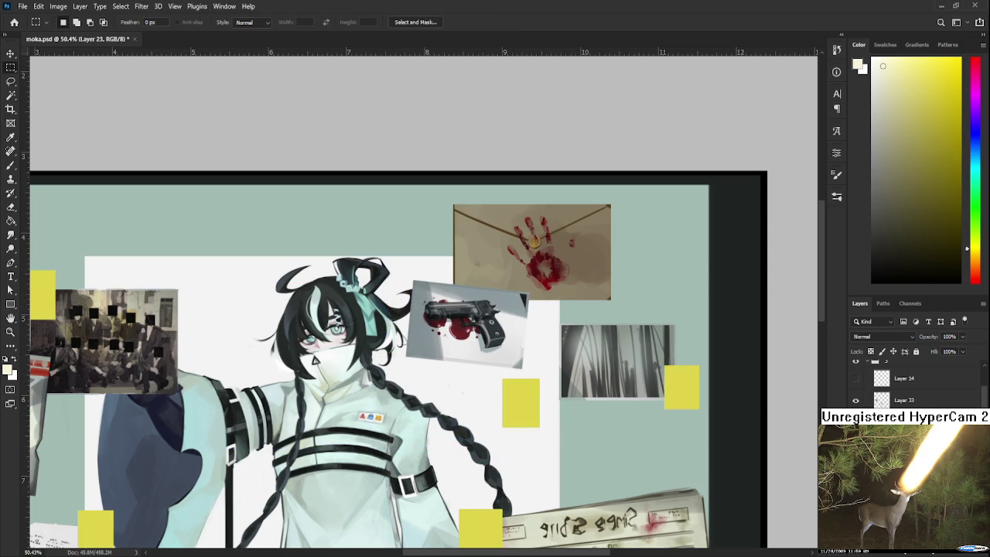
{"action": "left_click", "coordinate": [855, 400]}
{"action": "left_click", "coordinate": [855, 378]}
{"action": "scroll", "coordinate": [913, 387], "scroll_direction": "down", "scroll_amount": 1}
{"action": "left_click", "coordinate": [920, 378]}
{"action": "scroll", "coordinate": [854, 422], "scroll_direction": "down", "scroll_amount": 2}
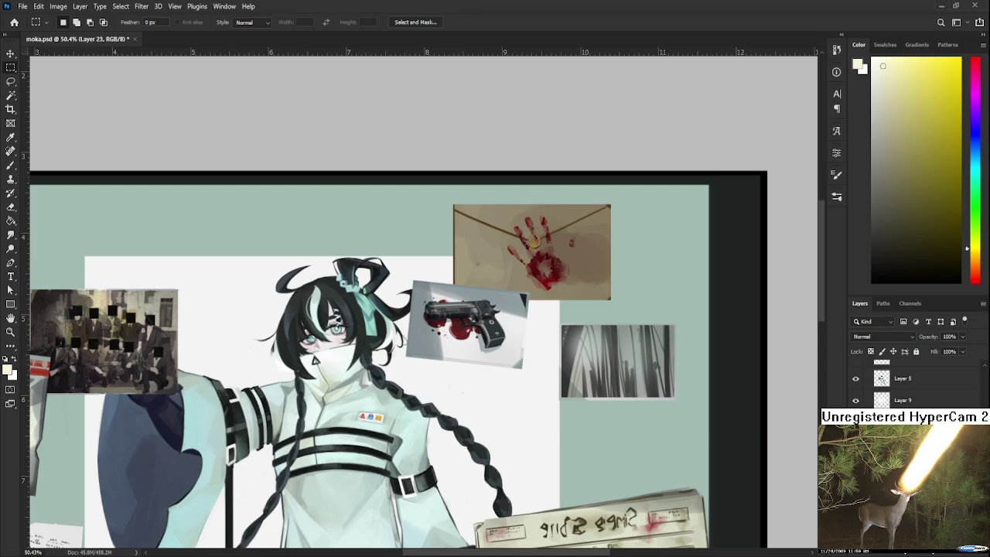
{"action": "scroll", "coordinate": [545, 307], "scroll_direction": "up", "scroll_amount": 2}
{"action": "scroll", "coordinate": [457, 241], "scroll_direction": "down", "scroll_amount": 2}
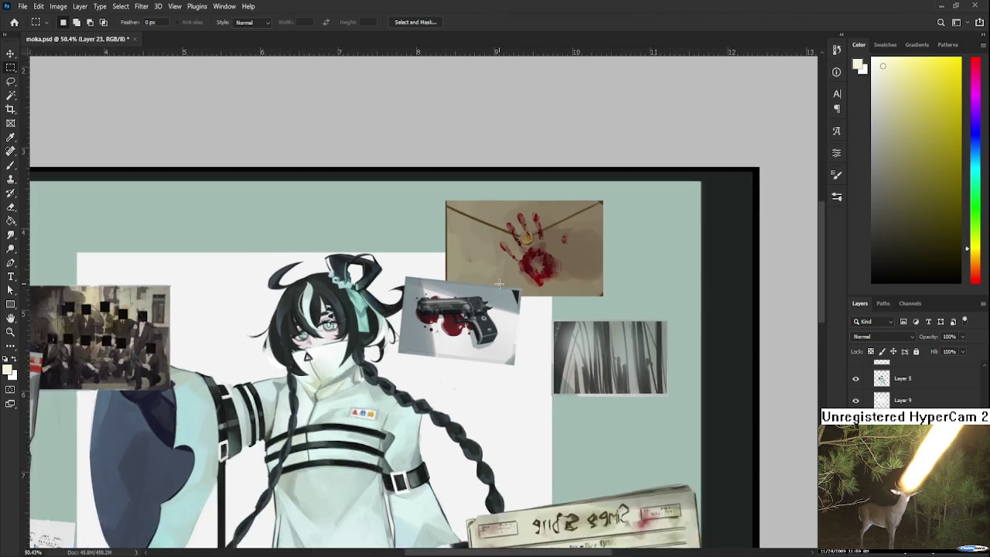
{"action": "scroll", "coordinate": [457, 242], "scroll_direction": "down", "scroll_amount": 1}
{"action": "scroll", "coordinate": [850, 379], "scroll_direction": "up", "scroll_amount": 2}
{"action": "scroll", "coordinate": [854, 385], "scroll_direction": "up", "scroll_amount": 1}
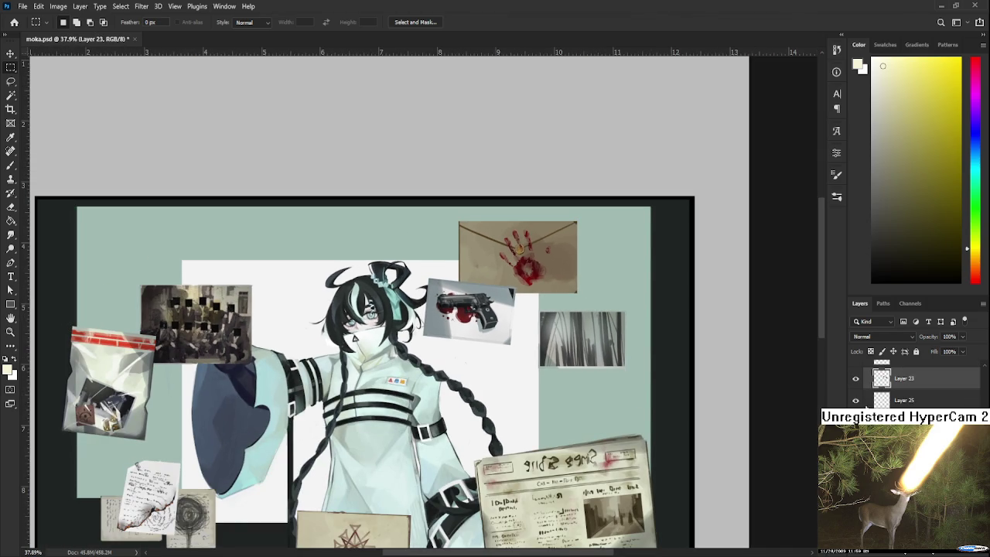
{"action": "scroll", "coordinate": [595, 316], "scroll_direction": "up", "scroll_amount": 1}
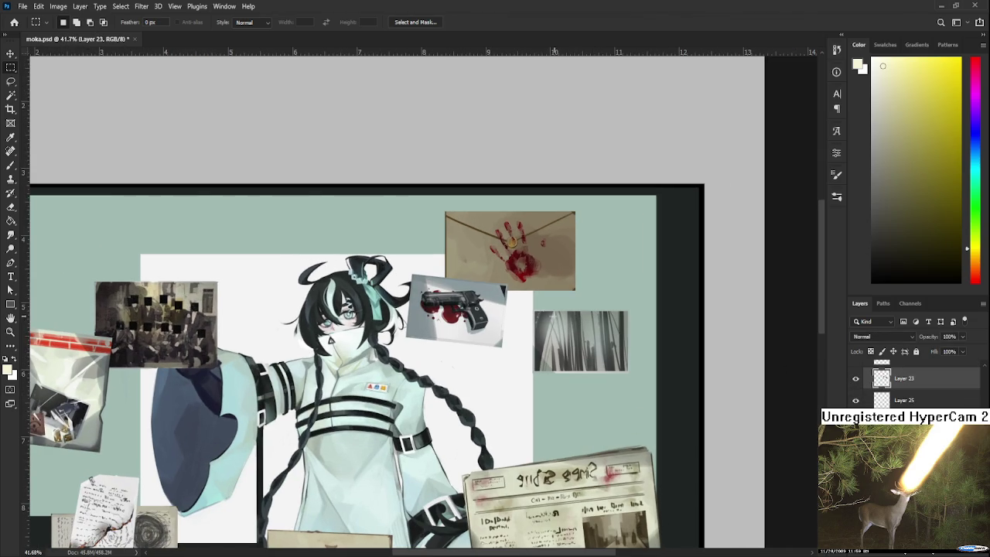
Move the grey forest photo up-left and tilt it about 6° beside the pistol photo.
{"action": "key", "text": "ctrl+t"}
{"action": "left_click_drag", "start_coordinate": [618, 372], "coordinate": [612, 343]}
{"action": "left_click_drag", "start_coordinate": [677, 375], "coordinate": [702, 348]}
{"action": "left_click_drag", "start_coordinate": [623, 338], "coordinate": [611, 334]}
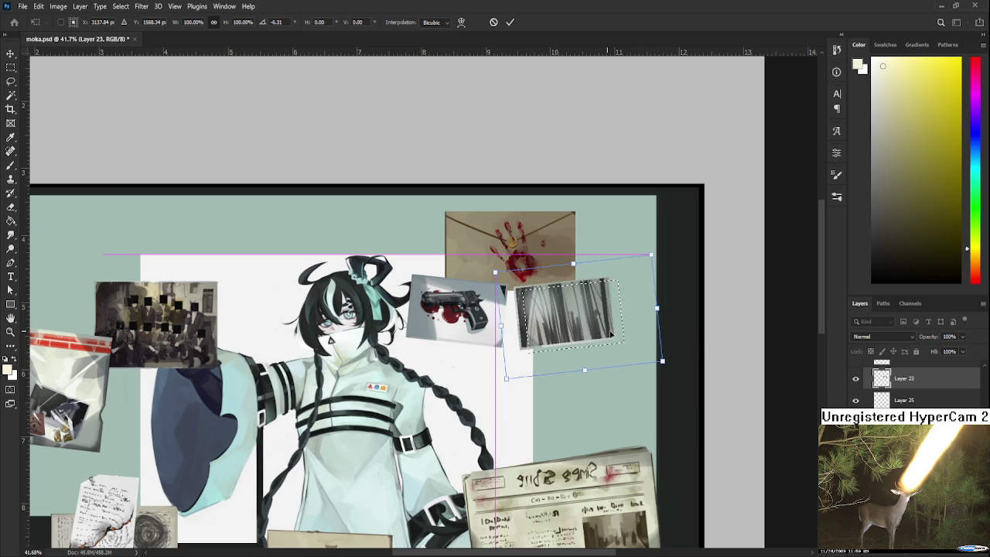
{"action": "key", "text": "Return"}
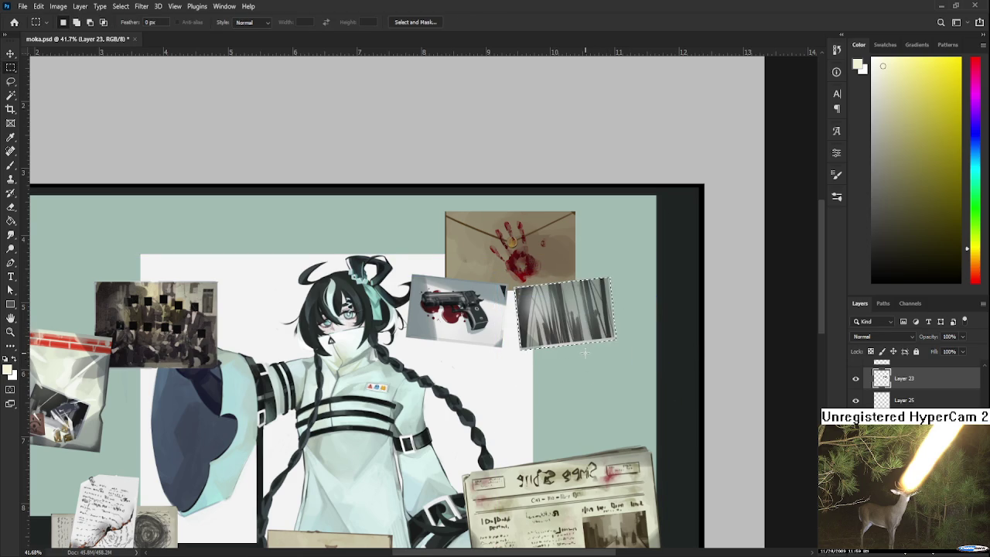
{"action": "scroll", "coordinate": [588, 364], "scroll_direction": "down", "scroll_amount": 1}
{"action": "scroll", "coordinate": [586, 371], "scroll_direction": "down", "scroll_amount": 1}
{"action": "key", "text": "l"}
{"action": "scroll", "coordinate": [572, 355], "scroll_direction": "up", "scroll_amount": 1}
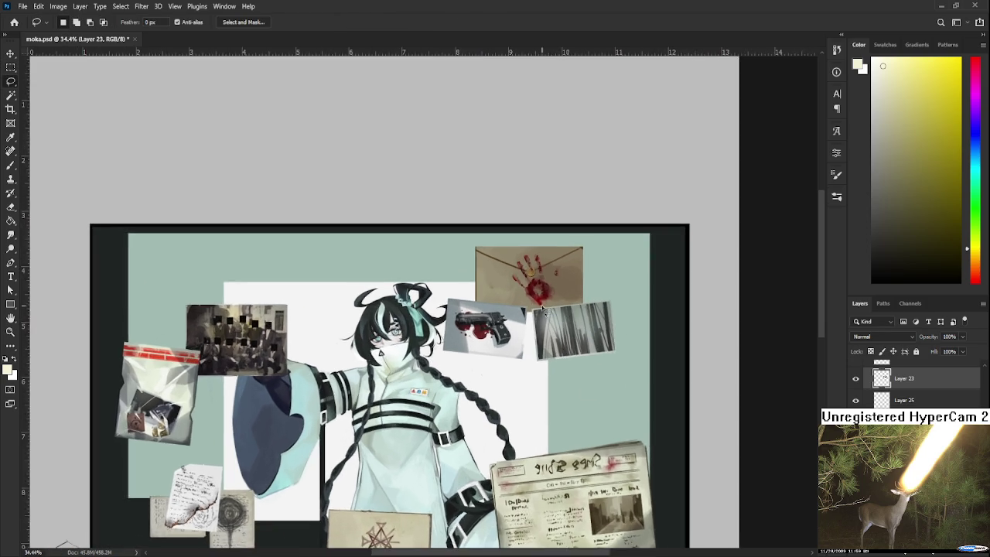
Create a new empty layer, set the brush to size 40 and choose light grey.
{"action": "scroll", "coordinate": [526, 290], "scroll_direction": "up", "scroll_amount": 2}
{"action": "scroll", "coordinate": [526, 290], "scroll_direction": "up", "scroll_amount": 1}
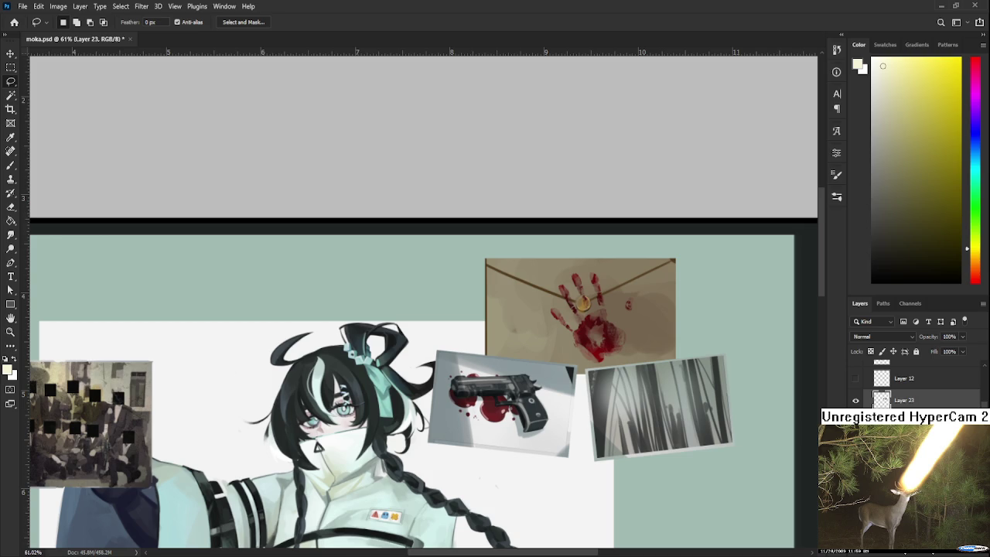
{"action": "key", "text": "ctrl+j"}
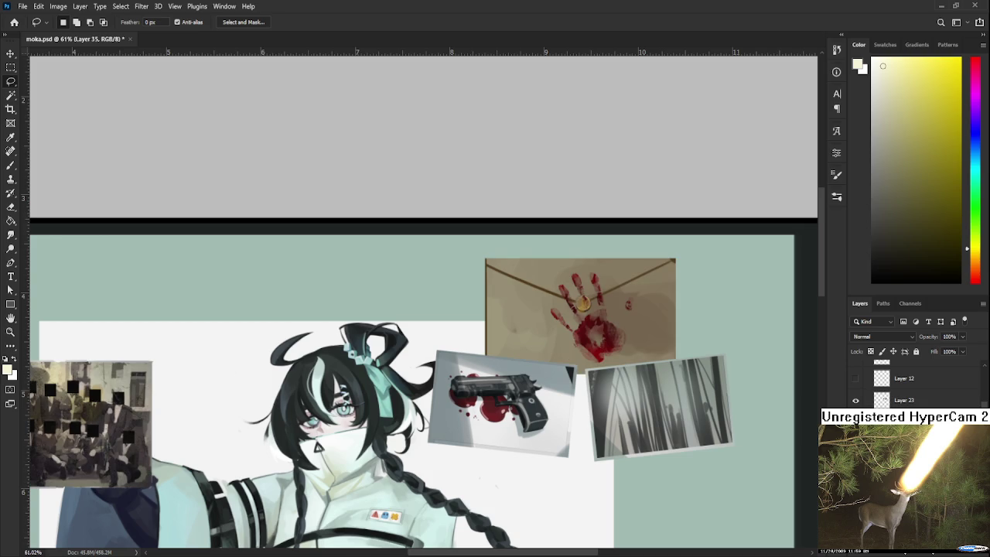
{"action": "key", "text": "b"}
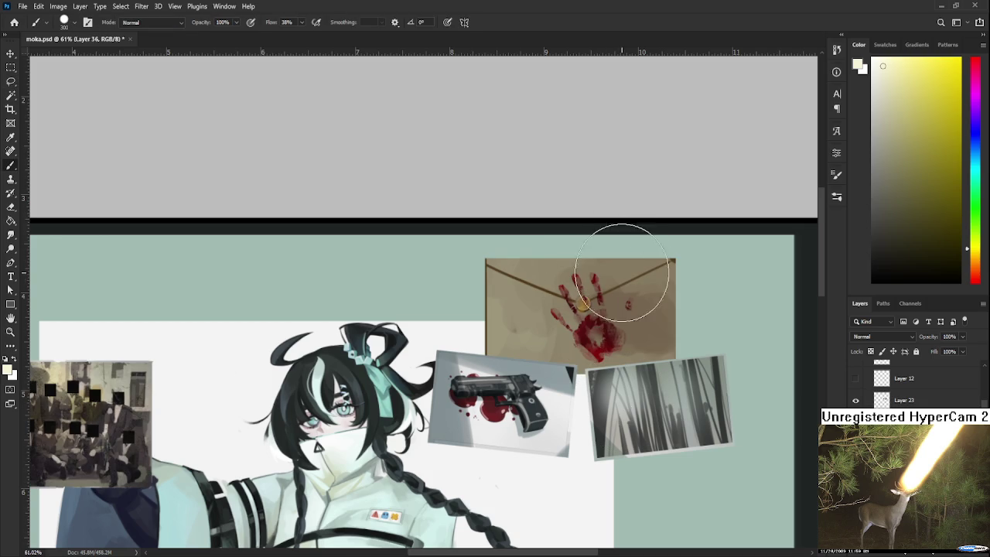
{"action": "key", "text": "bracketleft"}
{"action": "key", "text": "bracketleft"}
{"action": "key", "text": "bracketleft"}
{"action": "left_click", "coordinate": [878, 86]}
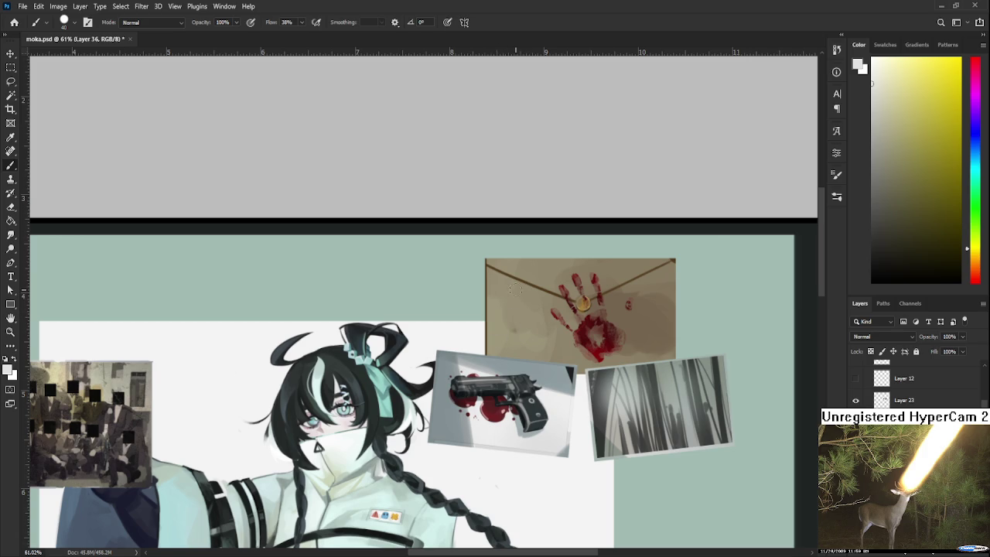
Fill a light-grey rectangle over the envelope's left edge, redrawing it once, then deselect.
{"action": "key", "text": "m"}
{"action": "left_click_drag", "start_coordinate": [491, 286], "coordinate": [550, 318]}
{"action": "key", "text": "g"}
{"action": "left_click", "coordinate": [543, 309]}
{"action": "key", "text": "ctrl+z"}
{"action": "key", "text": "m"}
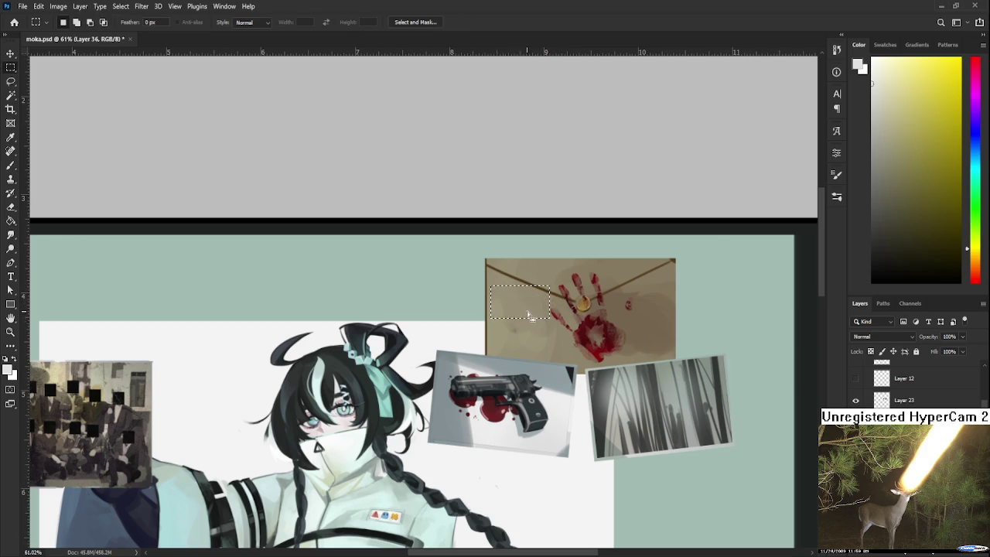
{"action": "left_click_drag", "start_coordinate": [486, 290], "coordinate": [539, 327]}
{"action": "key", "text": "g"}
{"action": "left_click", "coordinate": [529, 313]}
{"action": "key", "text": "ctrl+d"}
{"action": "key", "text": "b"}
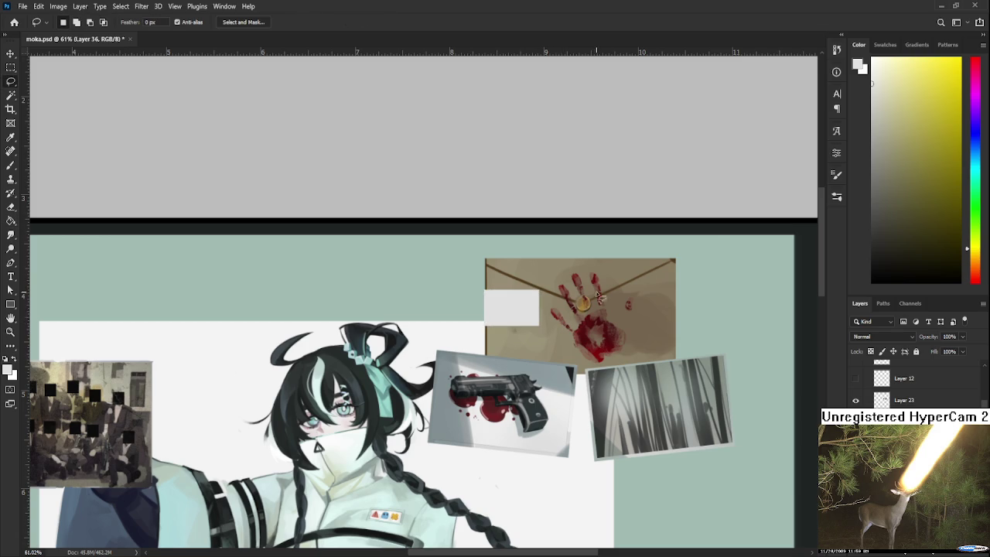
{"action": "left_click", "coordinate": [547, 298], "text": "alt"}
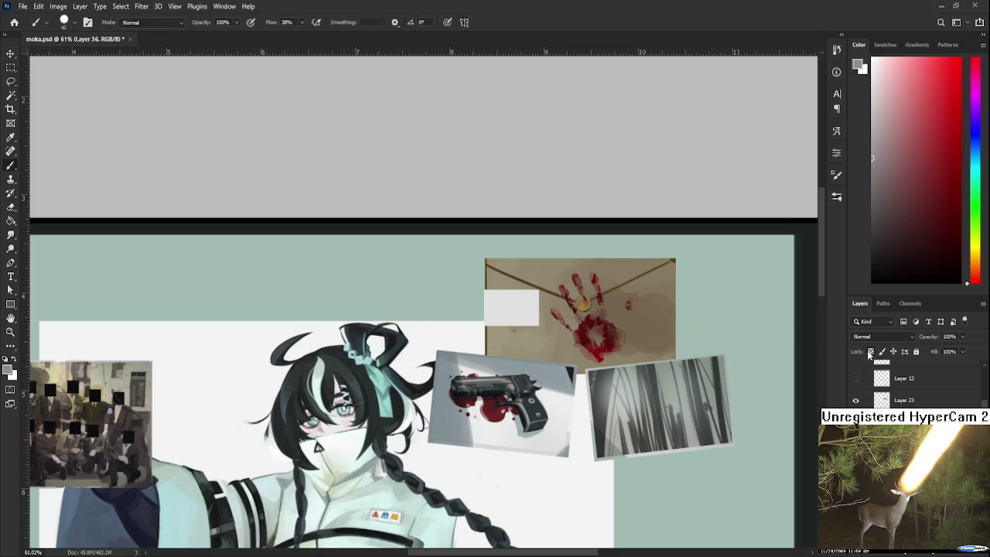
Shrink the brush, sample beige from the canvas, and undo a stray dark dab on the strip.
{"action": "key", "text": "bracketleft"}
{"action": "left_click", "coordinate": [499, 320], "text": "alt"}
{"action": "left_click", "coordinate": [499, 320], "text": "alt"}
{"action": "key", "text": "bracketleft"}
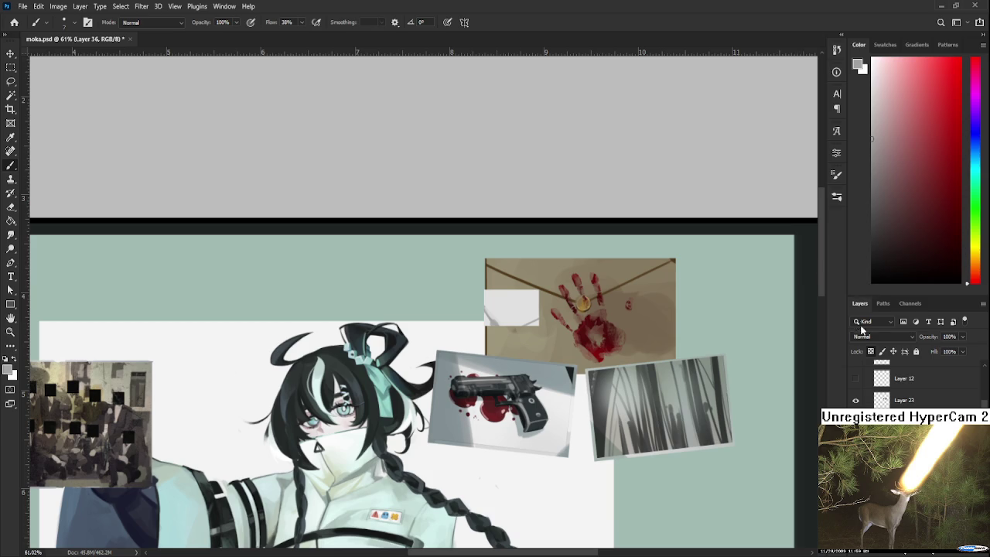
{"action": "key", "text": "e"}
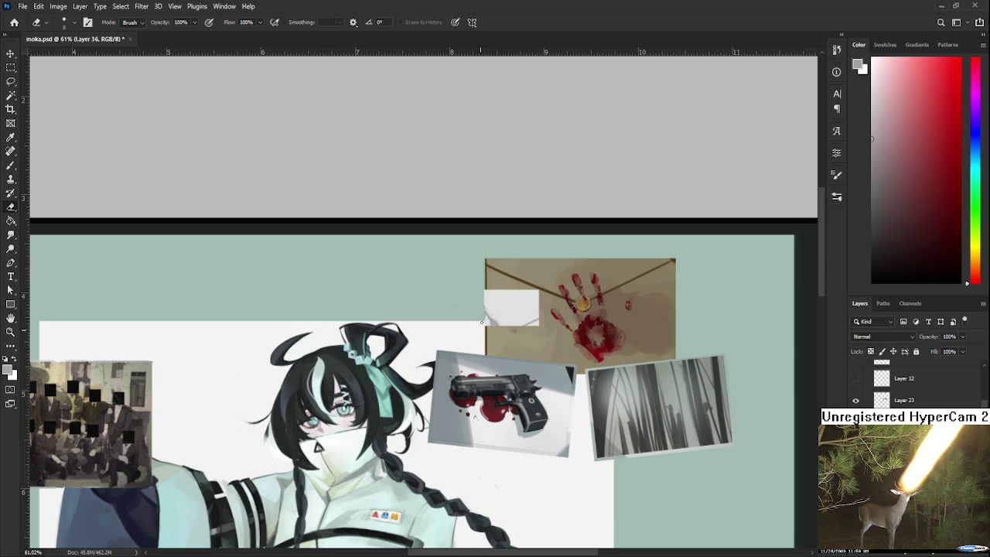
{"action": "scroll", "coordinate": [482, 312], "scroll_direction": "up", "scroll_amount": 5}
{"action": "key", "text": "b"}
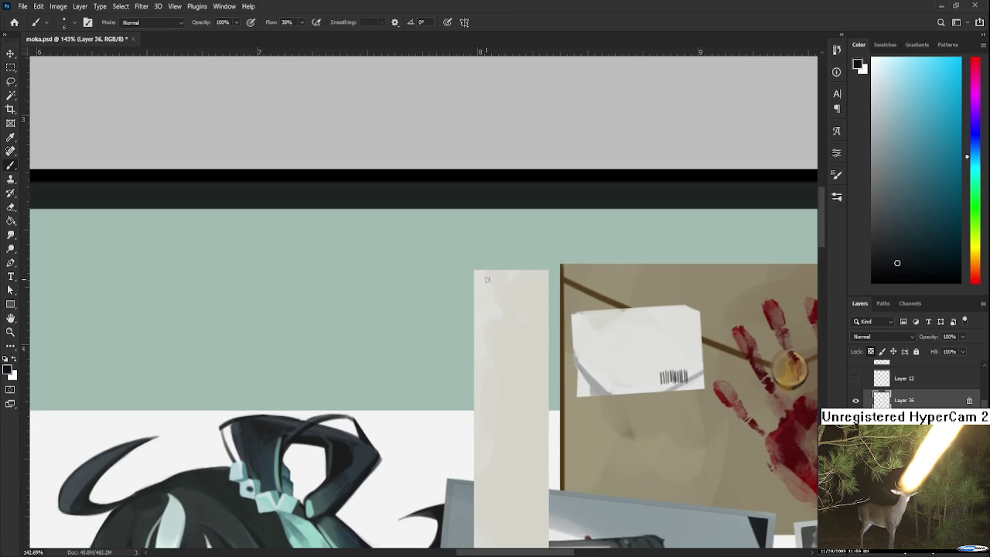
{"action": "key", "text": "ctrl+z"}
Paint a dark dab and a thin dark horizontal mark near the top of the strip.
{"action": "scroll", "coordinate": [506, 277], "scroll_direction": "down", "scroll_amount": 3}
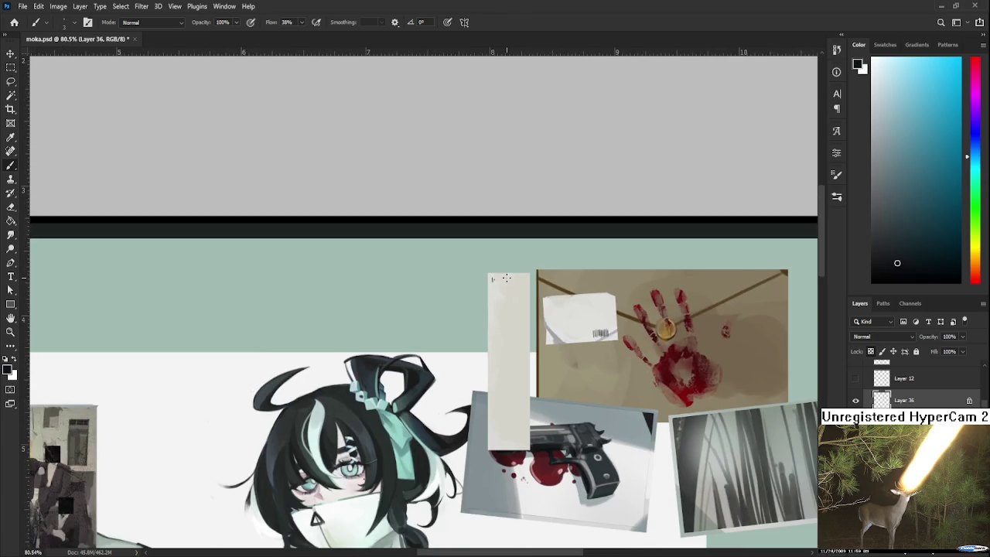
{"action": "scroll", "coordinate": [506, 277], "scroll_direction": "up", "scroll_amount": 1}
{"action": "scroll", "coordinate": [506, 277], "scroll_direction": "up", "scroll_amount": 1}
{"action": "left_click", "coordinate": [488, 279]}
{"action": "left_click_drag", "start_coordinate": [496, 276], "coordinate": [532, 276]}
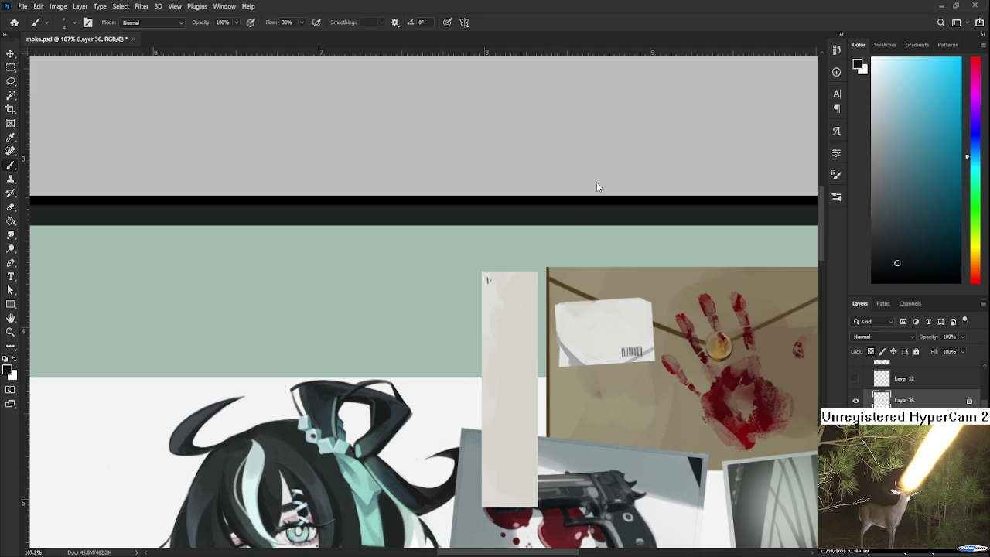
Paint dark vertical strokes on the pale strip, retrying several attempts until two remain.
{"action": "scroll", "coordinate": [489, 318], "scroll_direction": "up", "scroll_amount": 3}
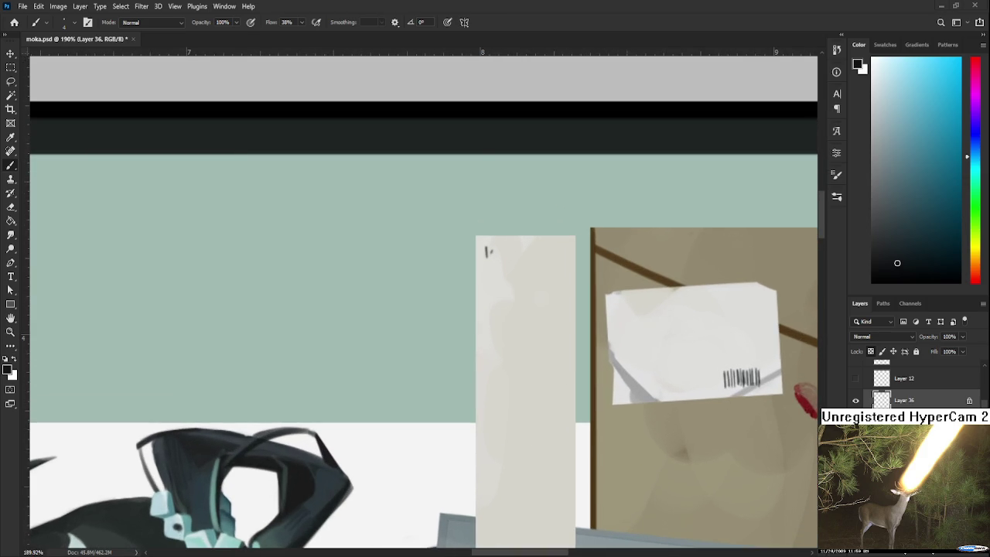
{"action": "left_click_drag", "start_coordinate": [497, 263], "coordinate": [506, 313]}
{"action": "key", "text": "ctrl+z"}
{"action": "left_click_drag", "start_coordinate": [553, 251], "coordinate": [556, 298]}
{"action": "key", "text": "ctrl+z"}
{"action": "left_click_drag", "start_coordinate": [552, 242], "coordinate": [554, 308]}
{"action": "key", "text": "ctrl+z"}
{"action": "mouse_move", "coordinate": [552, 252]}
{"action": "left_mouse_down"}
{"action": "mouse_move", "coordinate": [552, 313]}
{"action": "mouse_move", "coordinate": [516, 315]}
{"action": "mouse_move", "coordinate": [531, 305]}
{"action": "left_mouse_up"}
{"action": "key", "text": "ctrl+z"}
{"action": "key", "text": "ctrl+z"}
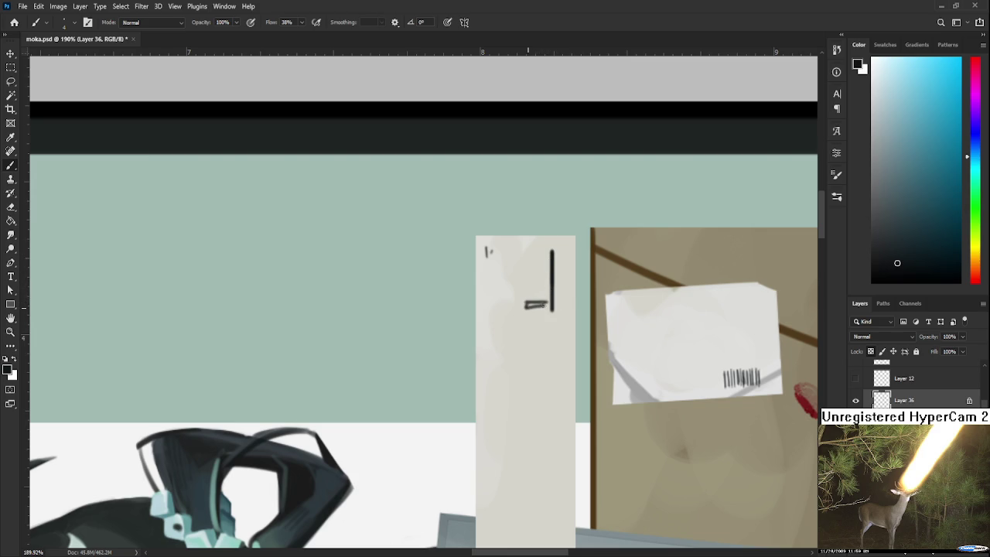
{"action": "left_click_drag", "start_coordinate": [507, 267], "coordinate": [506, 308]}
Soften the left stroke's edge with the strip's light grey, sampling several nearby greys.
{"action": "left_click", "coordinate": [506, 309], "text": "alt"}
{"action": "left_click", "coordinate": [513, 304], "text": "alt"}
{"action": "left_click_drag", "start_coordinate": [509, 256], "coordinate": [510, 305]}
{"action": "left_click", "coordinate": [527, 280], "text": "alt"}
{"action": "left_click", "coordinate": [539, 301], "text": "alt"}
{"action": "left_click", "coordinate": [543, 301], "text": "alt"}
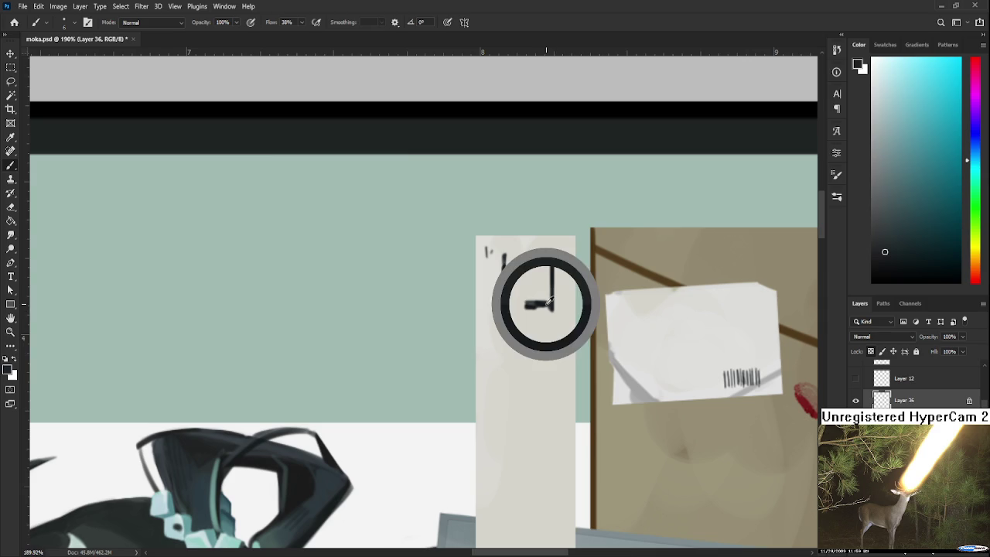
{"action": "left_click", "coordinate": [549, 304], "text": "alt"}
{"action": "left_click", "coordinate": [555, 320], "text": "alt"}
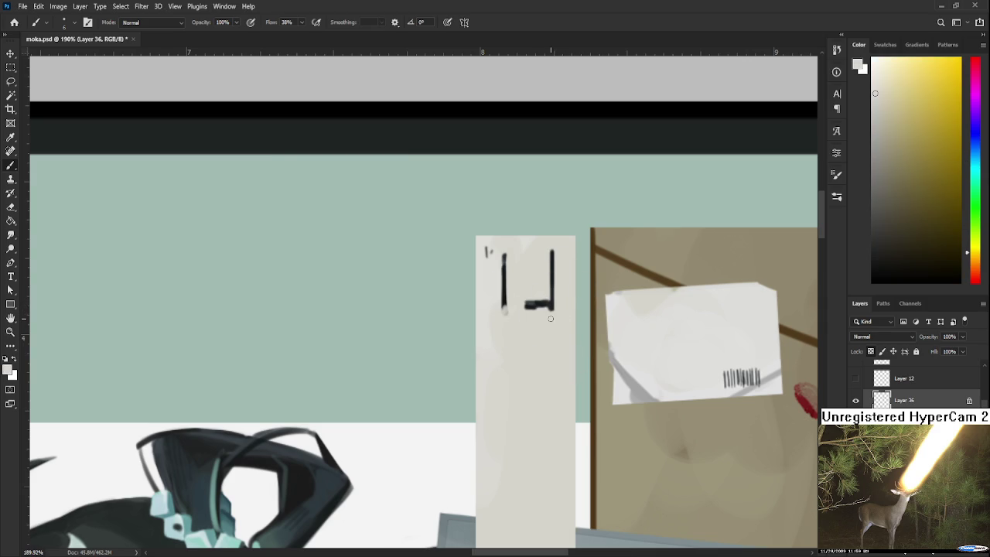
{"action": "scroll", "coordinate": [564, 318], "scroll_direction": "down", "scroll_amount": 3}
{"action": "scroll", "coordinate": [545, 314], "scroll_direction": "down", "scroll_amount": 2}
{"action": "scroll", "coordinate": [529, 309], "scroll_direction": "down", "scroll_amount": 1}
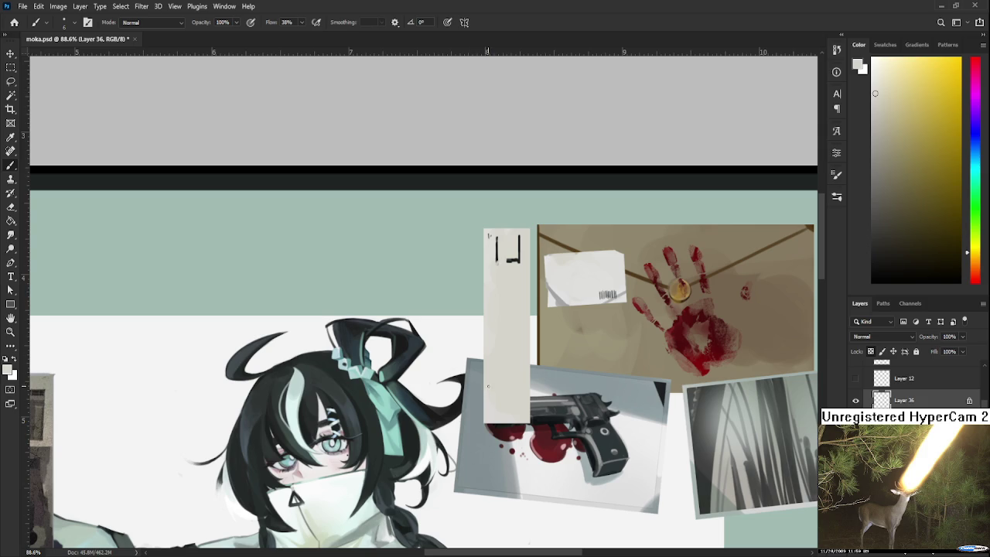
{"action": "scroll", "coordinate": [508, 283], "scroll_direction": "up", "scroll_amount": 2}
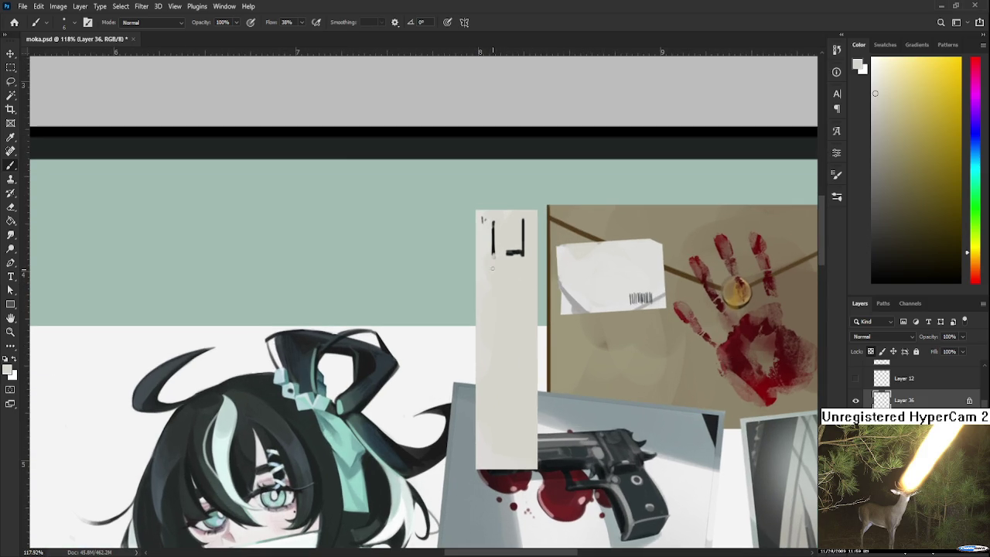
Paint a short dark line and thin grey line on the strip, covering a stray stroke.
{"action": "left_click", "coordinate": [523, 248], "text": "alt"}
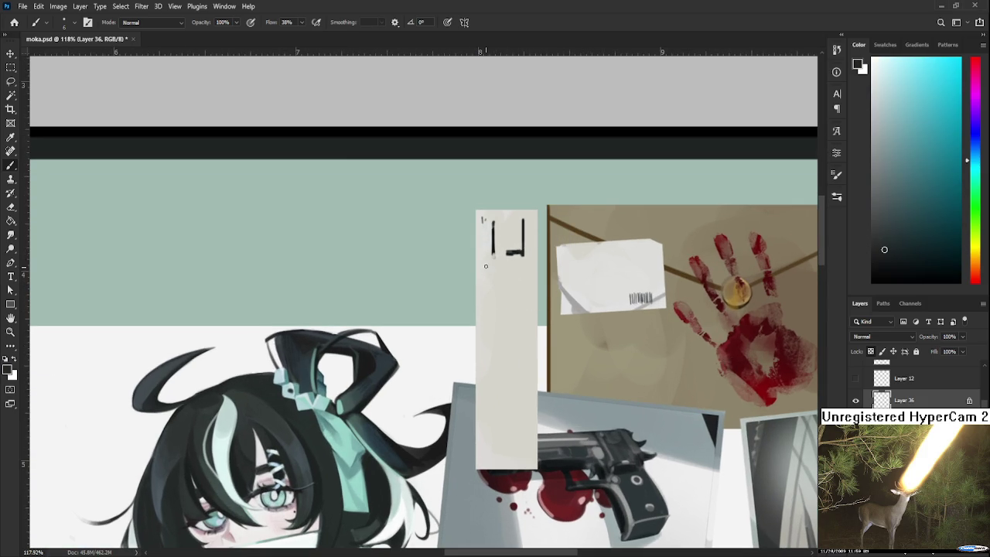
{"action": "left_click_drag", "start_coordinate": [487, 270], "coordinate": [528, 269]}
{"action": "left_click", "coordinate": [513, 261], "text": "alt"}
{"action": "left_click", "coordinate": [518, 260], "text": "alt"}
{"action": "mouse_move", "coordinate": [527, 283]}
{"action": "left_mouse_down"}
{"action": "mouse_move", "coordinate": [482, 283]}
{"action": "mouse_move", "coordinate": [531, 297]}
{"action": "mouse_move", "coordinate": [500, 310]}
{"action": "mouse_move", "coordinate": [523, 302]}
{"action": "left_mouse_up"}
{"action": "scroll", "coordinate": [514, 309], "scroll_direction": "down", "scroll_amount": 1}
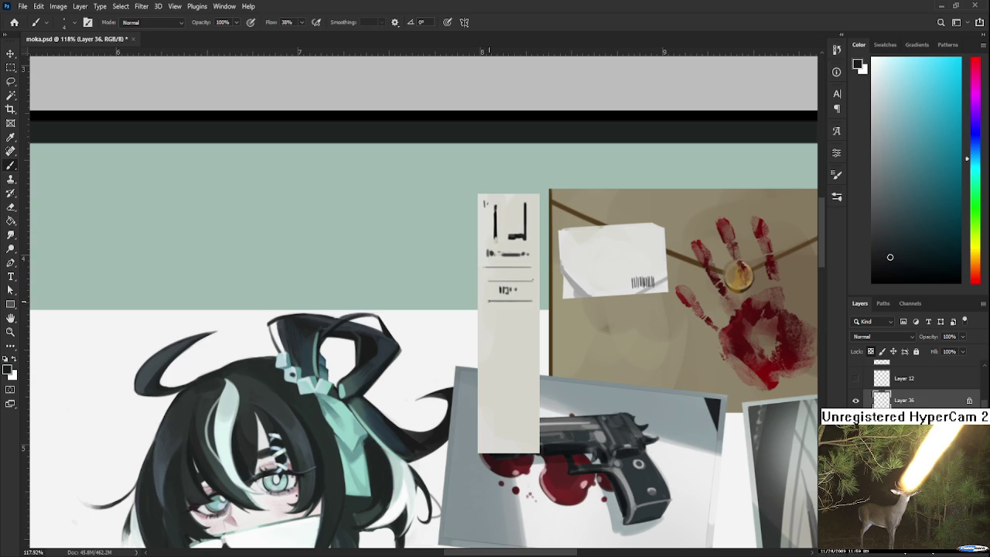
{"action": "left_click_drag", "start_coordinate": [495, 268], "coordinate": [499, 272]}
Thicken the tiny UP text and scribble fake text lines beneath it.
{"action": "left_click_drag", "start_coordinate": [501, 314], "coordinate": [509, 277]}
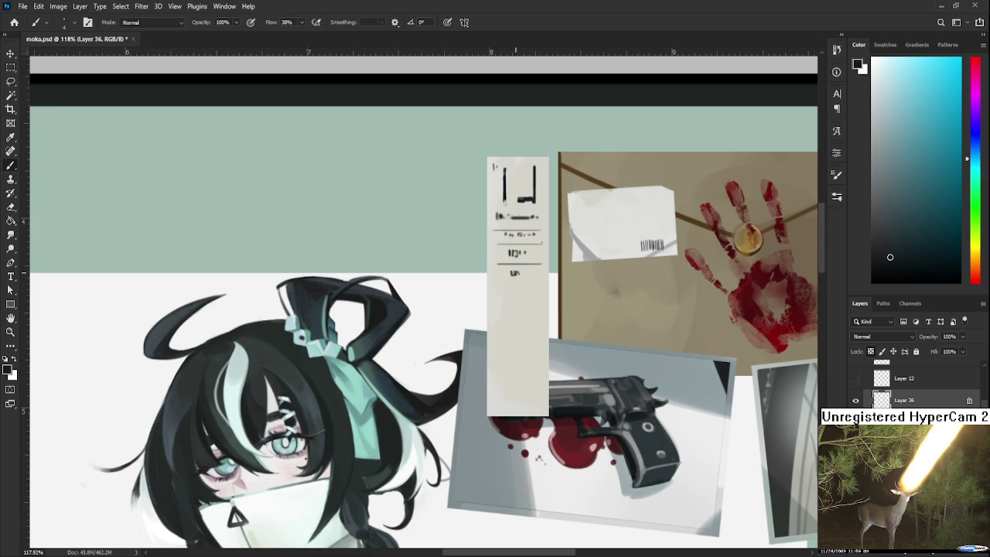
{"action": "left_click_drag", "start_coordinate": [516, 273], "coordinate": [522, 274]}
{"action": "left_click_drag", "start_coordinate": [495, 288], "coordinate": [530, 290]}
{"action": "mouse_move", "coordinate": [537, 288]}
{"action": "left_mouse_down"}
{"action": "mouse_move", "coordinate": [535, 299]}
{"action": "mouse_move", "coordinate": [499, 301]}
{"action": "left_mouse_up"}
{"action": "scroll", "coordinate": [507, 306], "scroll_direction": "down", "scroll_amount": 2}
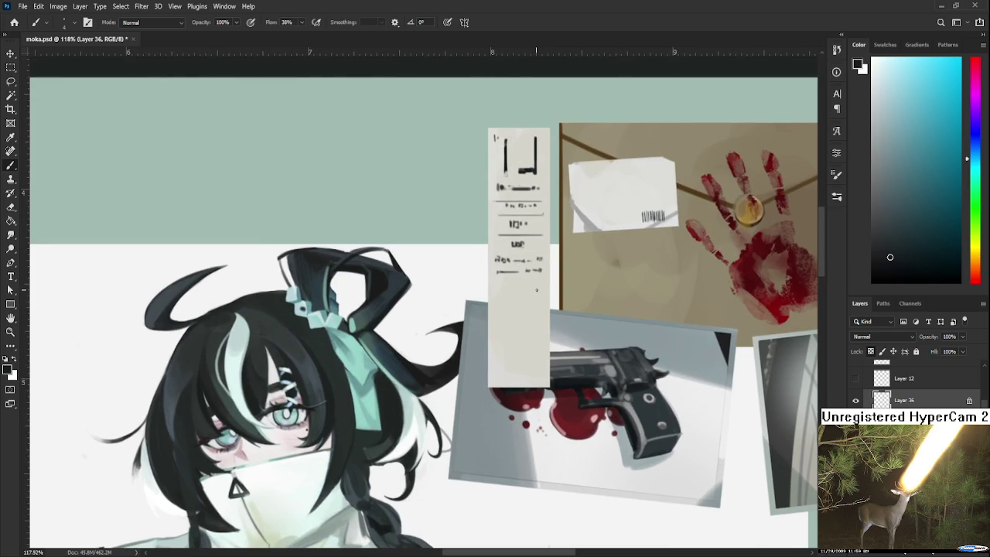
Add horizontal rules and scribbled text lines down to the strip's bottom.
{"action": "left_click_drag", "start_coordinate": [496, 321], "coordinate": [544, 321]}
{"action": "mouse_move", "coordinate": [502, 338]}
{"action": "left_mouse_down"}
{"action": "mouse_move", "coordinate": [537, 337]}
{"action": "mouse_move", "coordinate": [518, 347]}
{"action": "left_mouse_up"}
{"action": "mouse_move", "coordinate": [539, 372]}
{"action": "left_mouse_down"}
{"action": "mouse_move", "coordinate": [494, 373]}
{"action": "mouse_move", "coordinate": [551, 372]}
{"action": "left_mouse_up"}
{"action": "left_click_drag", "start_coordinate": [533, 328], "coordinate": [523, 397]}
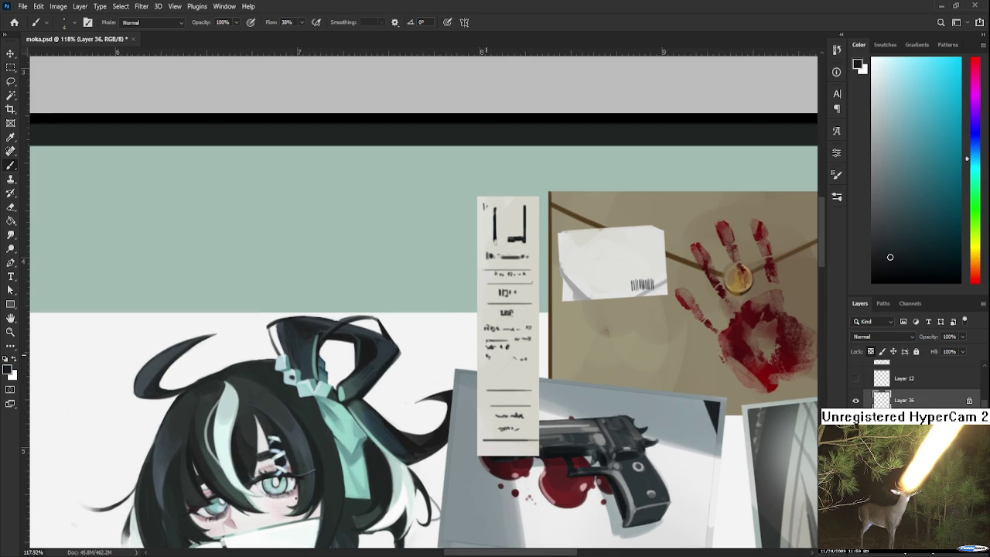
{"action": "left_click_drag", "start_coordinate": [500, 359], "coordinate": [527, 359]}
{"action": "left_click_drag", "start_coordinate": [508, 369], "coordinate": [512, 366]}
{"action": "scroll", "coordinate": [523, 391], "scroll_direction": "down", "scroll_amount": 4}
{"action": "scroll", "coordinate": [527, 371], "scroll_direction": "down", "scroll_amount": 2}
{"action": "scroll", "coordinate": [523, 314], "scroll_direction": "up", "scroll_amount": 2}
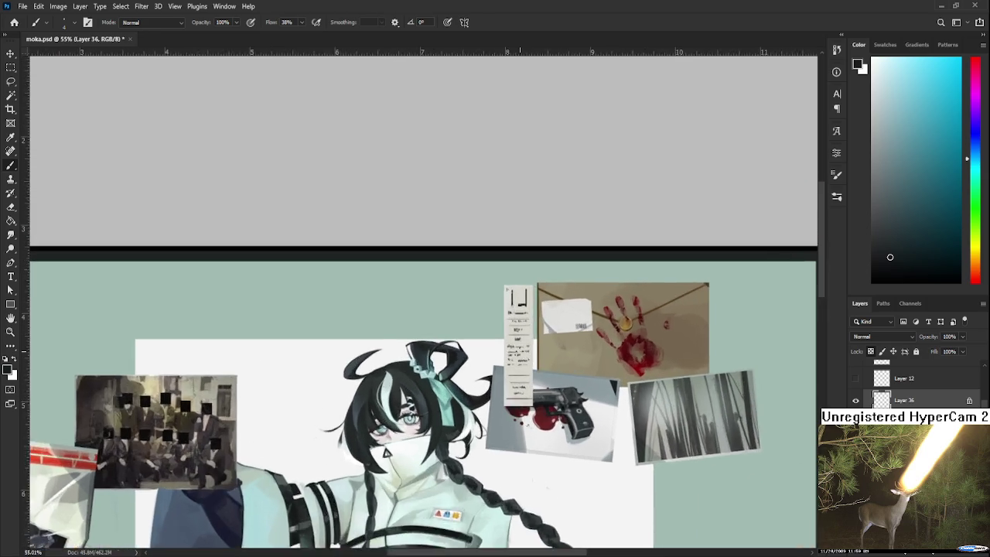
Roughen the note strip's top and bottom edges with the Eraser.
{"action": "scroll", "coordinate": [523, 314], "scroll_direction": "up", "scroll_amount": 2}
{"action": "scroll", "coordinate": [510, 306], "scroll_direction": "up", "scroll_amount": 1}
{"action": "scroll", "coordinate": [499, 294], "scroll_direction": "up", "scroll_amount": 1}
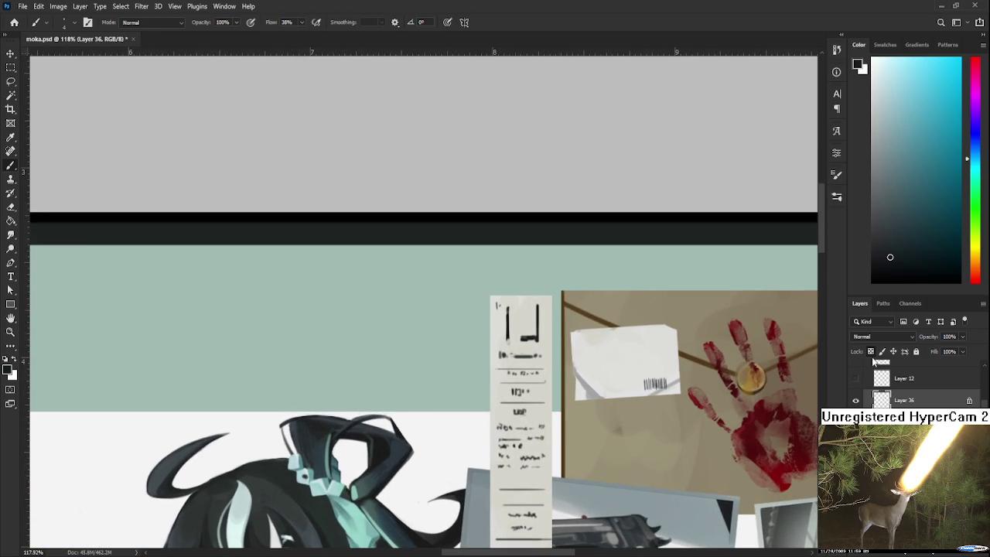
{"action": "key", "text": "e"}
{"action": "left_click_drag", "start_coordinate": [489, 294], "coordinate": [554, 295]}
{"action": "left_click_drag", "start_coordinate": [511, 462], "coordinate": [508, 355]}
{"action": "left_click_drag", "start_coordinate": [498, 429], "coordinate": [563, 428]}
{"action": "left_click_drag", "start_coordinate": [566, 391], "coordinate": [531, 439]}
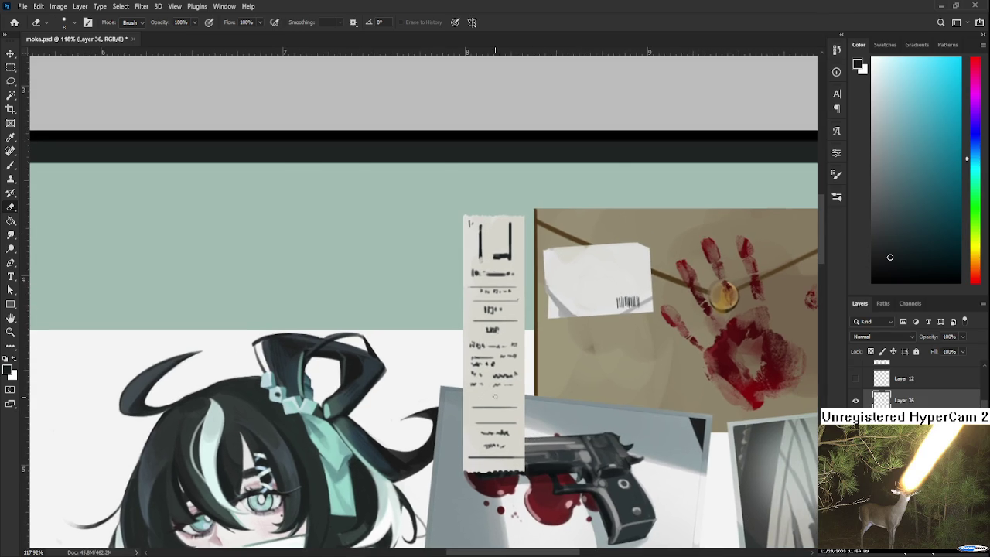
Review the whole artwork and nudge the note strip slightly with Free Transform.
{"action": "scroll", "coordinate": [516, 366], "scroll_direction": "down", "scroll_amount": 3}
{"action": "scroll", "coordinate": [517, 367], "scroll_direction": "down", "scroll_amount": 2}
{"action": "left_click_drag", "start_coordinate": [517, 367], "coordinate": [470, 372]}
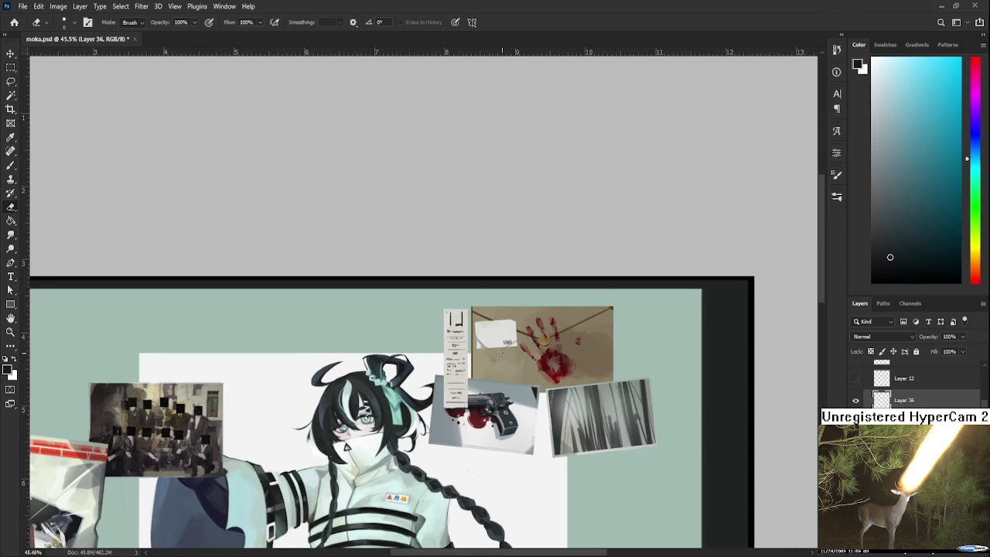
{"action": "scroll", "coordinate": [562, 311], "scroll_direction": "down", "scroll_amount": 1}
{"action": "scroll", "coordinate": [562, 312], "scroll_direction": "down", "scroll_amount": 1}
{"action": "mouse_move", "coordinate": [561, 312]}
{"action": "left_mouse_down"}
{"action": "mouse_move", "coordinate": [589, 262]}
{"action": "mouse_move", "coordinate": [504, 371]}
{"action": "left_mouse_up"}
{"action": "scroll", "coordinate": [493, 334], "scroll_direction": "up", "scroll_amount": 1}
{"action": "scroll", "coordinate": [493, 334], "scroll_direction": "up", "scroll_amount": 1}
{"action": "key", "text": "ctrl+t"}
{"action": "left_click_drag", "start_coordinate": [469, 383], "coordinate": [470, 383]}
{"action": "key", "text": "Return"}
Select the note strip and move it down over the envelope and gun photos.
{"action": "key", "text": "m"}
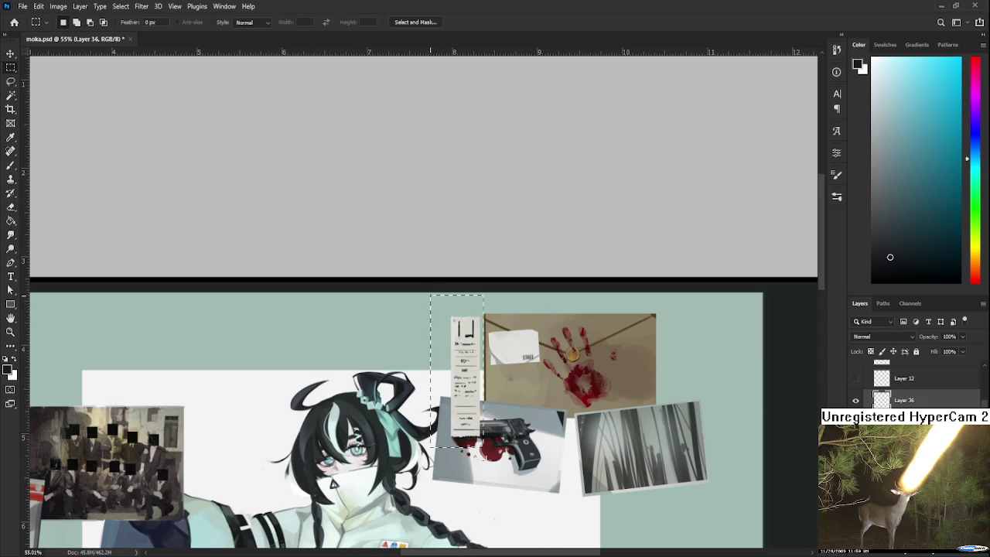
{"action": "left_click_drag", "start_coordinate": [431, 296], "coordinate": [492, 480]}
{"action": "key", "text": "ctrl+t"}
{"action": "mouse_move", "coordinate": [488, 394]}
{"action": "left_mouse_down"}
{"action": "mouse_move", "coordinate": [581, 406]}
{"action": "mouse_move", "coordinate": [606, 430]}
{"action": "mouse_move", "coordinate": [555, 420]}
{"action": "left_mouse_up"}
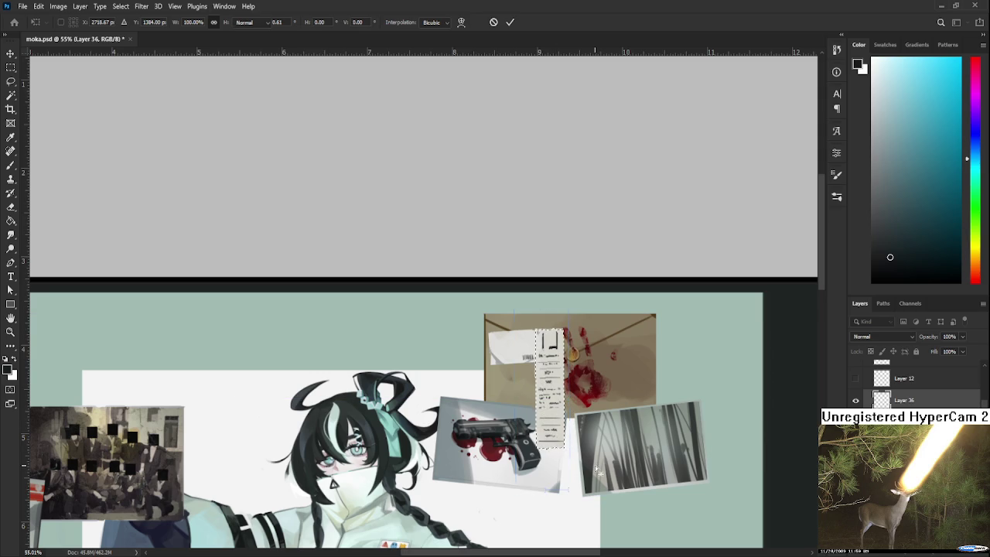
{"action": "key", "text": "Return"}
{"action": "scroll", "coordinate": [590, 434], "scroll_direction": "down", "scroll_amount": 2}
{"action": "scroll", "coordinate": [587, 414], "scroll_direction": "down", "scroll_amount": 2}
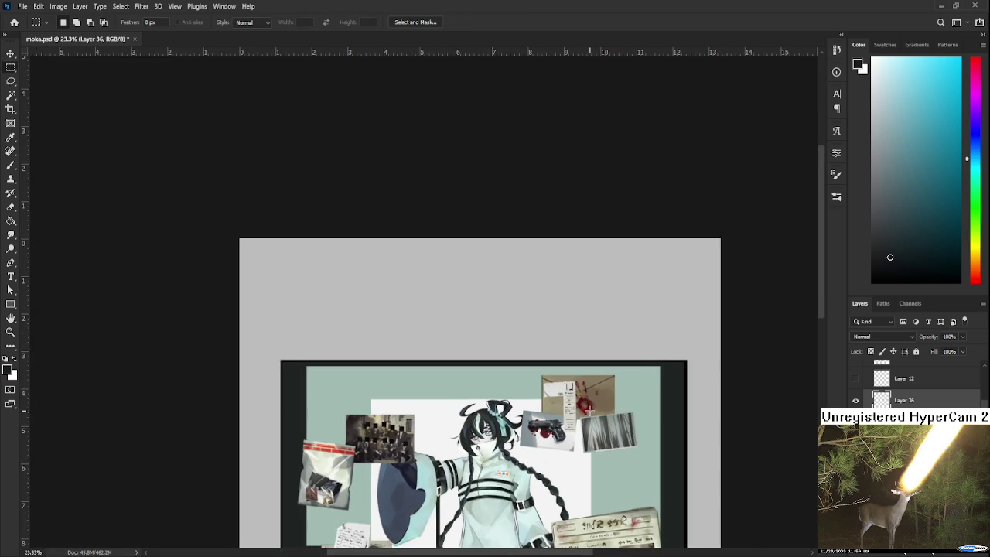
{"action": "scroll", "coordinate": [570, 401], "scroll_direction": "up", "scroll_amount": 2}
{"action": "scroll", "coordinate": [570, 401], "scroll_direction": "up", "scroll_amount": 3}
{"action": "key", "text": "ctrl+t"}
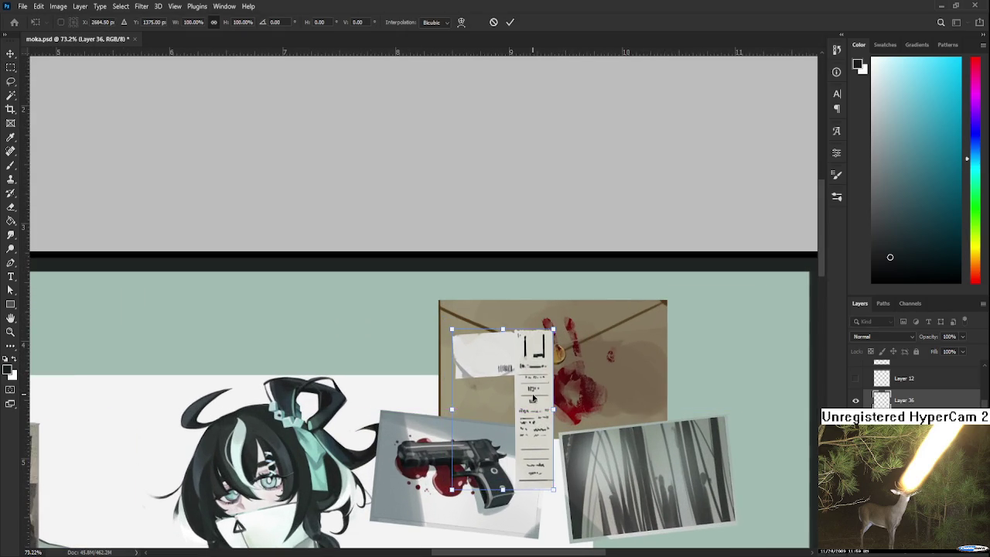
{"action": "mouse_move", "coordinate": [532, 397]}
{"action": "left_mouse_down"}
{"action": "mouse_move", "coordinate": [474, 398]}
{"action": "mouse_move", "coordinate": [489, 441]}
{"action": "mouse_move", "coordinate": [588, 511]}
{"action": "left_mouse_up"}
{"action": "scroll", "coordinate": [588, 511], "scroll_direction": "down", "scroll_amount": 3}
{"action": "mouse_move", "coordinate": [573, 418]}
{"action": "left_mouse_down"}
{"action": "mouse_move", "coordinate": [543, 401]}
{"action": "mouse_move", "coordinate": [547, 410]}
{"action": "left_mouse_up"}
{"action": "key", "text": "Return"}
Save moka.psd.
{"action": "scroll", "coordinate": [554, 421], "scroll_direction": "down", "scroll_amount": 3}
{"action": "scroll", "coordinate": [569, 417], "scroll_direction": "down", "scroll_amount": 4}
{"action": "scroll", "coordinate": [569, 418], "scroll_direction": "up", "scroll_amount": 1}
{"action": "key", "text": "ctrl+s"}
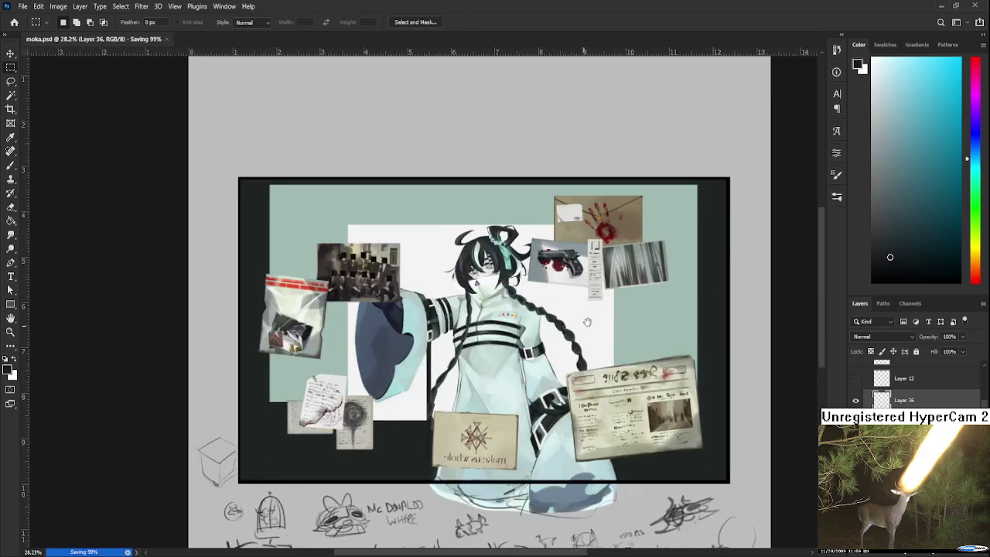
{"action": "scroll", "coordinate": [584, 325], "scroll_direction": "down", "scroll_amount": 2}
{"action": "scroll", "coordinate": [555, 321], "scroll_direction": "up", "scroll_amount": 3}
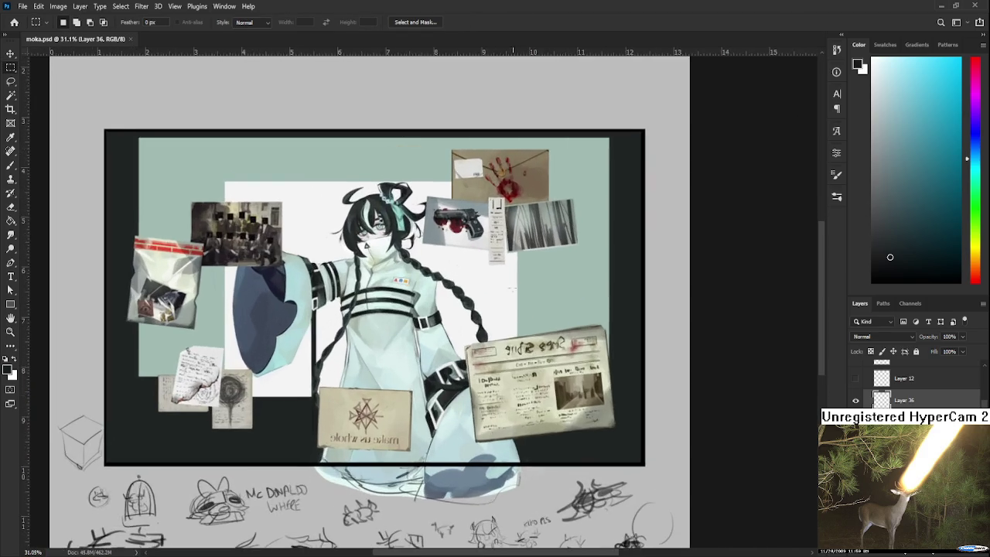
Center the collage in view and turn on Layer 12's yellow sticky-note squares.
{"action": "left_click_drag", "start_coordinate": [515, 290], "coordinate": [581, 321]}
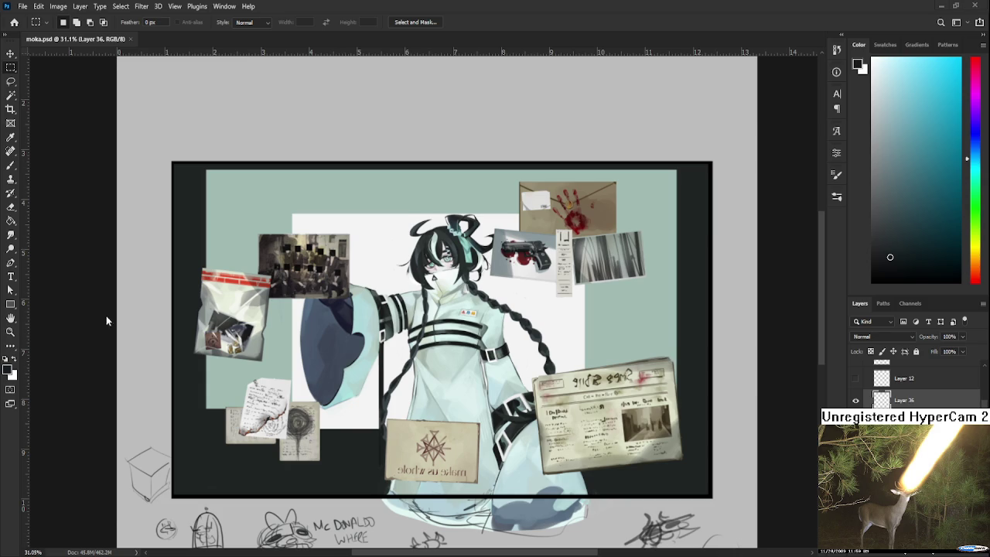
{"action": "scroll", "coordinate": [344, 333], "scroll_direction": "down", "scroll_amount": 2}
{"action": "scroll", "coordinate": [376, 317], "scroll_direction": "down", "scroll_amount": 1}
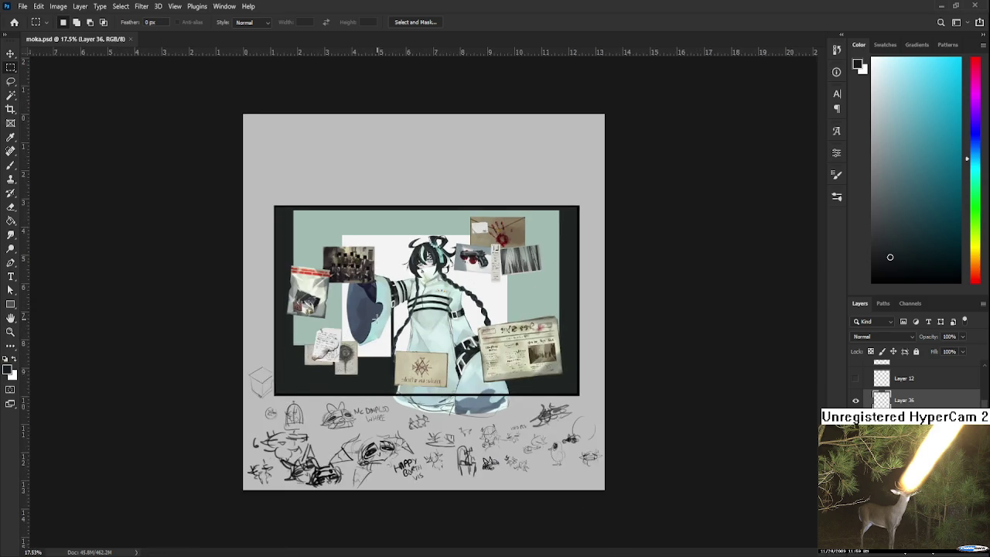
{"action": "scroll", "coordinate": [376, 318], "scroll_direction": "up", "scroll_amount": 2}
{"action": "scroll", "coordinate": [375, 316], "scroll_direction": "up", "scroll_amount": 1}
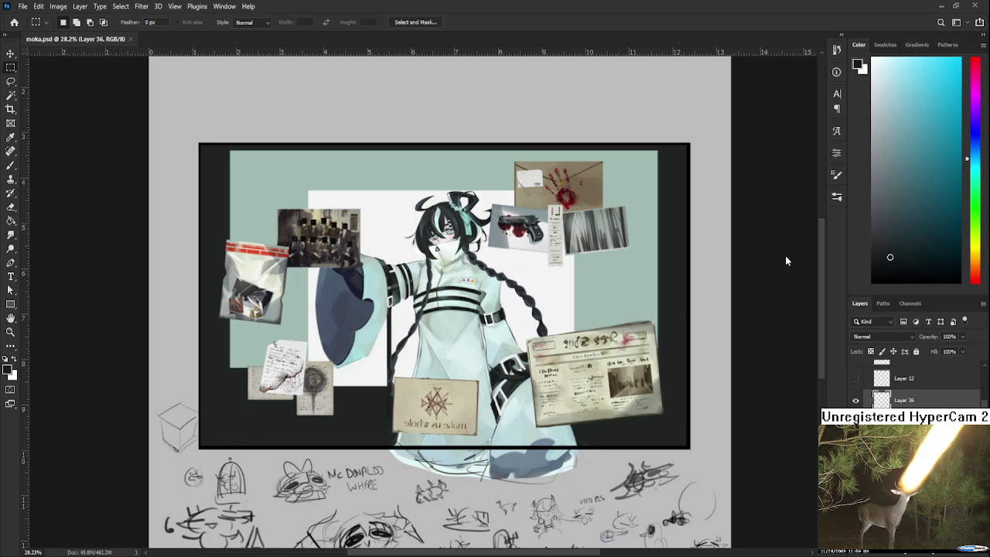
{"action": "left_click", "coordinate": [856, 378]}
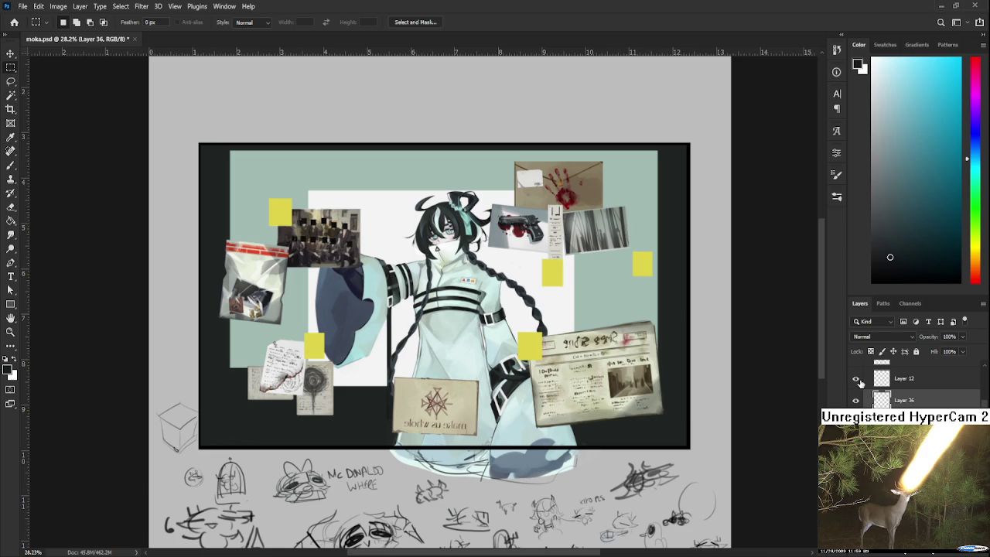
Sample the sticky-note yellow, choose a paler, duller yellow, and set the brush to 90.
{"action": "scroll", "coordinate": [859, 387], "scroll_direction": "up", "scroll_amount": 1}
{"action": "scroll", "coordinate": [418, 410], "scroll_direction": "up", "scroll_amount": 1}
{"action": "scroll", "coordinate": [417, 410], "scroll_direction": "up", "scroll_amount": 1}
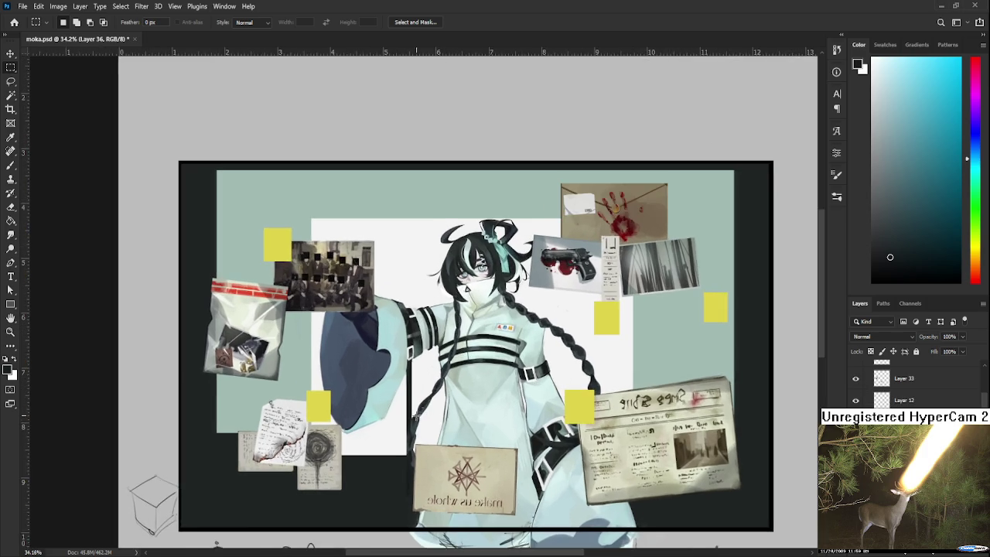
{"action": "scroll", "coordinate": [410, 414], "scroll_direction": "up", "scroll_amount": 1}
{"action": "left_click_drag", "start_coordinate": [400, 419], "coordinate": [425, 430]}
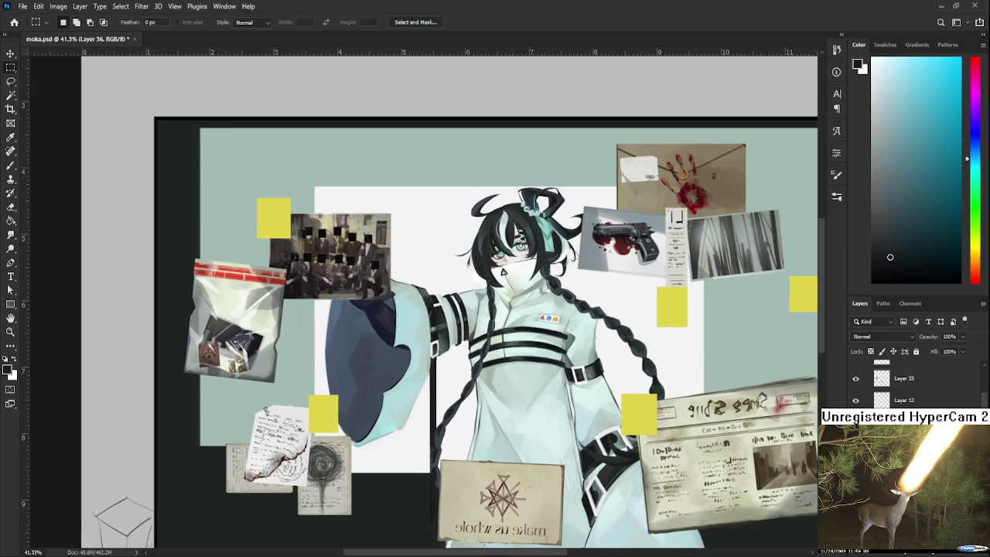
{"action": "key", "text": "b"}
{"action": "left_click", "coordinate": [654, 401], "text": "alt"}
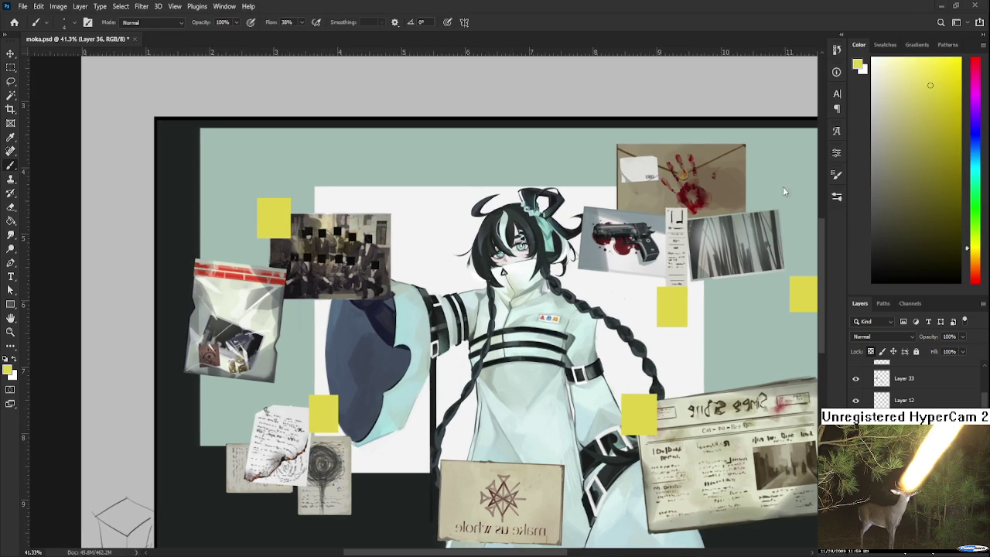
{"action": "left_click_drag", "start_coordinate": [931, 85], "coordinate": [902, 102]}
{"action": "key", "text": "bracketright"}
{"action": "key", "text": "bracketright"}
{"action": "key", "text": "bracketright"}
{"action": "left_click_drag", "start_coordinate": [333, 412], "coordinate": [334, 411]}
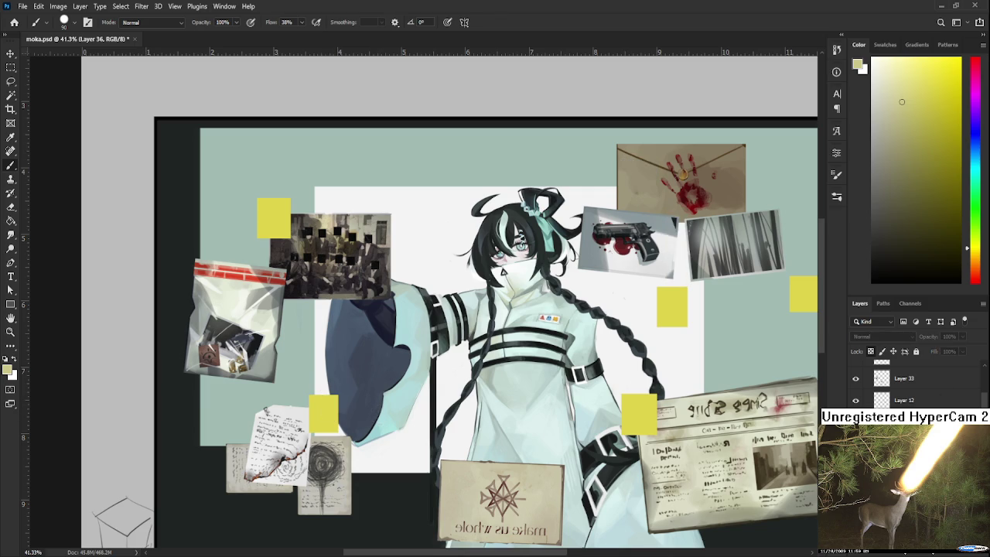
Select Layer 12, lock its transparent pixels, and repaint the squares muted yellow with a larger brush.
{"action": "left_click", "coordinate": [855, 400]}
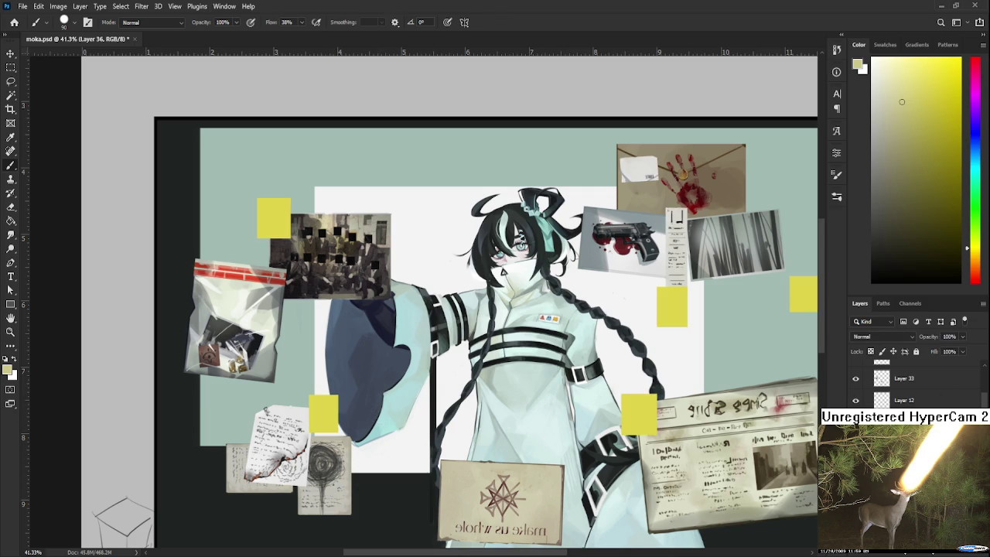
{"action": "left_click", "coordinate": [913, 400]}
{"action": "left_click", "coordinate": [871, 351]}
{"action": "left_click_drag", "start_coordinate": [323, 411], "coordinate": [642, 403]}
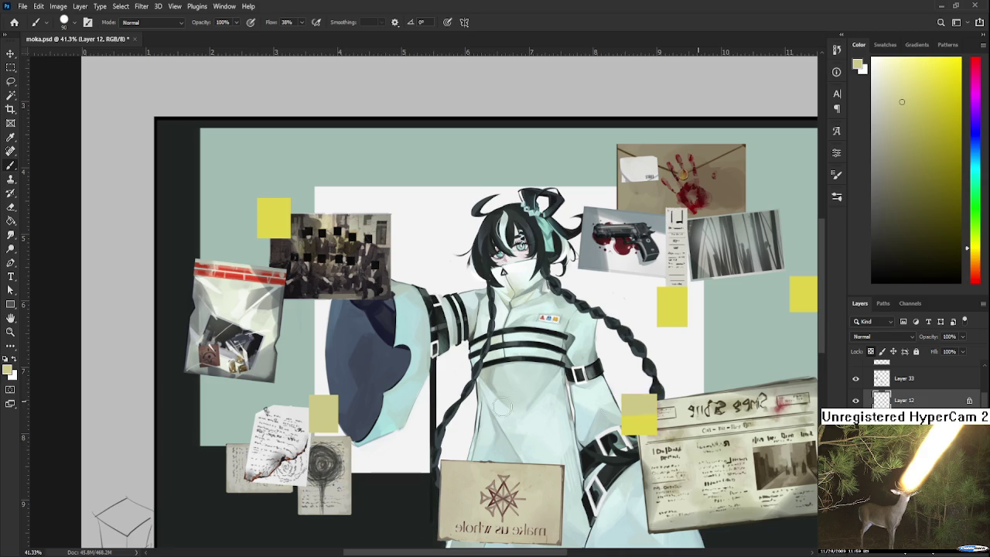
{"action": "scroll", "coordinate": [546, 433], "scroll_direction": "down", "scroll_amount": 1}
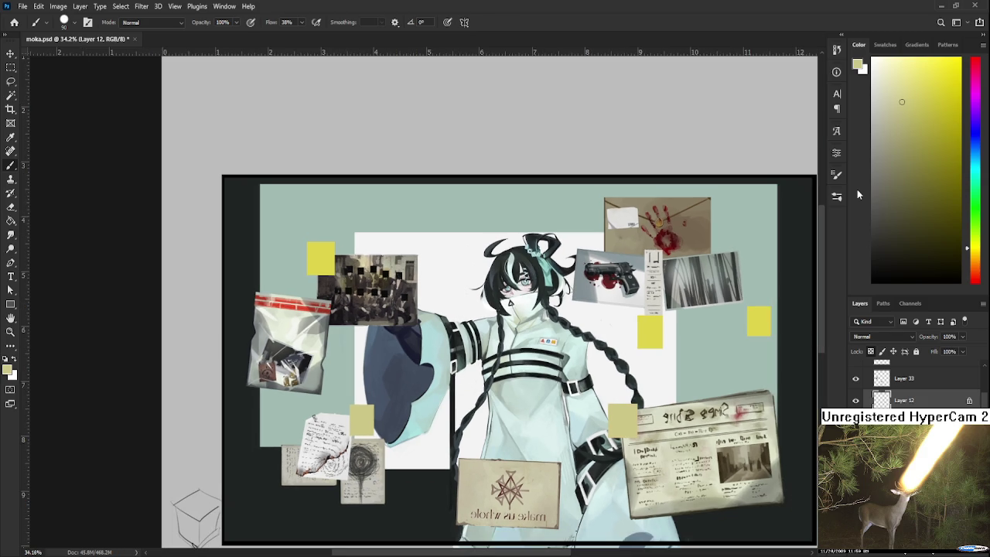
{"action": "left_click_drag", "start_coordinate": [902, 101], "coordinate": [909, 101]}
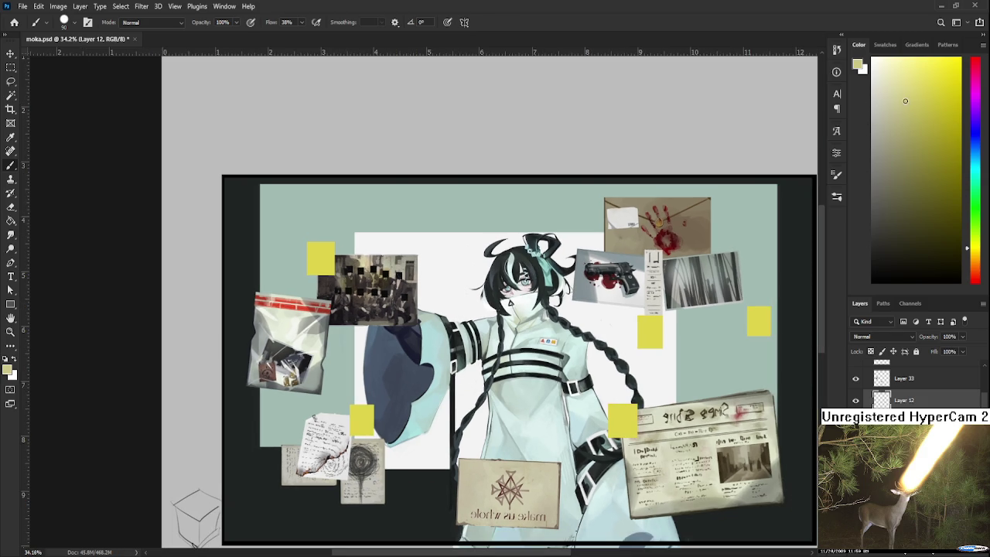
{"action": "left_click", "coordinate": [871, 352]}
{"action": "left_click", "coordinate": [921, 102]}
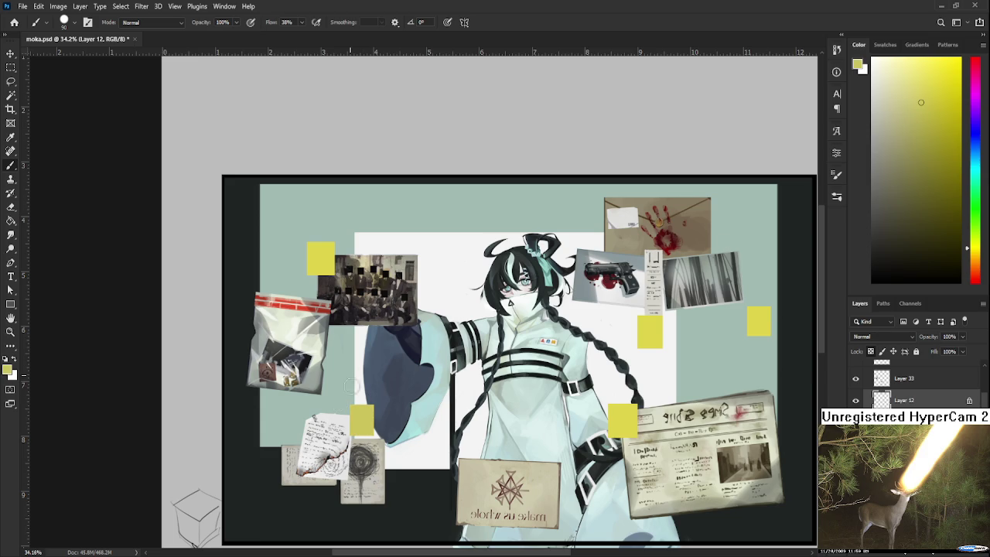
{"action": "key", "text": "bracketright"}
{"action": "key", "text": "bracketright"}
{"action": "key", "text": "bracketright"}
{"action": "key", "text": "bracketright"}
{"action": "key", "text": "bracketright"}
{"action": "key", "text": "bracketright"}
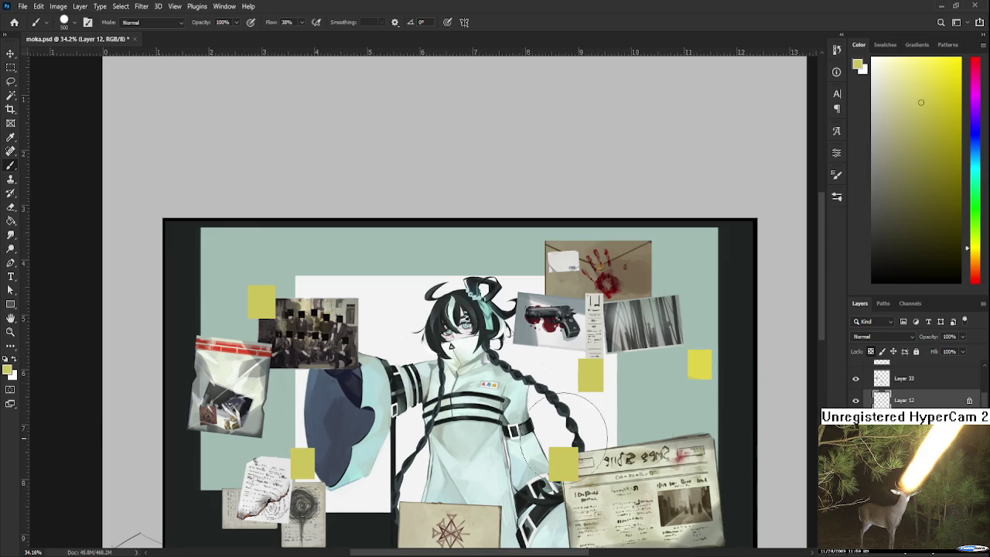
{"action": "mouse_move", "coordinate": [659, 224]}
{"action": "left_mouse_down"}
{"action": "mouse_move", "coordinate": [599, 267]}
{"action": "mouse_move", "coordinate": [518, 275]}
{"action": "left_mouse_up"}
{"action": "scroll", "coordinate": [557, 371], "scroll_direction": "down", "scroll_amount": 2}
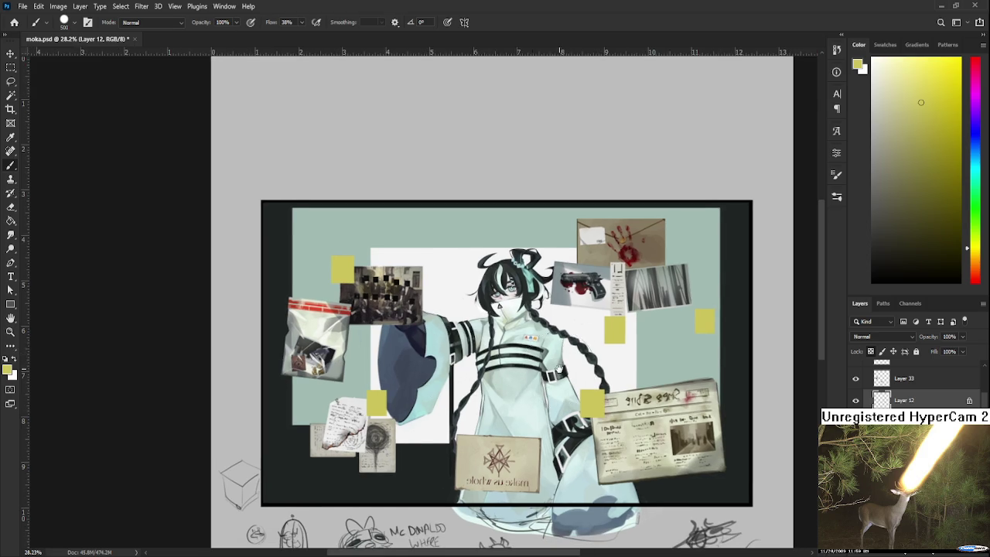
Zoom and pan across the canvas, including the sketches below the artwork.
{"action": "left_click_drag", "start_coordinate": [558, 369], "coordinate": [531, 383]}
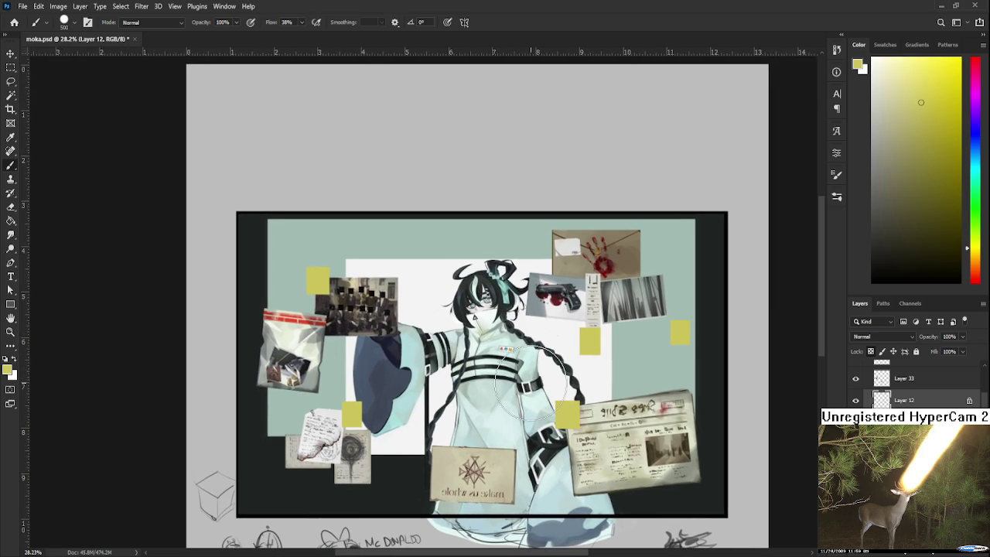
{"action": "scroll", "coordinate": [532, 381], "scroll_direction": "up", "scroll_amount": 1}
{"action": "left_click_drag", "start_coordinate": [531, 381], "coordinate": [432, 481]}
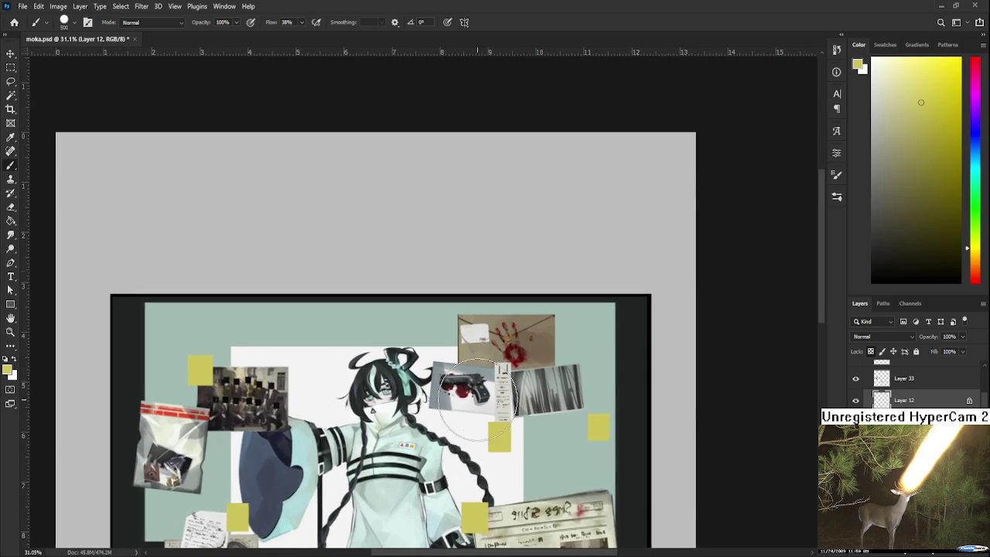
{"action": "scroll", "coordinate": [489, 431], "scroll_direction": "up", "scroll_amount": 2}
{"action": "mouse_move", "coordinate": [489, 431]}
{"action": "left_mouse_down"}
{"action": "mouse_move", "coordinate": [520, 402]}
{"action": "mouse_move", "coordinate": [549, 413]}
{"action": "left_mouse_up"}
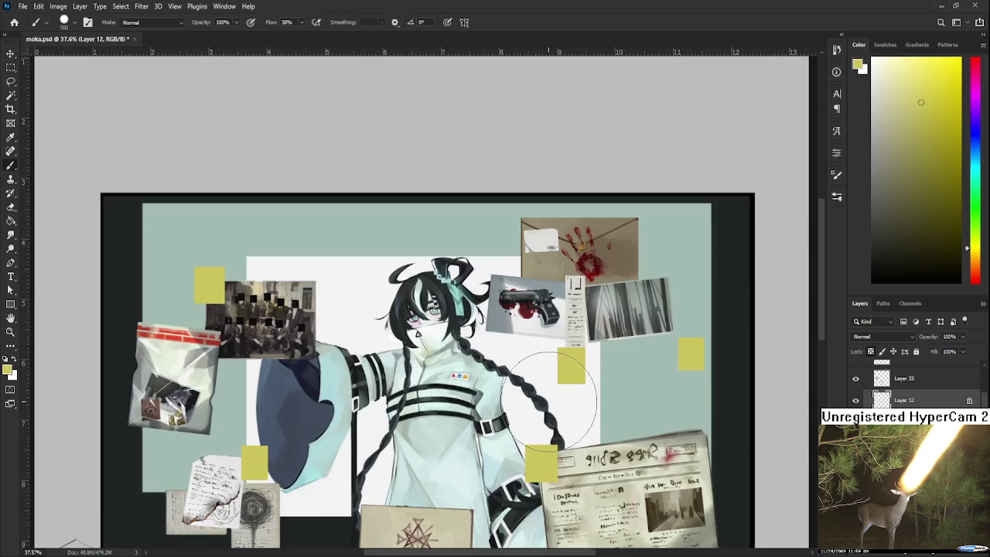
{"action": "scroll", "coordinate": [549, 414], "scroll_direction": "down", "scroll_amount": 1}
{"action": "scroll", "coordinate": [554, 410], "scroll_direction": "down", "scroll_amount": 2}
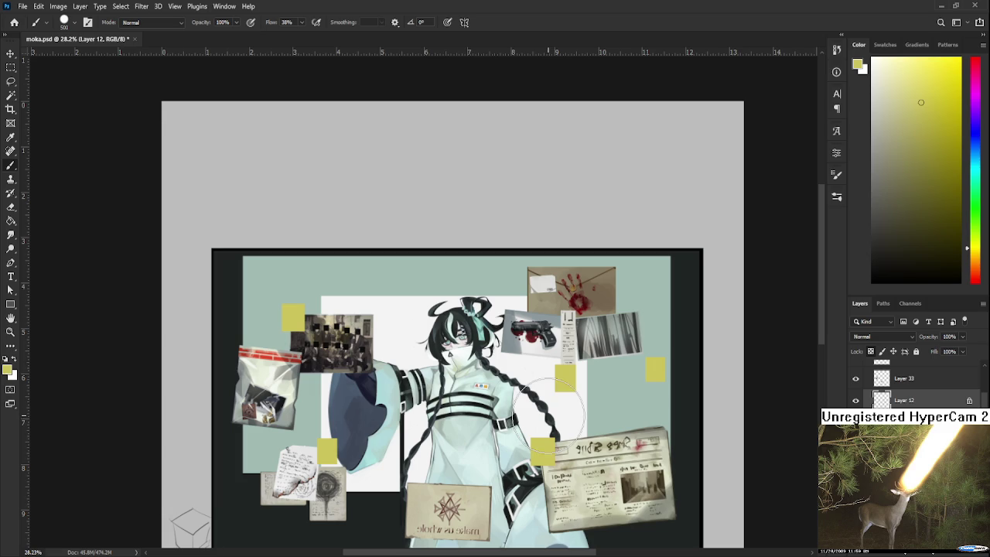
{"action": "scroll", "coordinate": [548, 398], "scroll_direction": "up", "scroll_amount": 1}
{"action": "left_click_drag", "start_coordinate": [548, 398], "coordinate": [587, 346]}
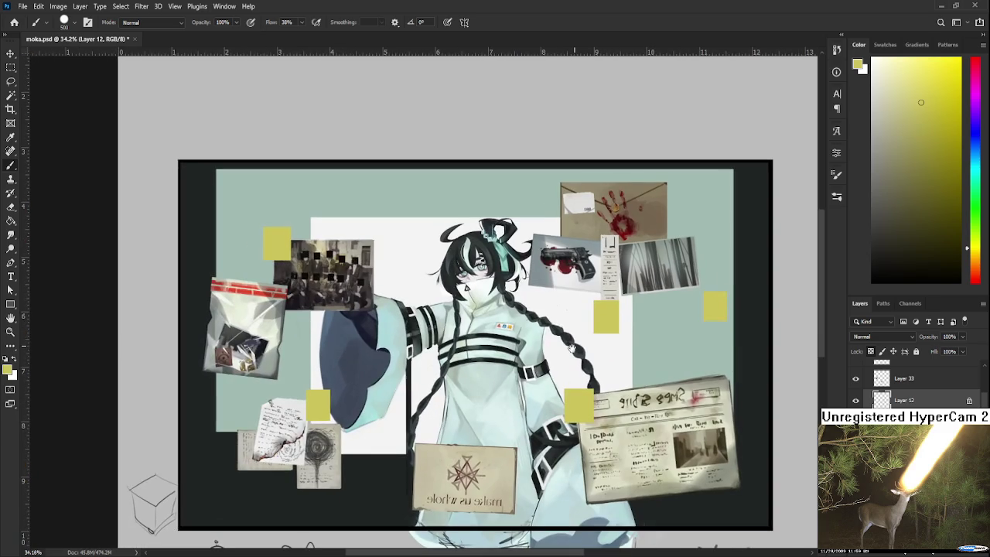
{"action": "mouse_move", "coordinate": [543, 416]}
{"action": "left_mouse_down"}
{"action": "mouse_move", "coordinate": [593, 374]}
{"action": "mouse_move", "coordinate": [534, 441]}
{"action": "left_mouse_up"}
Scroll the Layers panel and turn on the red string lines layer.
{"action": "scroll", "coordinate": [526, 452], "scroll_direction": "down", "scroll_amount": 1}
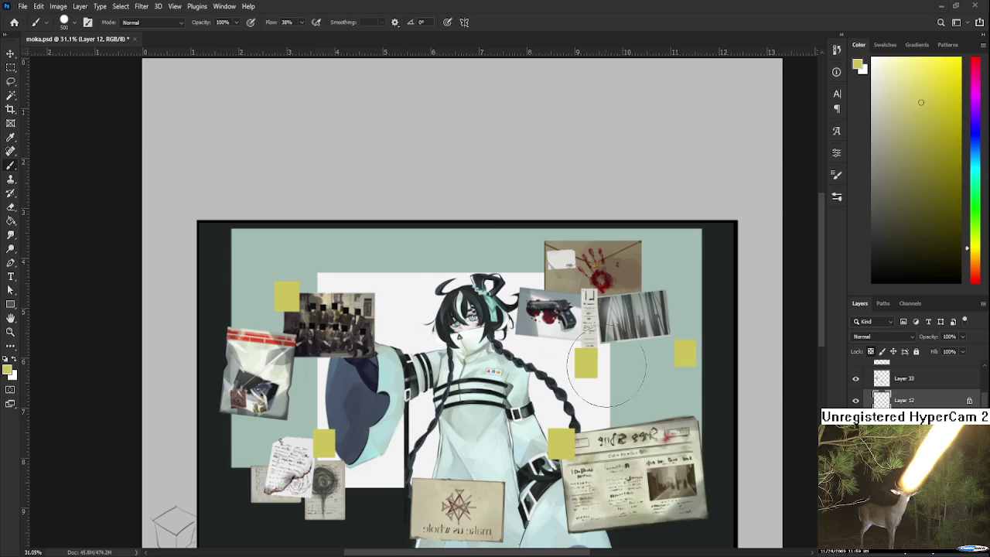
{"action": "scroll", "coordinate": [449, 503], "scroll_direction": "up", "scroll_amount": 1}
{"action": "scroll", "coordinate": [449, 503], "scroll_direction": "up", "scroll_amount": 2}
{"action": "scroll", "coordinate": [448, 503], "scroll_direction": "up", "scroll_amount": 1}
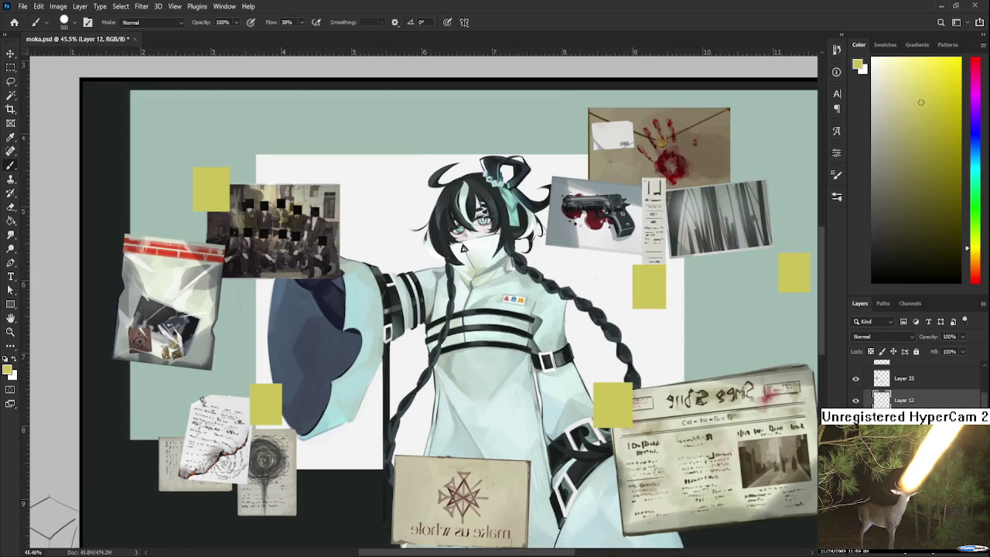
{"action": "scroll", "coordinate": [913, 386], "scroll_direction": "up", "scroll_amount": 2}
{"action": "scroll", "coordinate": [912, 387], "scroll_direction": "up", "scroll_amount": 2}
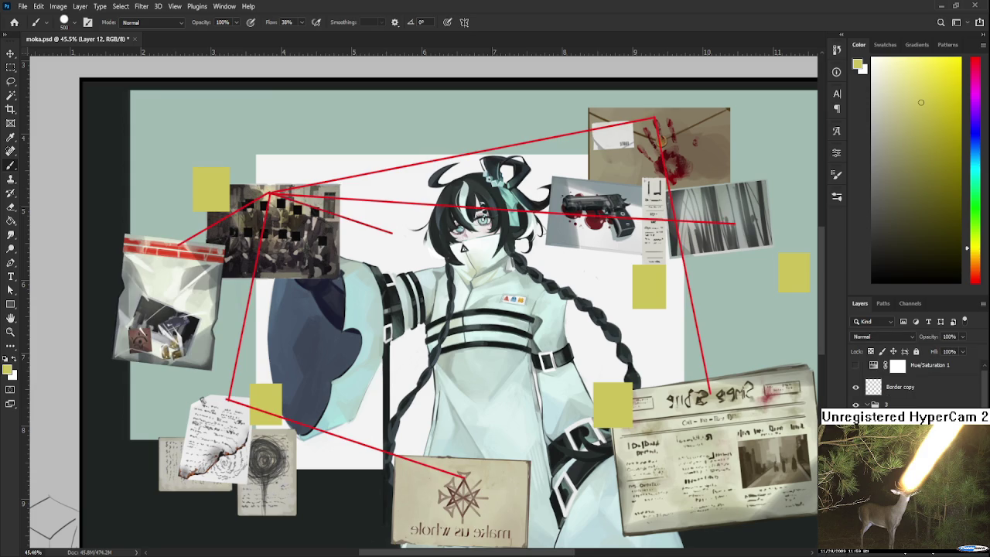
Hide the red string lines and reposition the view over the artwork.
{"action": "key", "text": "ctrl+z"}
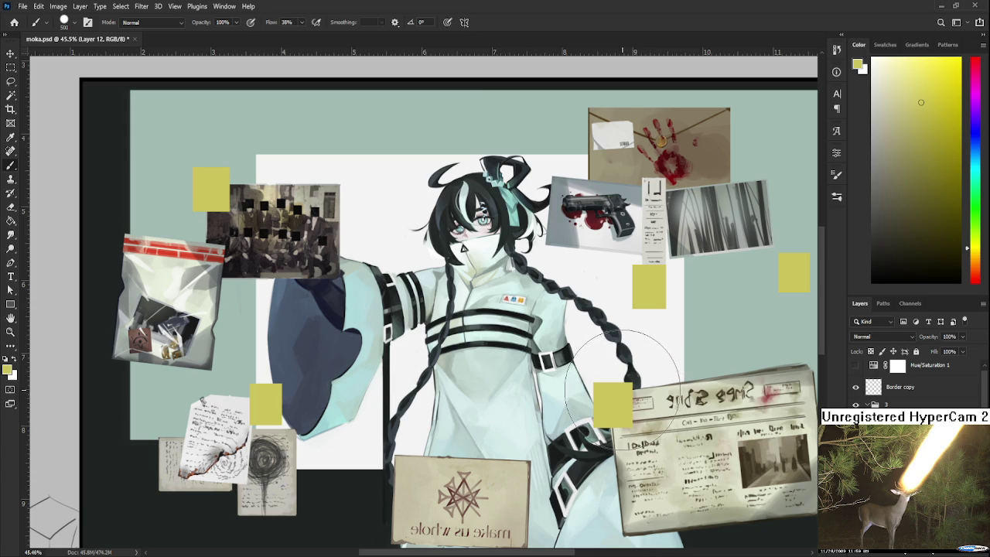
{"action": "left_click_drag", "start_coordinate": [630, 385], "coordinate": [593, 454]}
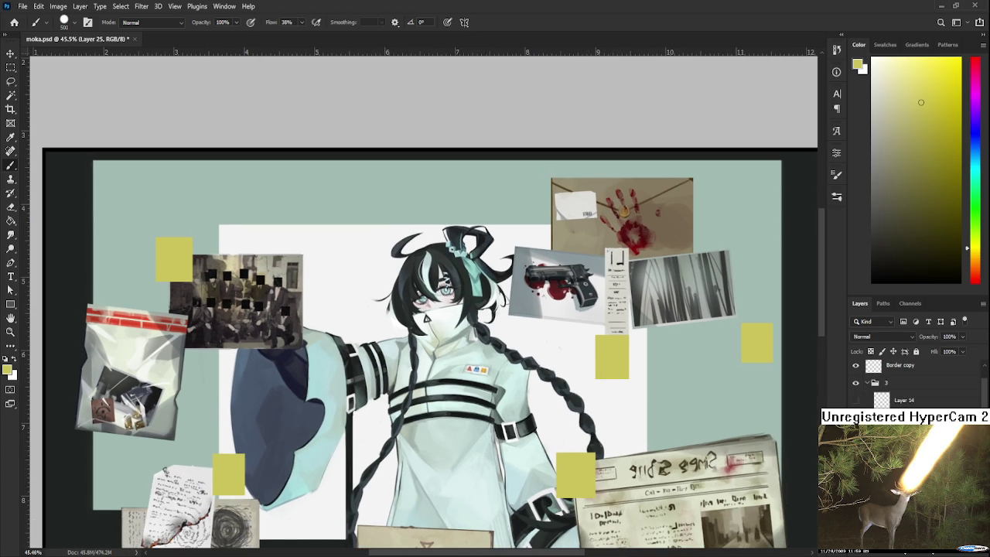
{"action": "scroll", "coordinate": [912, 379], "scroll_direction": "down", "scroll_amount": 1}
{"action": "scroll", "coordinate": [913, 382], "scroll_direction": "down", "scroll_amount": 1}
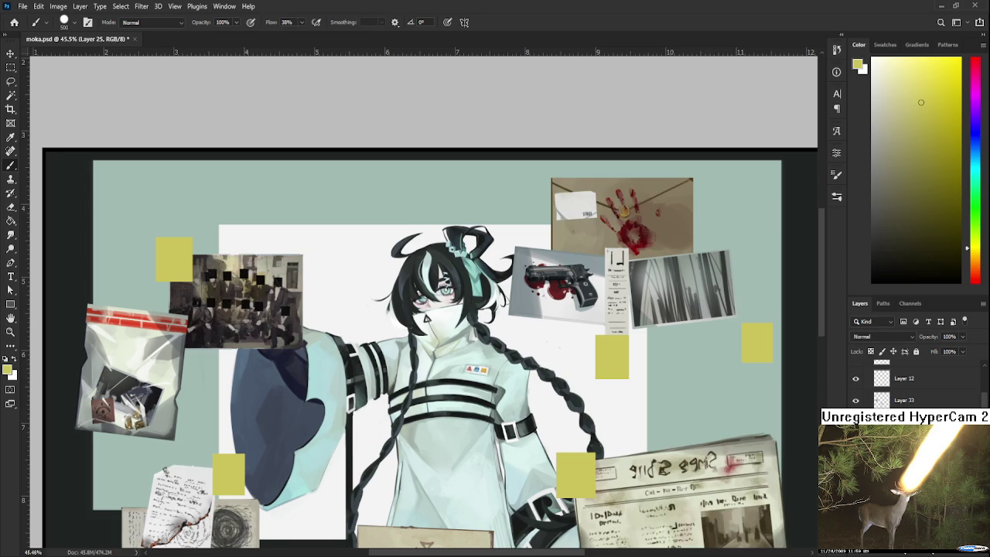
{"action": "left_click_drag", "start_coordinate": [722, 329], "coordinate": [698, 381]}
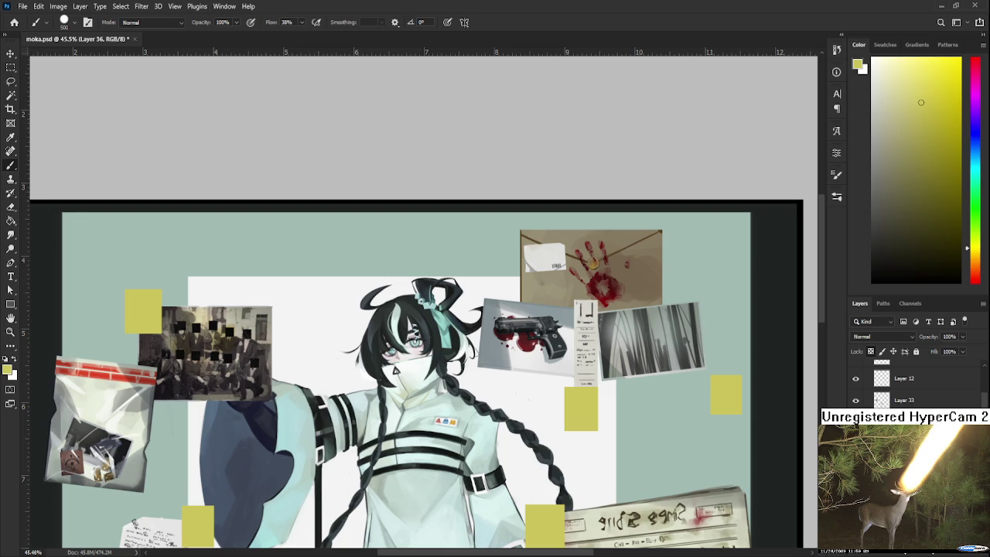
{"action": "scroll", "coordinate": [879, 337], "scroll_direction": "down", "scroll_amount": 3}
Duplicate Layer 37 and compare it against Layer 36.
{"action": "key", "text": "ctrl+j"}
{"action": "key", "text": "ctrl+z"}
{"action": "key", "text": "ctrl+j"}
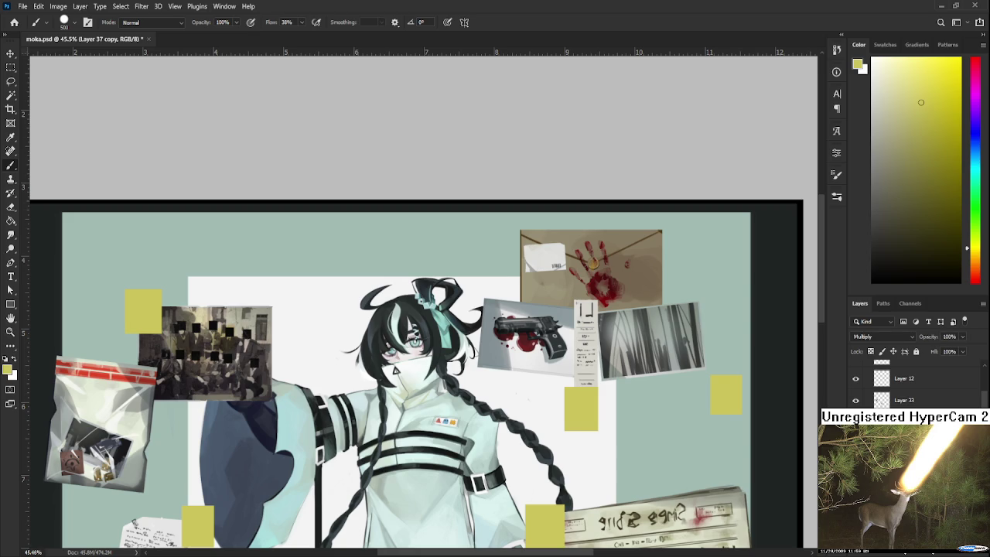
{"action": "scroll", "coordinate": [600, 349], "scroll_direction": "down", "scroll_amount": 2}
{"action": "scroll", "coordinate": [600, 349], "scroll_direction": "down", "scroll_amount": 1}
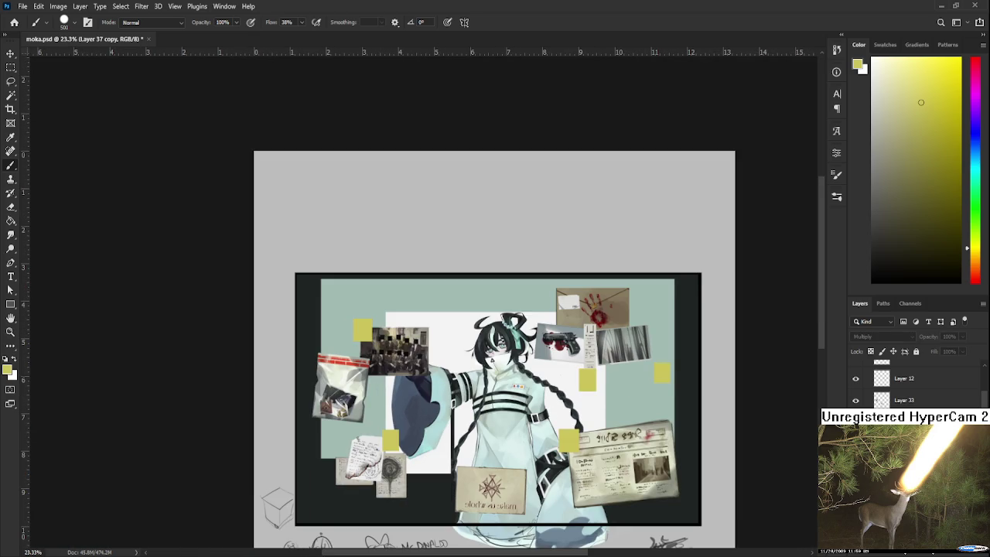
{"action": "key", "text": "alt+bracketleft"}
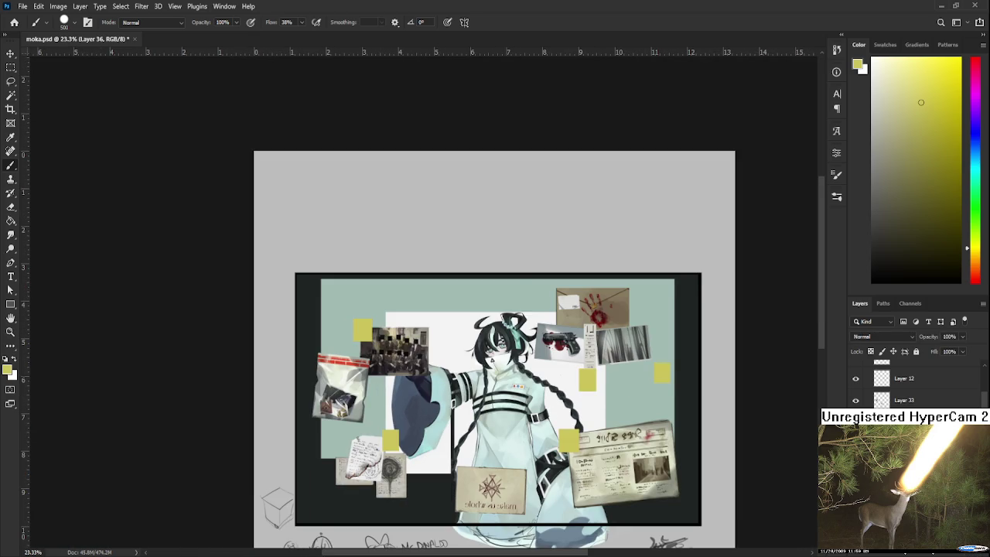
{"action": "key", "text": "alt+bracketright"}
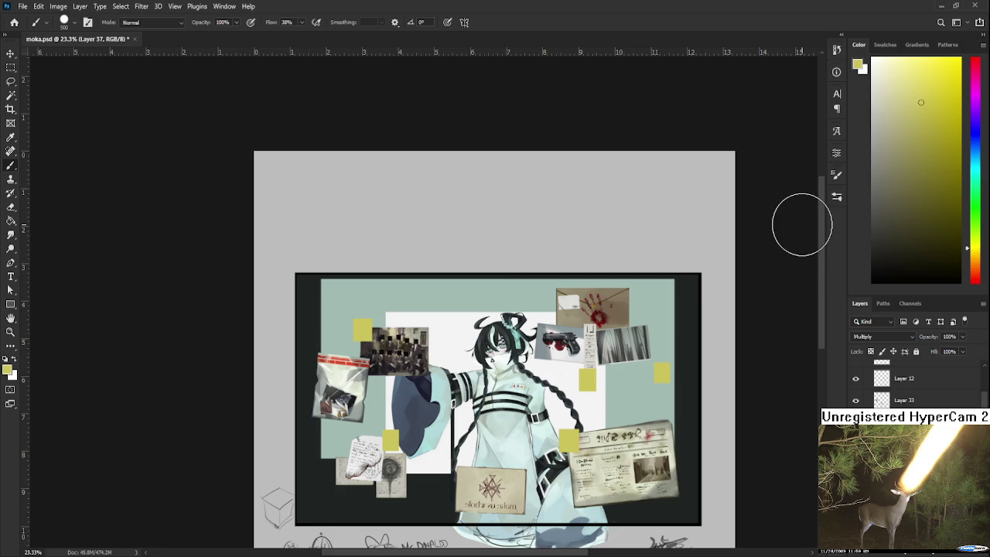
{"action": "left_click_drag", "start_coordinate": [592, 353], "coordinate": [630, 333]}
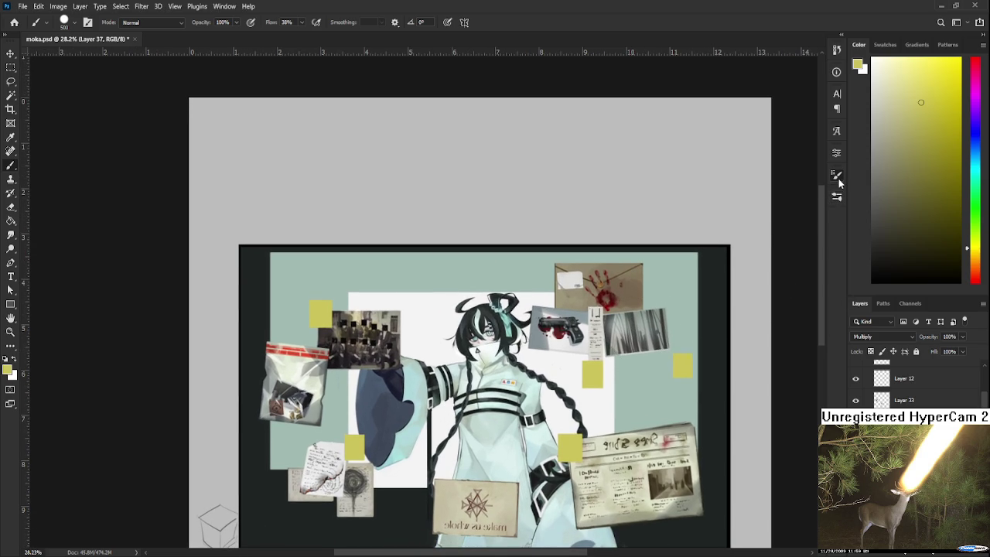
Sample greys from the artwork and test a beige tint on the envelope card, then undo it.
{"action": "key", "text": "period"}
{"action": "key", "text": "period"}
{"action": "left_click_drag", "start_coordinate": [589, 290], "coordinate": [545, 267]}
{"action": "left_click", "coordinate": [666, 314], "text": "alt"}
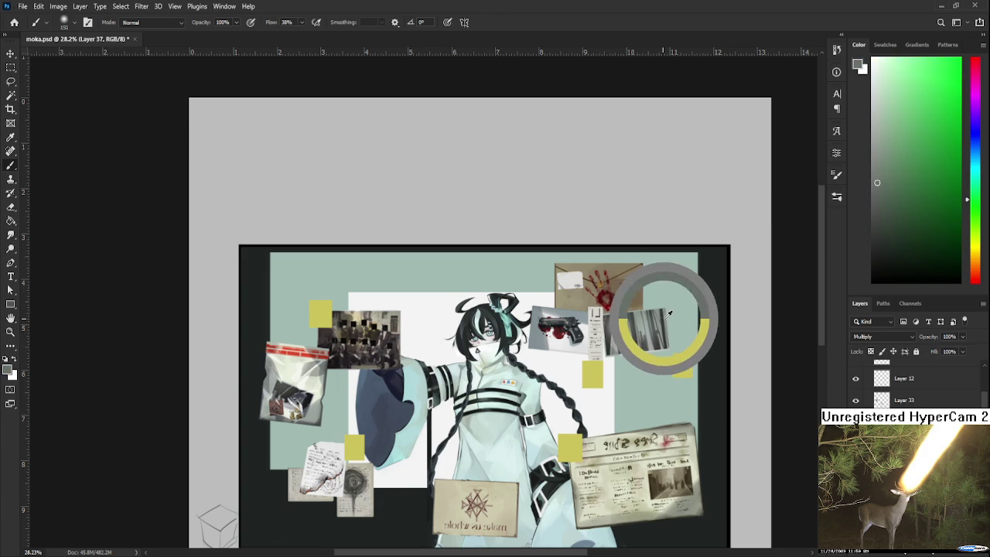
{"action": "left_click_drag", "start_coordinate": [445, 364], "coordinate": [379, 399], "text": "alt"}
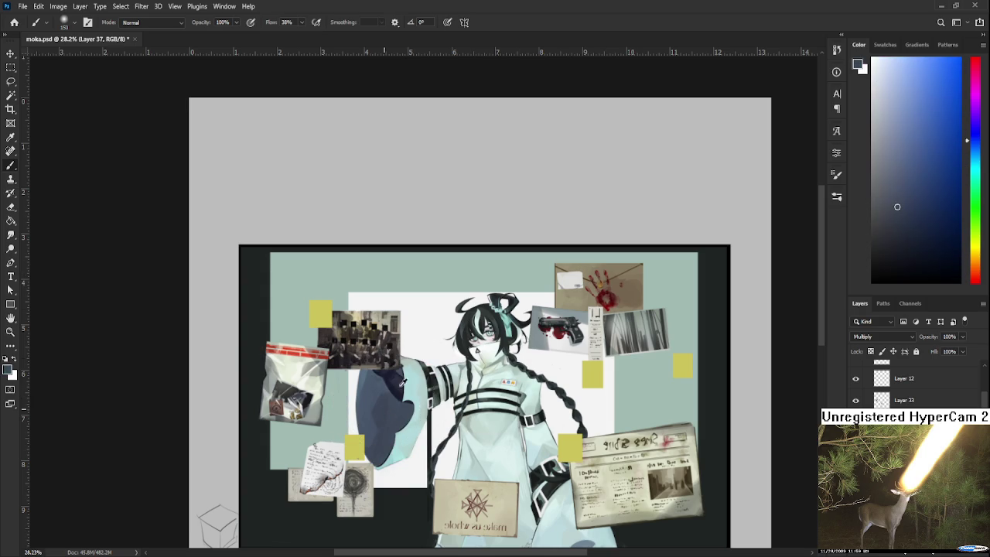
{"action": "key", "text": "bracketright"}
{"action": "left_click_drag", "start_coordinate": [563, 272], "coordinate": [575, 279]}
{"action": "key", "text": "ctrl+z"}
{"action": "key", "text": "bracketleft"}
{"action": "key", "text": "bracketleft"}
Save moka.psd and choose red as the painting colour.
{"action": "key", "text": "ctrl+s"}
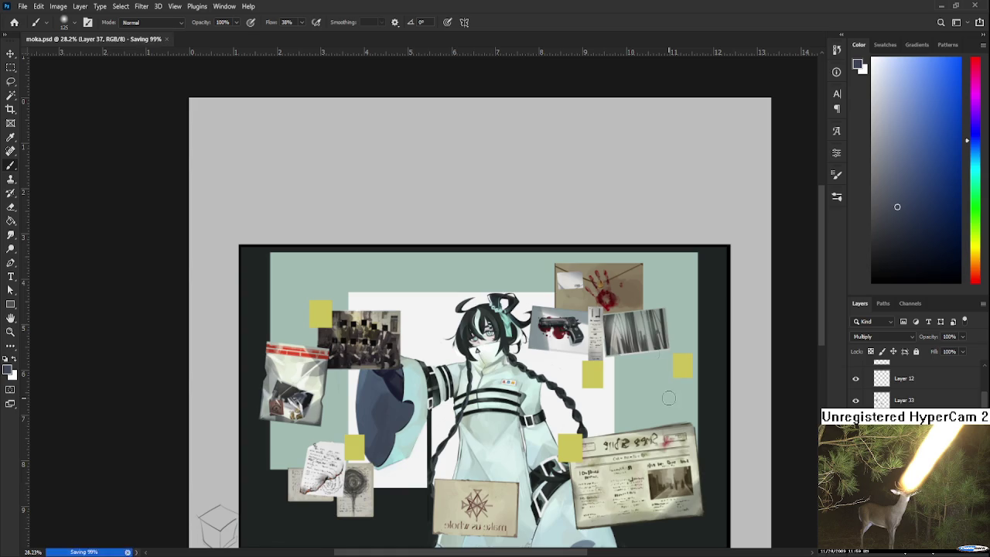
{"action": "scroll", "coordinate": [669, 398], "scroll_direction": "down", "scroll_amount": 2}
{"action": "scroll", "coordinate": [632, 332], "scroll_direction": "up", "scroll_amount": 2}
{"action": "scroll", "coordinate": [641, 329], "scroll_direction": "up", "scroll_amount": 2}
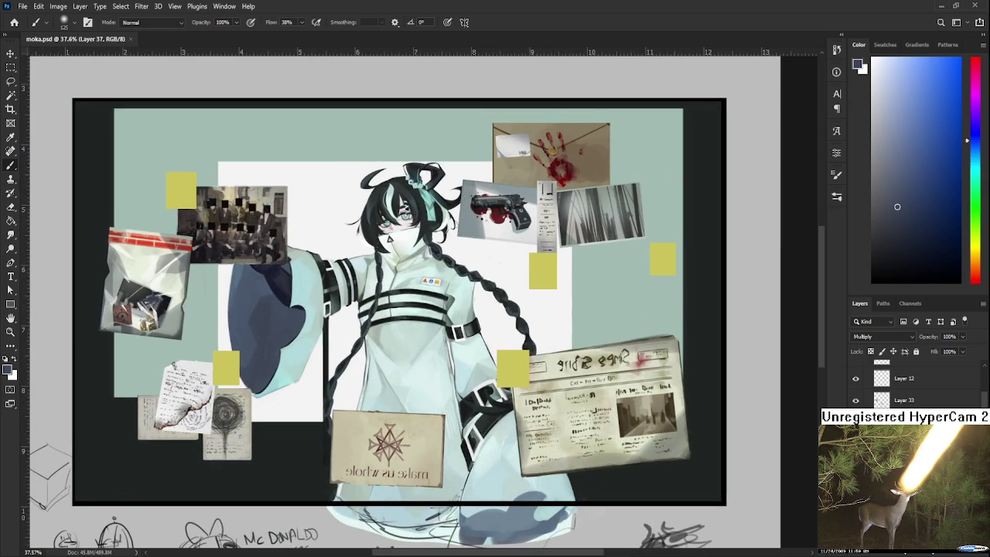
{"action": "scroll", "coordinate": [913, 379], "scroll_direction": "up", "scroll_amount": 5}
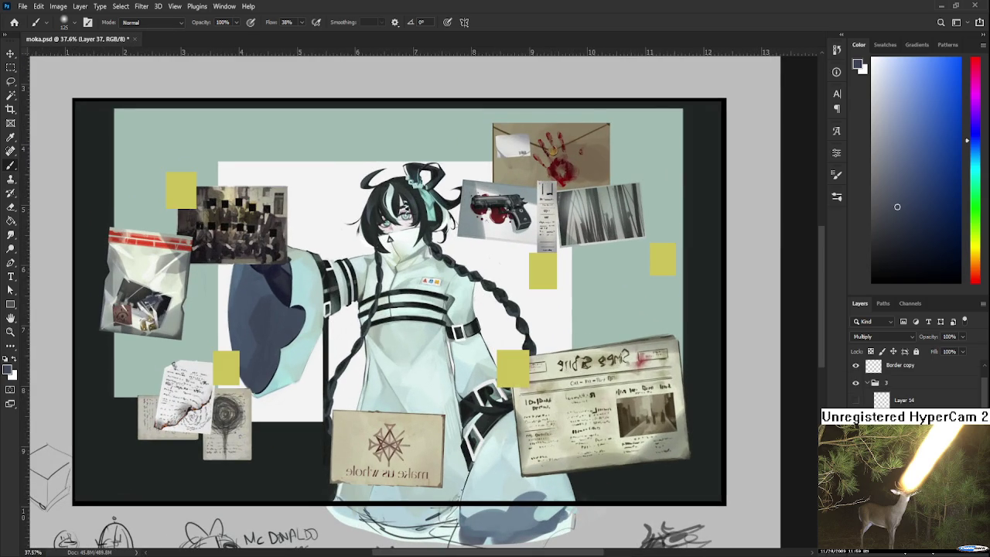
{"action": "left_click", "coordinate": [975, 286]}
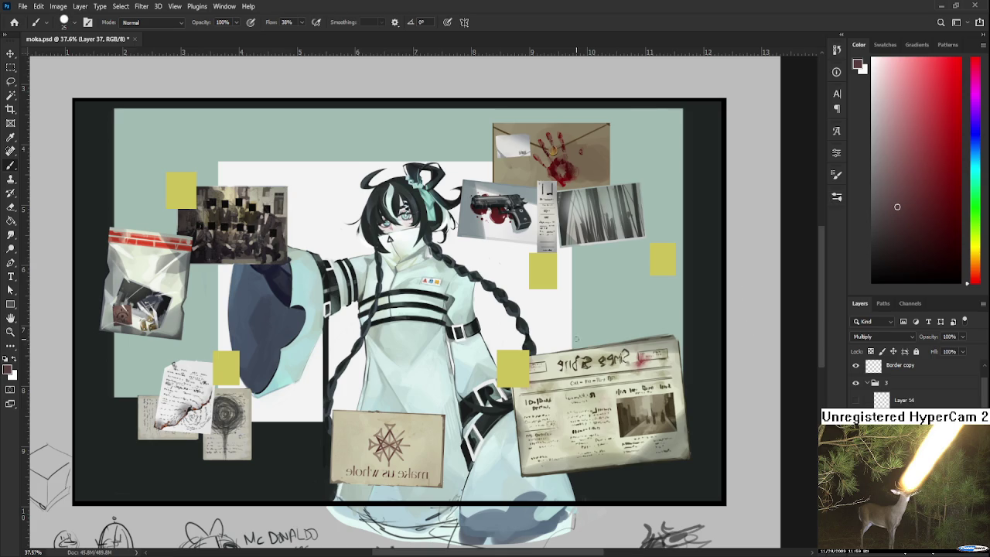
Switch to the marks layer and dab trial red marks on the yellow note.
{"action": "scroll", "coordinate": [533, 368], "scroll_direction": "up", "scroll_amount": 1}
{"action": "scroll", "coordinate": [524, 361], "scroll_direction": "up", "scroll_amount": 2}
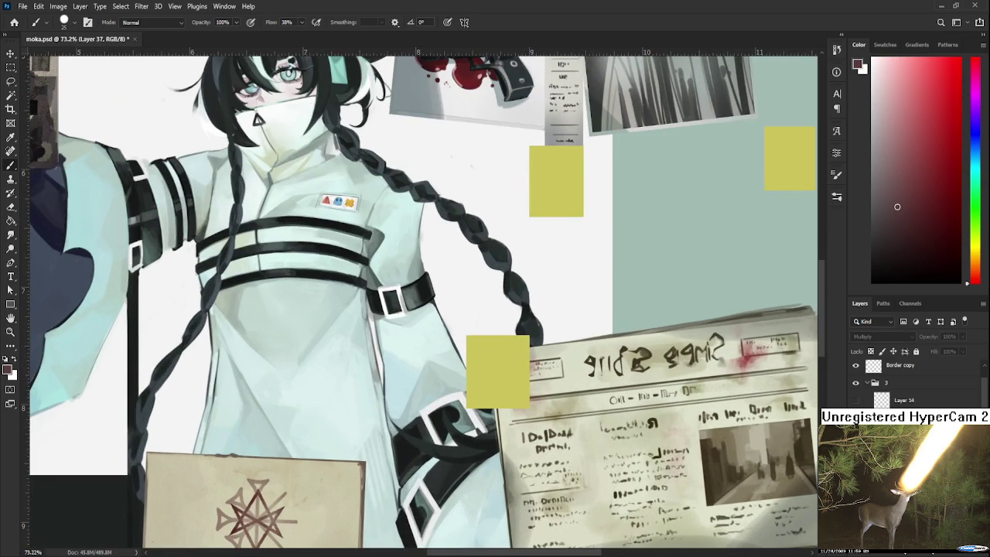
{"action": "key", "text": "alt+bracketleft"}
{"action": "scroll", "coordinate": [521, 381], "scroll_direction": "up", "scroll_amount": 1}
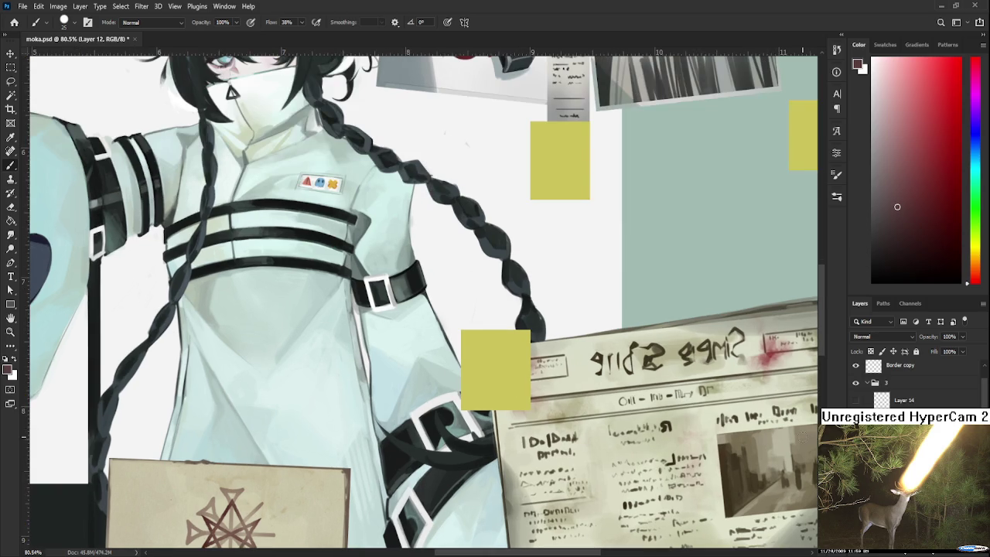
{"action": "left_click_drag", "start_coordinate": [473, 350], "coordinate": [472, 403]}
{"action": "key", "text": "ctrl+z"}
{"action": "left_click_drag", "start_coordinate": [486, 360], "coordinate": [495, 380]}
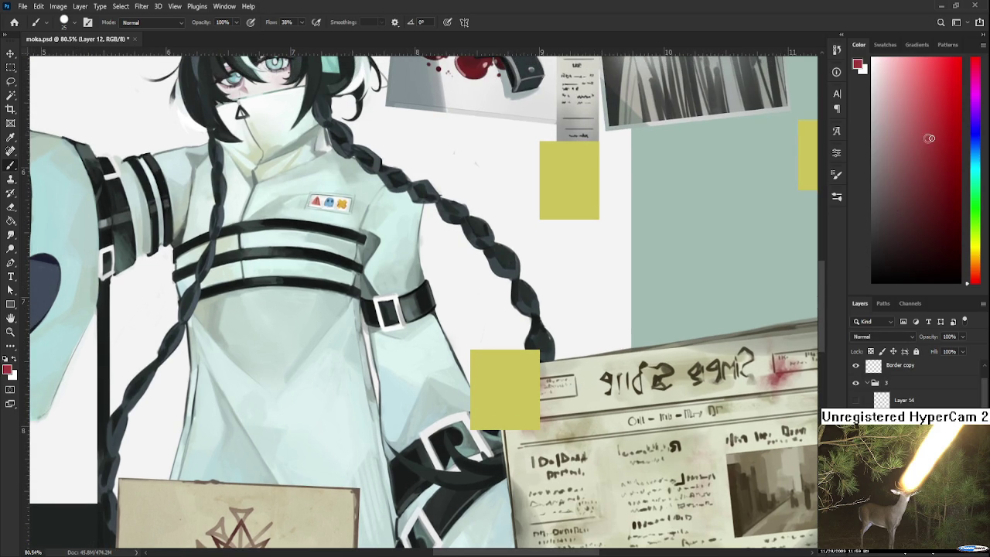
{"action": "left_click", "coordinate": [490, 380]}
{"action": "key", "text": "bracketleft"}
{"action": "key", "text": "bracketleft"}
Try several red dots and strokes on the note, keeping a small red tick.
{"action": "left_click_drag", "start_coordinate": [530, 368], "coordinate": [530, 397]}
{"action": "key", "text": "ctrl+z"}
{"action": "key", "text": "ctrl+z"}
{"action": "left_click", "coordinate": [533, 388]}
{"action": "key", "text": "ctrl+z"}
{"action": "left_click", "coordinate": [530, 371], "text": "shift"}
{"action": "key", "text": "ctrl+z"}
{"action": "scroll", "coordinate": [533, 373], "scroll_direction": "down", "scroll_amount": 3}
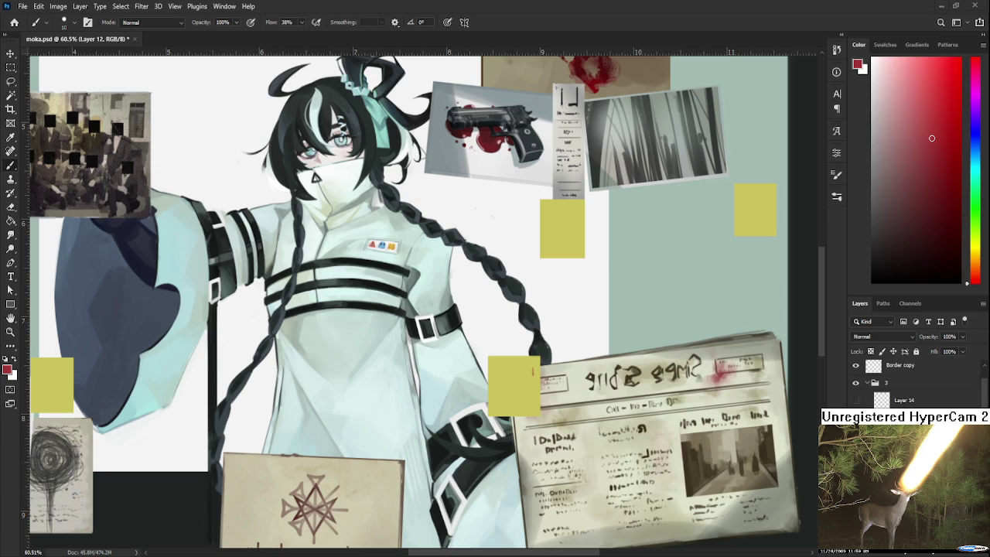
{"action": "scroll", "coordinate": [519, 373], "scroll_direction": "up", "scroll_amount": 2}
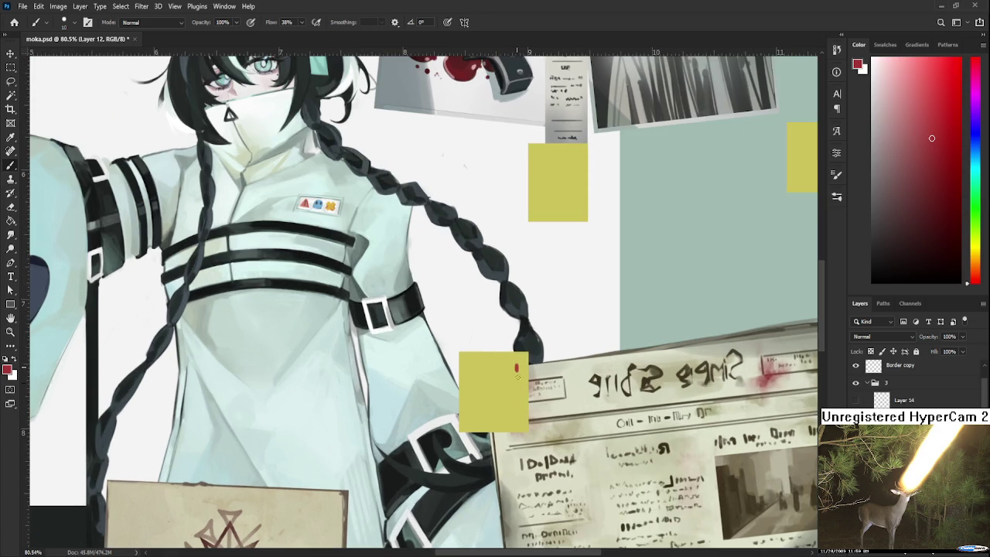
{"action": "mouse_move", "coordinate": [520, 369]}
{"action": "left_mouse_down"}
{"action": "mouse_move", "coordinate": [518, 379]}
{"action": "mouse_move", "coordinate": [491, 375]}
{"action": "mouse_move", "coordinate": [489, 391]}
{"action": "mouse_move", "coordinate": [484, 376]}
{"action": "mouse_move", "coordinate": [509, 377]}
{"action": "left_mouse_up"}
{"action": "key", "text": "ctrl+z"}
{"action": "key", "text": "ctrl+z"}
{"action": "left_click_drag", "start_coordinate": [517, 384], "coordinate": [518, 392]}
Zoom in on the note, select the area below it, and remove the lower red dot.
{"action": "key", "text": "z"}
{"action": "left_click", "coordinate": [488, 416]}
{"action": "key", "text": "b"}
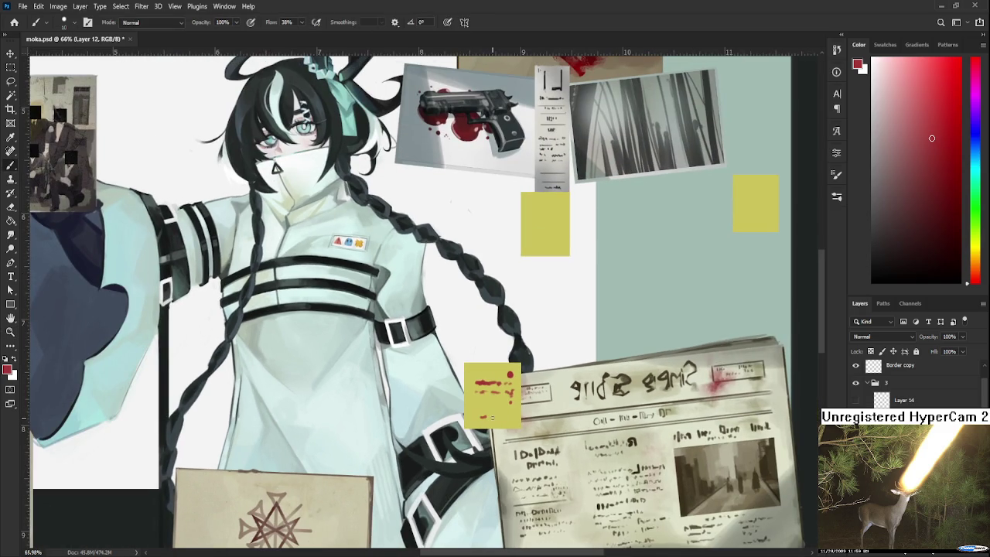
{"action": "scroll", "coordinate": [534, 386], "scroll_direction": "up", "scroll_amount": 5}
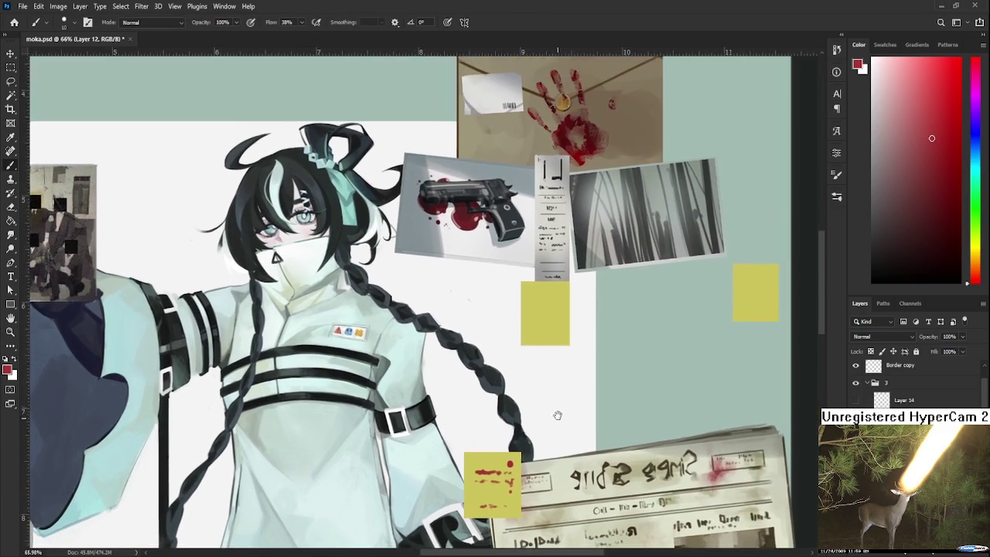
{"action": "scroll", "coordinate": [558, 363], "scroll_direction": "up", "scroll_amount": 1}
{"action": "key", "text": "m"}
{"action": "left_click_drag", "start_coordinate": [514, 354], "coordinate": [581, 391]}
{"action": "key", "text": "b"}
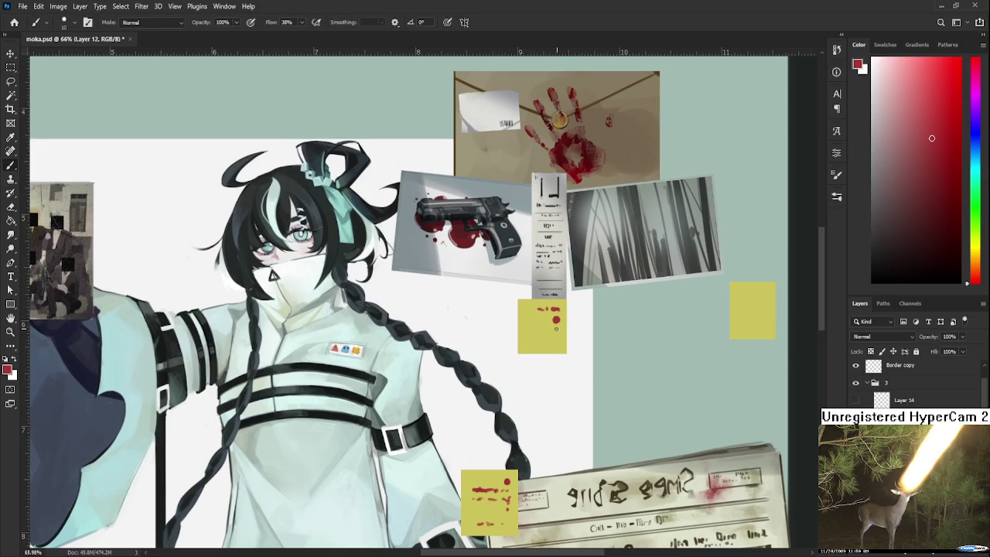
{"action": "key", "text": "ctrl+z"}
{"action": "left_click_drag", "start_coordinate": [561, 318], "coordinate": [575, 394]}
Move the marked yellow sticky note up to the top-left corner, shrinking and tilting it slightly.
{"action": "key", "text": "m"}
{"action": "left_click_drag", "start_coordinate": [517, 347], "coordinate": [614, 452]}
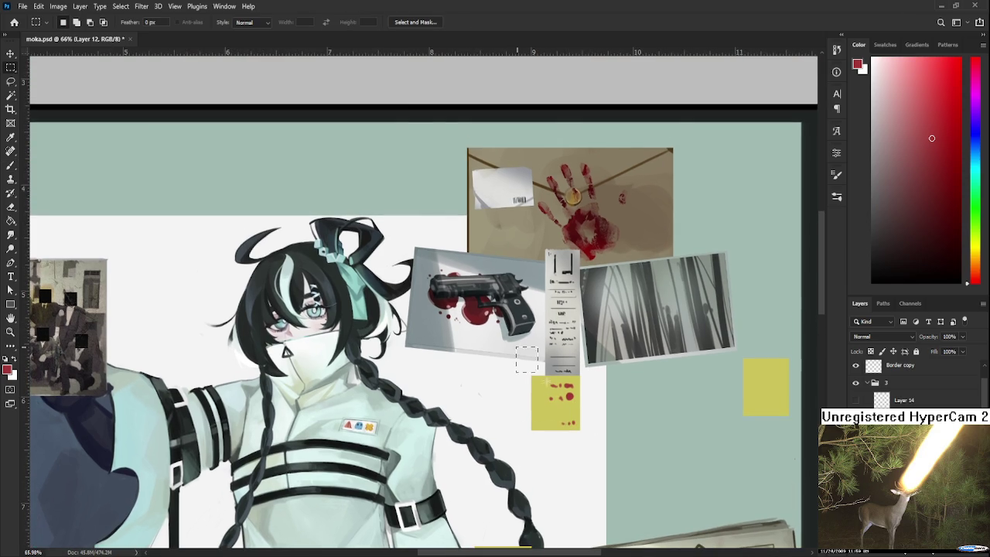
{"action": "key", "text": "ctrl+t"}
{"action": "left_click_drag", "start_coordinate": [567, 413], "coordinate": [480, 170]}
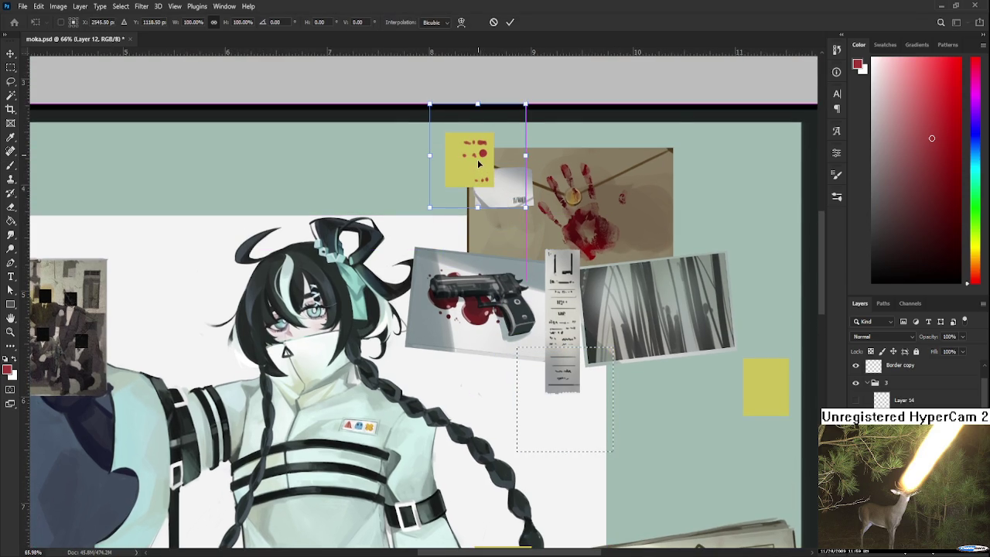
{"action": "mouse_move", "coordinate": [526, 104]}
{"action": "left_mouse_down"}
{"action": "mouse_move", "coordinate": [539, 159]}
{"action": "mouse_move", "coordinate": [535, 152]}
{"action": "left_mouse_up"}
{"action": "left_click_drag", "start_coordinate": [485, 177], "coordinate": [488, 179]}
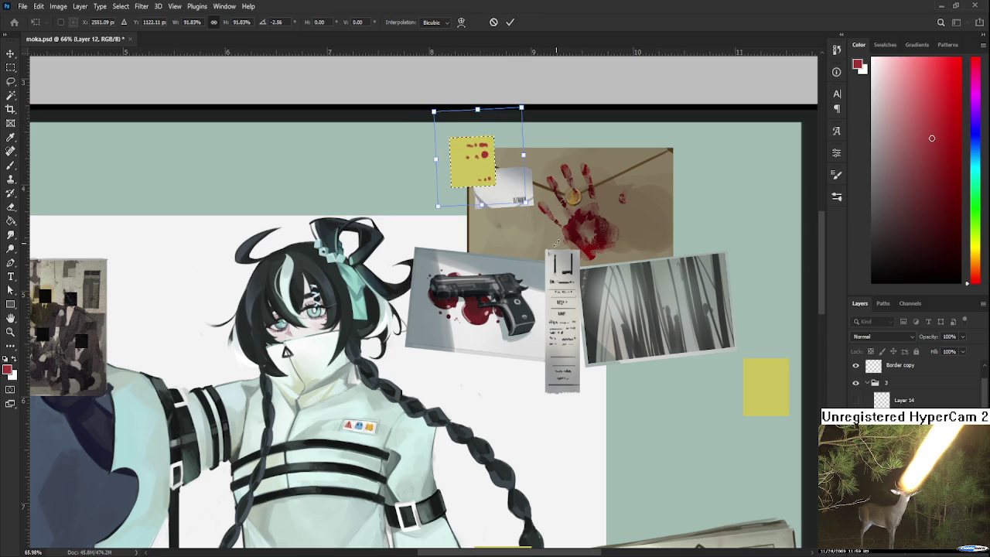
{"action": "key", "text": "Return"}
Reposition the right-hand yellow note up onto the corner of the forest photo.
{"action": "scroll", "coordinate": [663, 376], "scroll_direction": "down", "scroll_amount": 2}
{"action": "scroll", "coordinate": [663, 376], "scroll_direction": "right", "scroll_amount": 3}
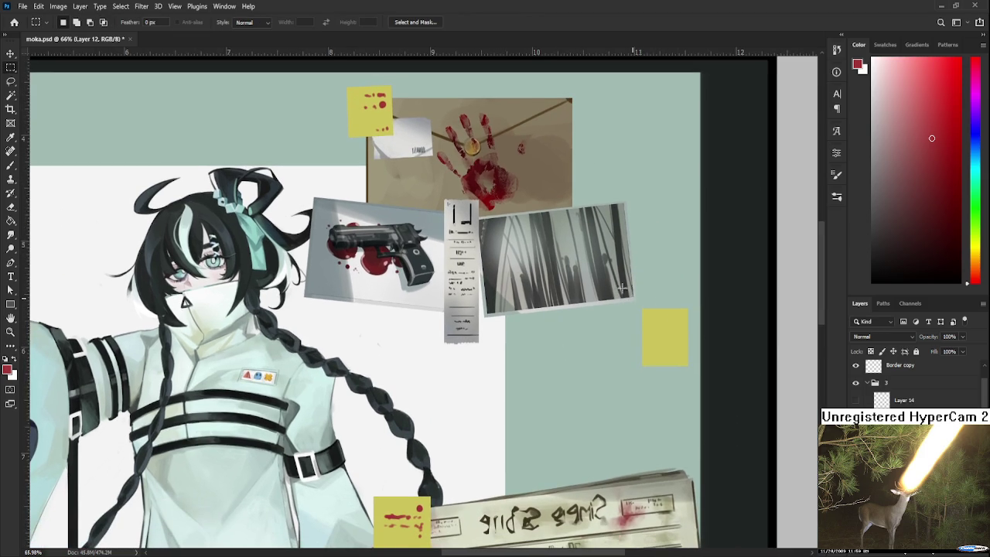
{"action": "left_click_drag", "start_coordinate": [627, 291], "coordinate": [690, 319]}
{"action": "left_click", "coordinate": [675, 320]}
{"action": "mouse_move", "coordinate": [619, 293]}
{"action": "left_mouse_down"}
{"action": "mouse_move", "coordinate": [713, 378]}
{"action": "mouse_move", "coordinate": [606, 234]}
{"action": "mouse_move", "coordinate": [646, 307]}
{"action": "mouse_move", "coordinate": [631, 295]}
{"action": "mouse_move", "coordinate": [522, 298]}
{"action": "mouse_move", "coordinate": [620, 273]}
{"action": "mouse_move", "coordinate": [704, 277]}
{"action": "left_mouse_up"}
{"action": "key", "text": "ctrl+t"}
{"action": "key", "text": "Return"}
Scribble a red question mark on the repositioned yellow note.
{"action": "key", "text": "b"}
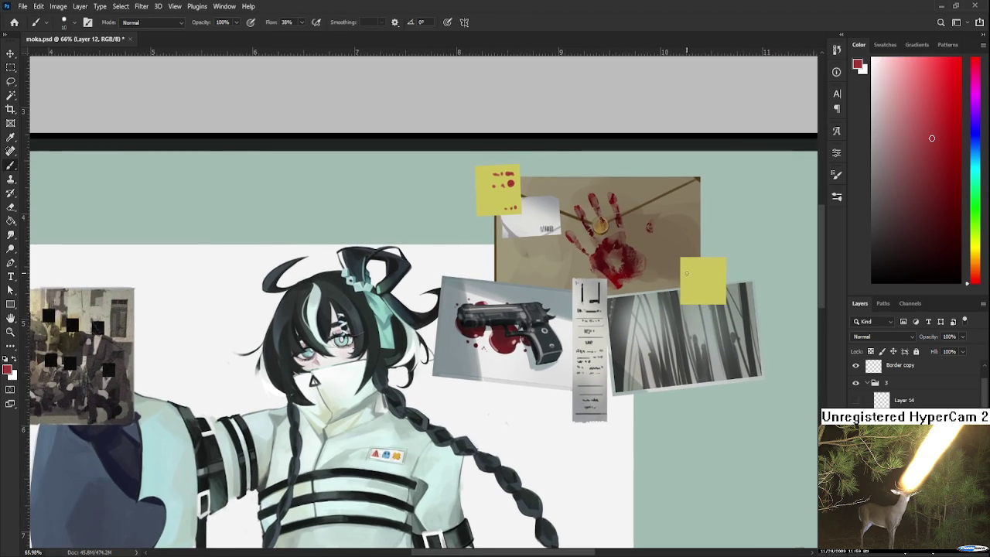
{"action": "key", "text": "ctrl+z"}
{"action": "left_click_drag", "start_coordinate": [688, 271], "coordinate": [701, 287]}
{"action": "key", "text": "ctrl+z"}
{"action": "key", "text": "ctrl+z"}
{"action": "key", "text": "ctrl+z"}
{"action": "key", "text": "ctrl+z"}
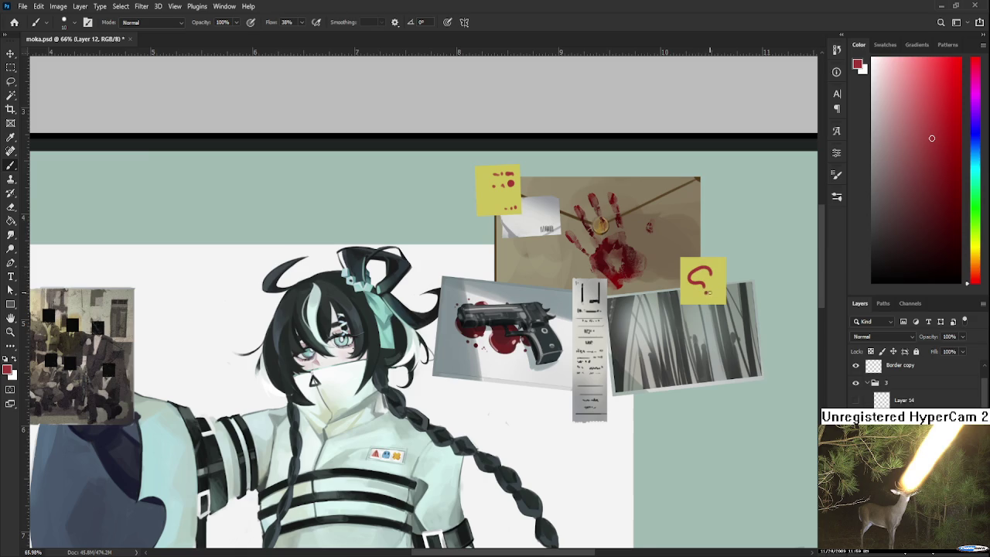
{"action": "scroll", "coordinate": [709, 294], "scroll_direction": "down", "scroll_amount": 1}
{"action": "scroll", "coordinate": [673, 250], "scroll_direction": "down", "scroll_amount": 3}
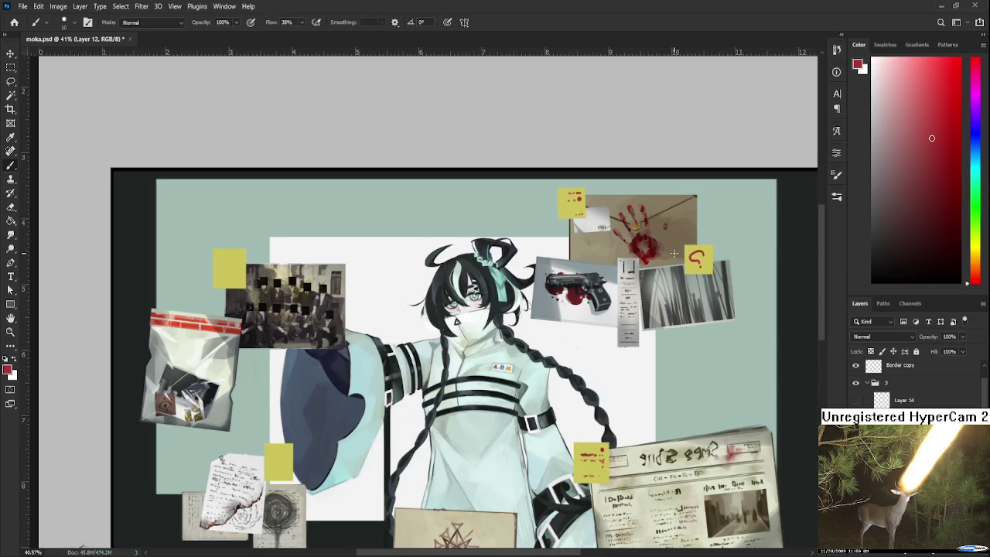
Shorten the yellow note by moving its lower edge up so the photo shows below.
{"action": "scroll", "coordinate": [681, 255], "scroll_direction": "up", "scroll_amount": 1}
{"action": "scroll", "coordinate": [693, 262], "scroll_direction": "up", "scroll_amount": 1}
{"action": "scroll", "coordinate": [700, 265], "scroll_direction": "up", "scroll_amount": 1}
{"action": "scroll", "coordinate": [657, 251], "scroll_direction": "up", "scroll_amount": 1}
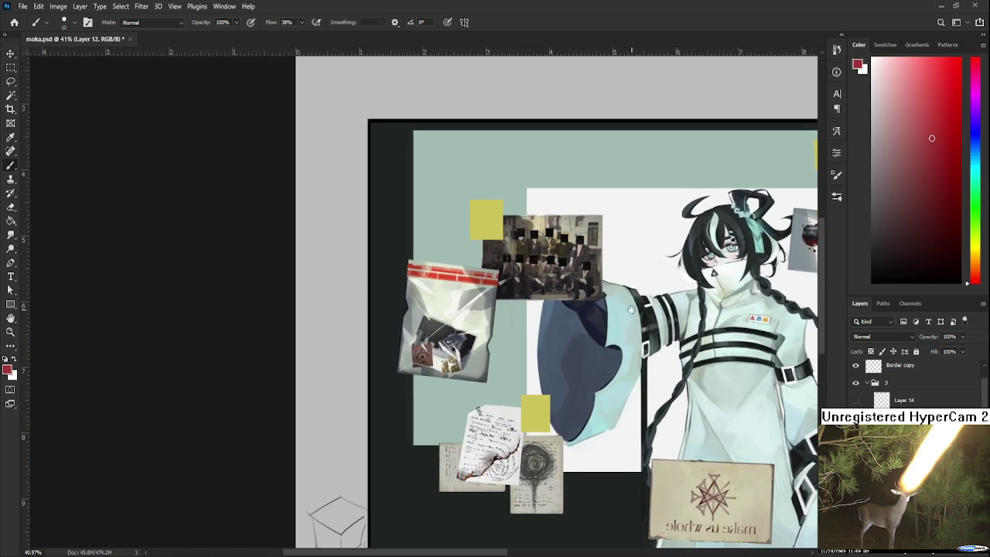
{"action": "scroll", "coordinate": [588, 232], "scroll_direction": "up", "scroll_amount": 1}
{"action": "scroll", "coordinate": [516, 216], "scroll_direction": "up", "scroll_amount": 1}
{"action": "key", "text": "m"}
{"action": "left_click_drag", "start_coordinate": [477, 263], "coordinate": [539, 298]}
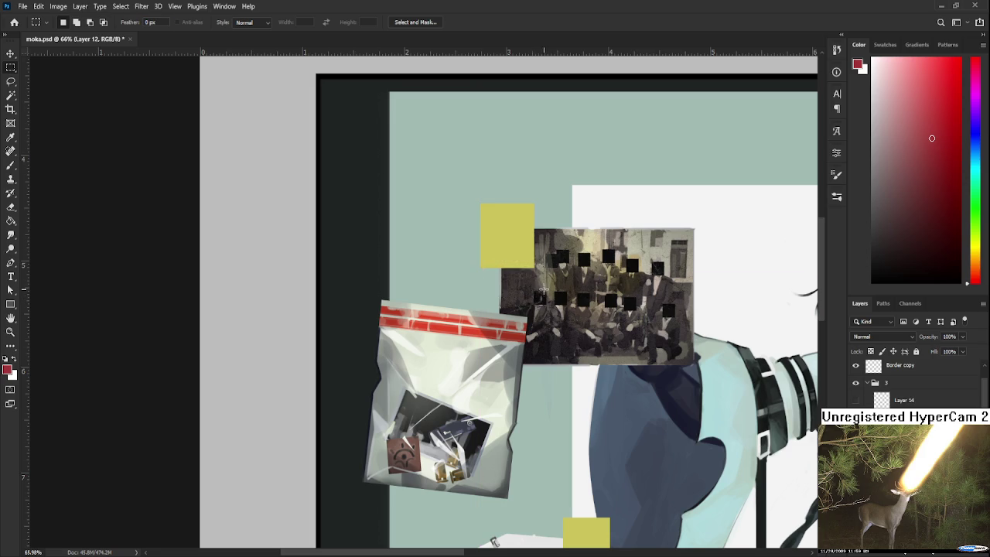
{"action": "left_click", "coordinate": [479, 261]}
{"action": "left_click_drag", "start_coordinate": [479, 262], "coordinate": [533, 294]}
Draw a red curved arrow on the shortened note.
{"action": "key", "text": "b"}
{"action": "left_click_drag", "start_coordinate": [490, 223], "coordinate": [508, 240]}
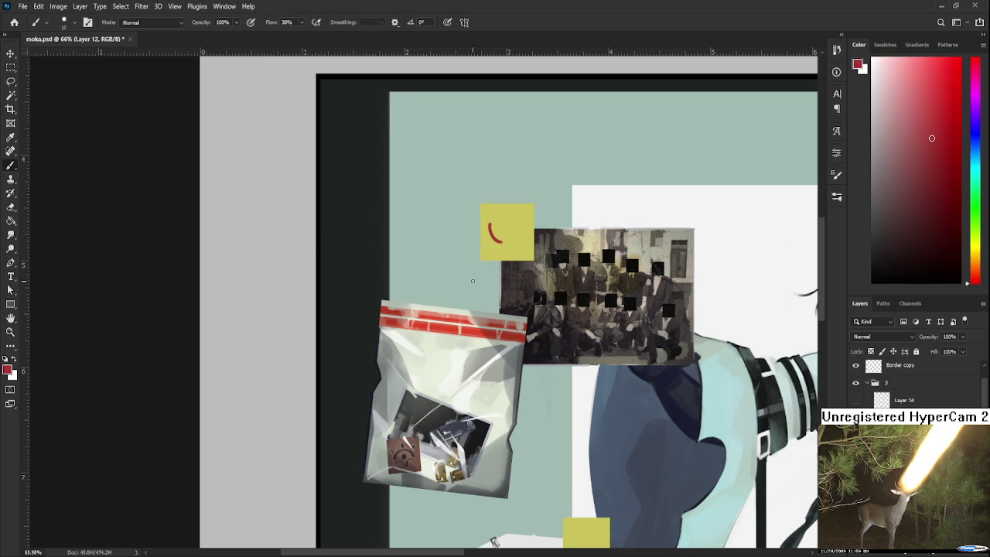
{"action": "mouse_move", "coordinate": [502, 236]}
{"action": "left_mouse_down"}
{"action": "mouse_move", "coordinate": [516, 244]}
{"action": "mouse_move", "coordinate": [505, 246]}
{"action": "left_mouse_up"}
{"action": "scroll", "coordinate": [502, 245], "scroll_direction": "up", "scroll_amount": 2}
{"action": "key", "text": "ctrl+z"}
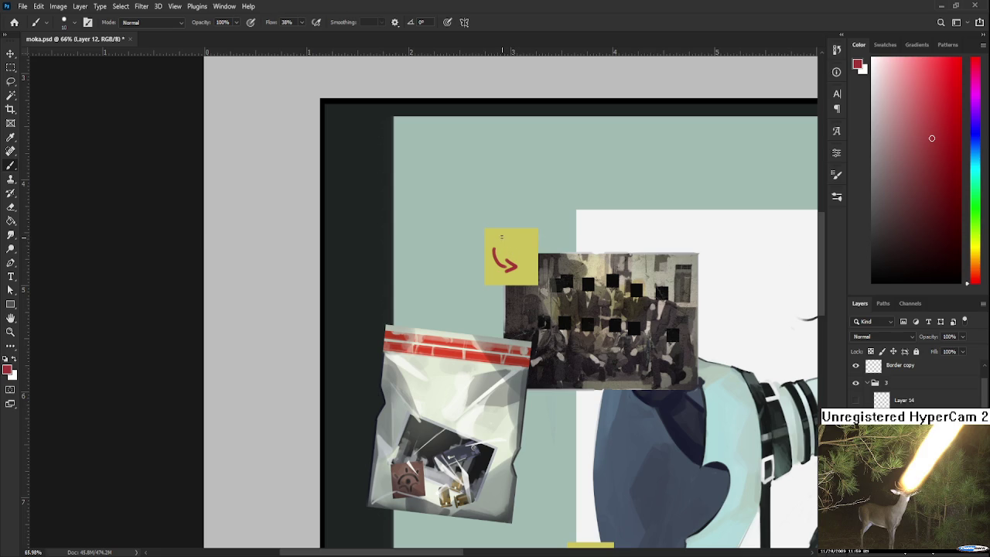
{"action": "key", "text": "ctrl+z"}
Add short red scribbled lettering above the arrow on the note.
{"action": "left_click_drag", "start_coordinate": [528, 233], "coordinate": [526, 235]}
{"action": "key", "text": "ctrl+z"}
{"action": "key", "text": "ctrl+z"}
{"action": "key", "text": "ctrl+z"}
{"action": "left_click_drag", "start_coordinate": [511, 242], "coordinate": [509, 250]}
{"action": "scroll", "coordinate": [580, 270], "scroll_direction": "down", "scroll_amount": 3}
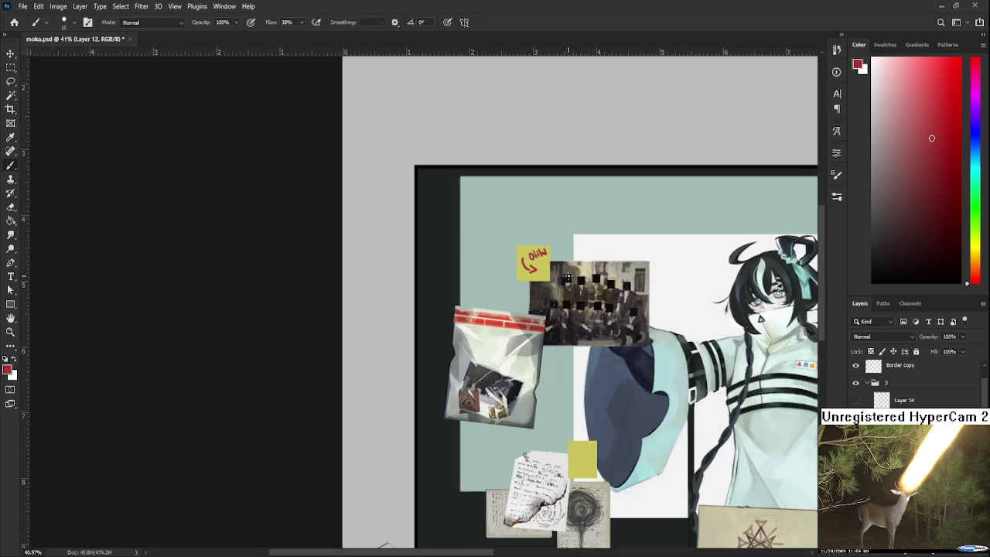
{"action": "scroll", "coordinate": [573, 279], "scroll_direction": "down", "scroll_amount": 2}
{"action": "left_click_drag", "start_coordinate": [526, 305], "coordinate": [572, 263]}
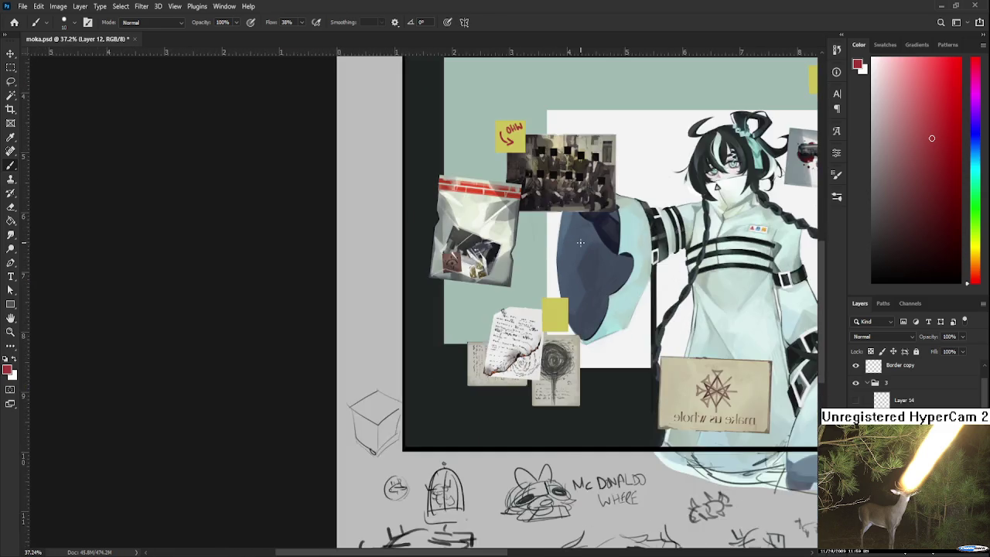
{"action": "scroll", "coordinate": [573, 263], "scroll_direction": "down", "scroll_amount": 2}
{"action": "scroll", "coordinate": [580, 268], "scroll_direction": "up", "scroll_amount": 2}
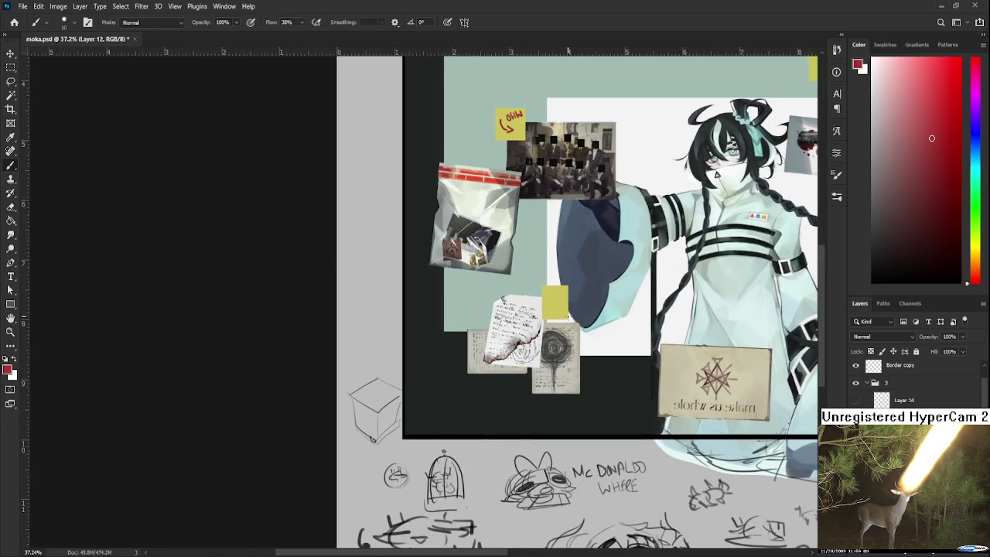
{"action": "scroll", "coordinate": [579, 303], "scroll_direction": "down", "scroll_amount": 1}
{"action": "scroll", "coordinate": [571, 304], "scroll_direction": "up", "scroll_amount": 2}
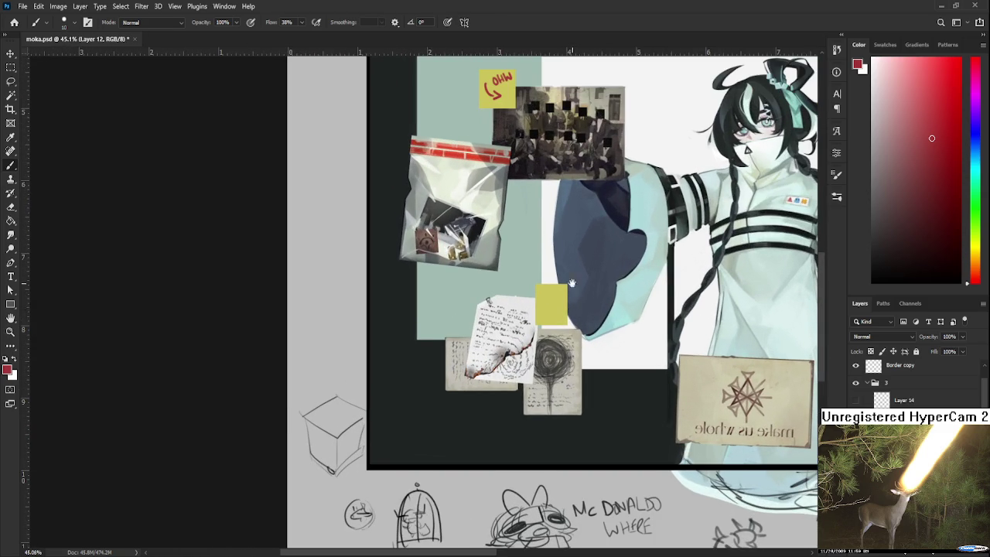
{"action": "scroll", "coordinate": [572, 307], "scroll_direction": "down", "scroll_amount": 1}
{"action": "scroll", "coordinate": [550, 309], "scroll_direction": "up", "scroll_amount": 1}
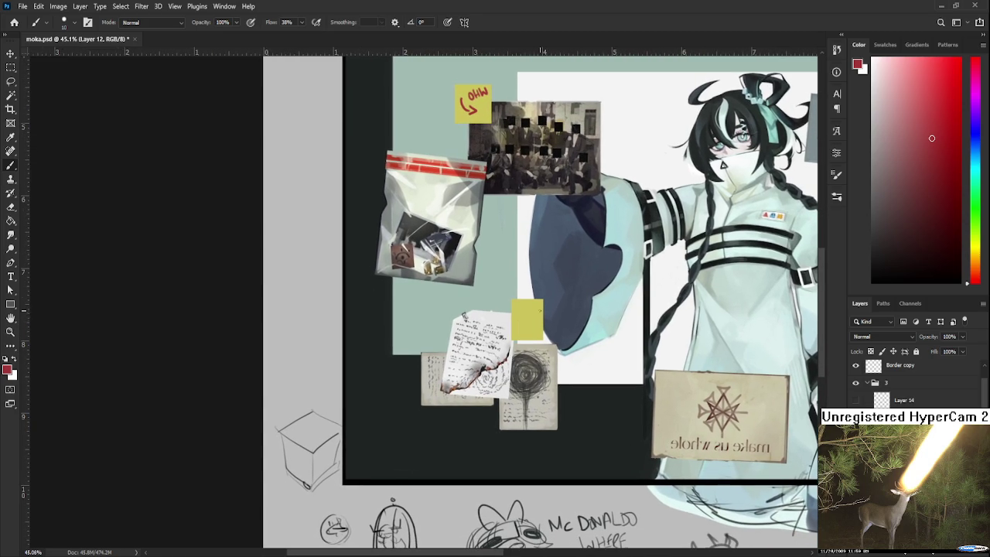
Paint a red eye with a drip running down from it on the yellow note.
{"action": "key", "text": "m"}
{"action": "left_click_drag", "start_coordinate": [554, 356], "coordinate": [511, 334]}
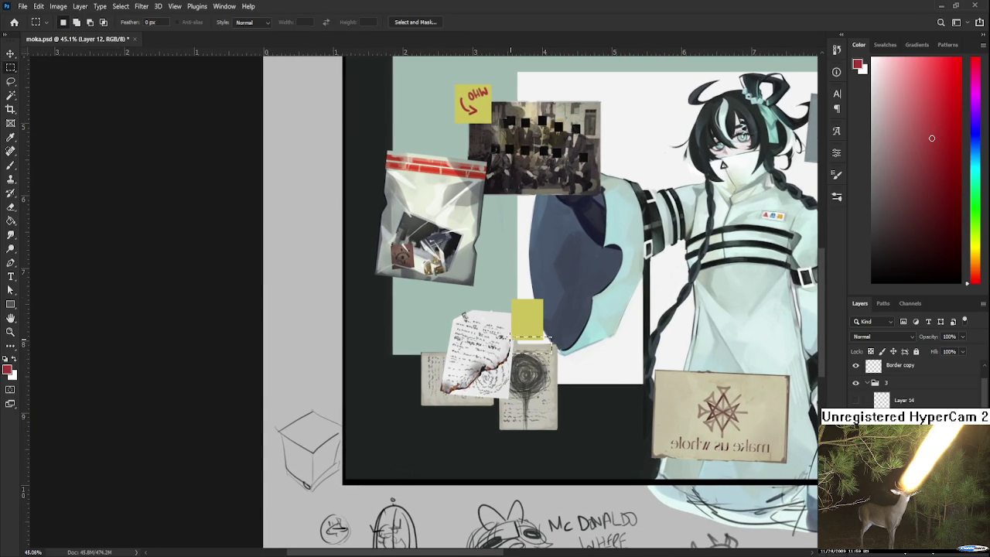
{"action": "scroll", "coordinate": [543, 334], "scroll_direction": "up", "scroll_amount": 3}
{"action": "scroll", "coordinate": [543, 327], "scroll_direction": "up", "scroll_amount": 1}
{"action": "key", "text": "b"}
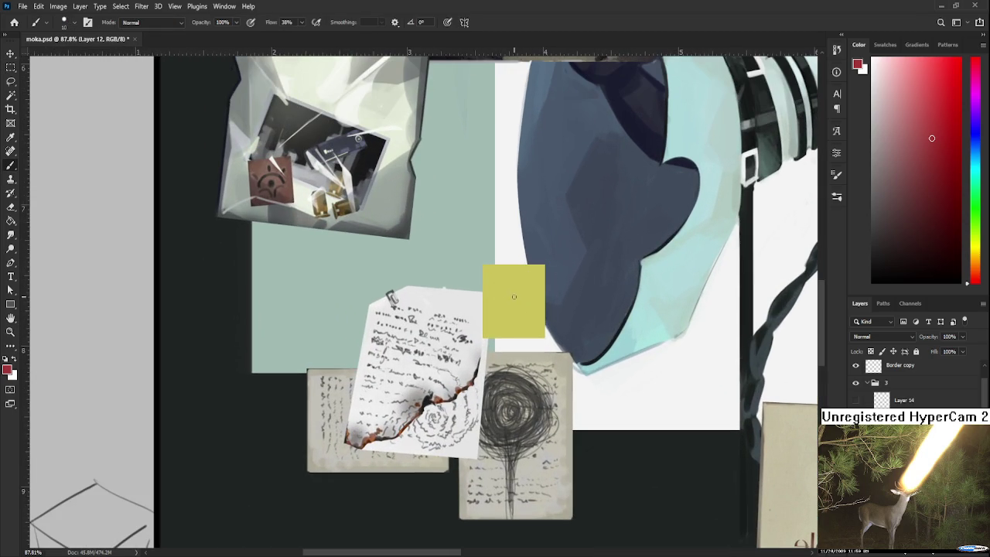
{"action": "mouse_move", "coordinate": [520, 276]}
{"action": "left_mouse_down"}
{"action": "mouse_move", "coordinate": [517, 314]}
{"action": "mouse_move", "coordinate": [521, 289]}
{"action": "mouse_move", "coordinate": [529, 297]}
{"action": "mouse_move", "coordinate": [516, 304]}
{"action": "left_mouse_up"}
{"action": "key", "text": "ctrl+z"}
{"action": "key", "text": "ctrl+z"}
{"action": "key", "text": "ctrl+z"}
{"action": "left_click", "coordinate": [529, 303]}
{"action": "left_click_drag", "start_coordinate": [514, 315], "coordinate": [515, 330]}
{"action": "scroll", "coordinate": [533, 298], "scroll_direction": "up", "scroll_amount": 1}
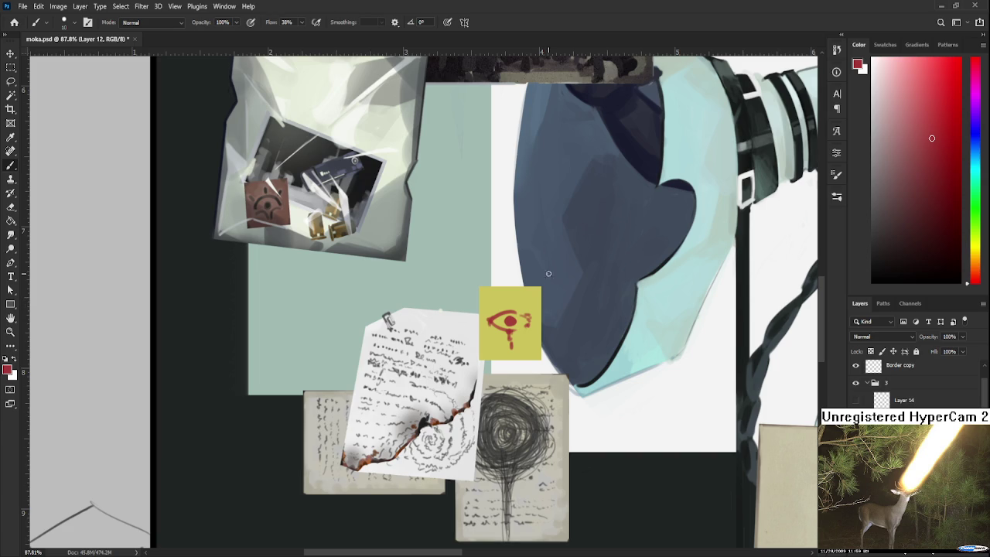
{"action": "scroll", "coordinate": [528, 277], "scroll_direction": "down", "scroll_amount": 3}
Shift the eye sticky note slightly up and to the left.
{"action": "left_click_drag", "start_coordinate": [516, 324], "coordinate": [555, 358]}
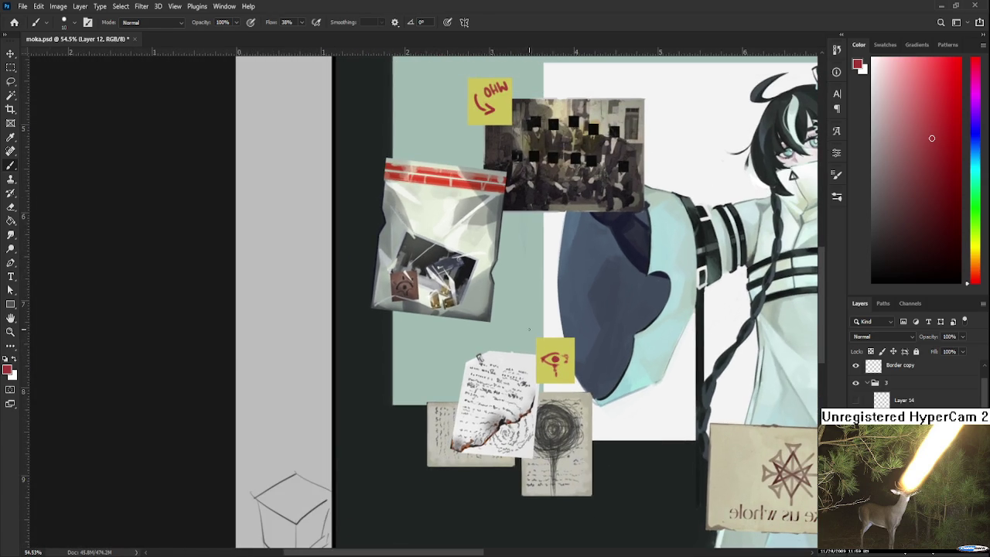
{"action": "key", "text": "m"}
{"action": "left_click_drag", "start_coordinate": [517, 312], "coordinate": [627, 422]}
{"action": "key", "text": "ctrl+t"}
{"action": "mouse_move", "coordinate": [561, 374]}
{"action": "left_mouse_down"}
{"action": "mouse_move", "coordinate": [539, 362]}
{"action": "mouse_move", "coordinate": [542, 371]}
{"action": "left_mouse_up"}
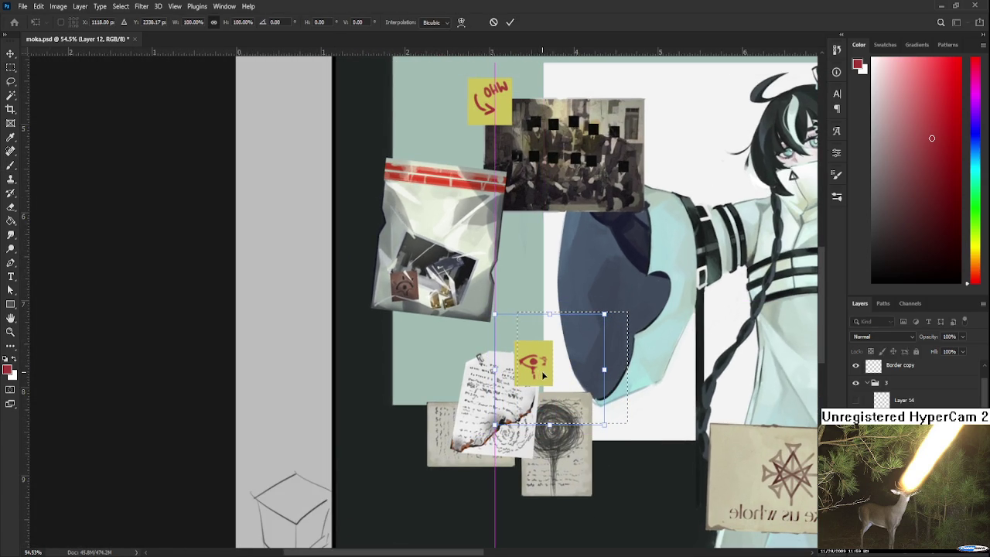
{"action": "key", "text": "Return"}
Pick the Lasso tool and scroll over the collage to review the notes.
{"action": "scroll", "coordinate": [542, 370], "scroll_direction": "down", "scroll_amount": 3}
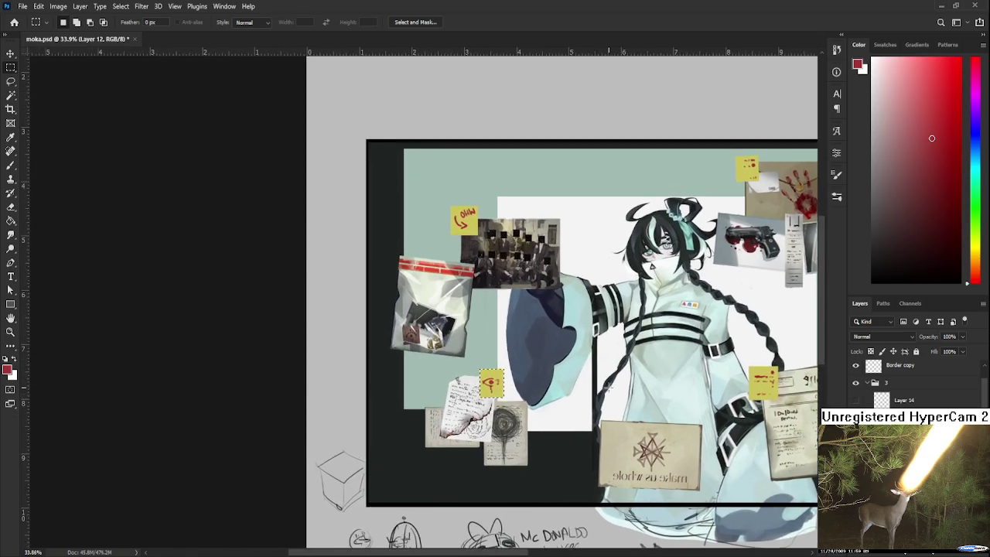
{"action": "scroll", "coordinate": [605, 389], "scroll_direction": "down", "scroll_amount": 2}
{"action": "key", "text": "l"}
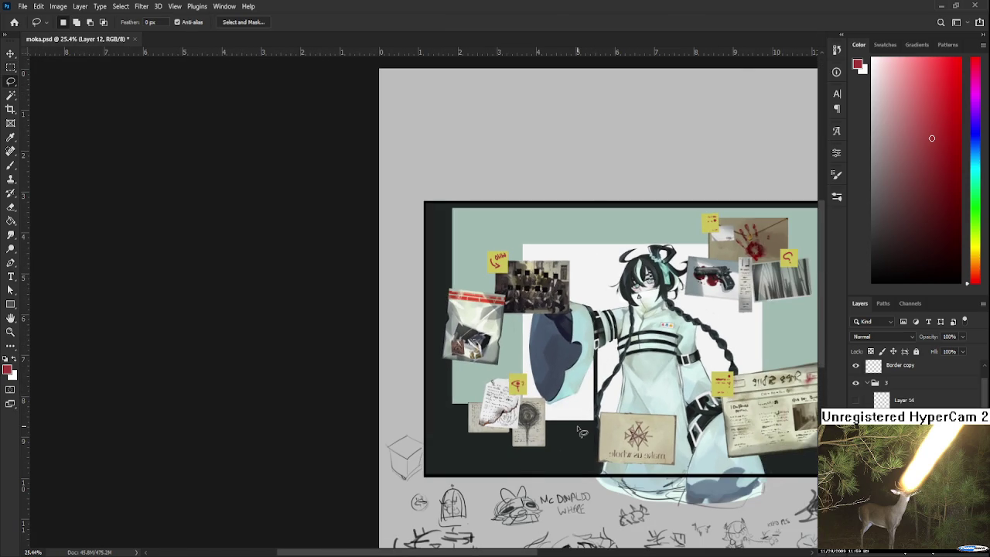
{"action": "scroll", "coordinate": [582, 433], "scroll_direction": "up", "scroll_amount": 2}
{"action": "scroll", "coordinate": [518, 382], "scroll_direction": "up", "scroll_amount": 2}
{"action": "scroll", "coordinate": [512, 378], "scroll_direction": "up", "scroll_amount": 2}
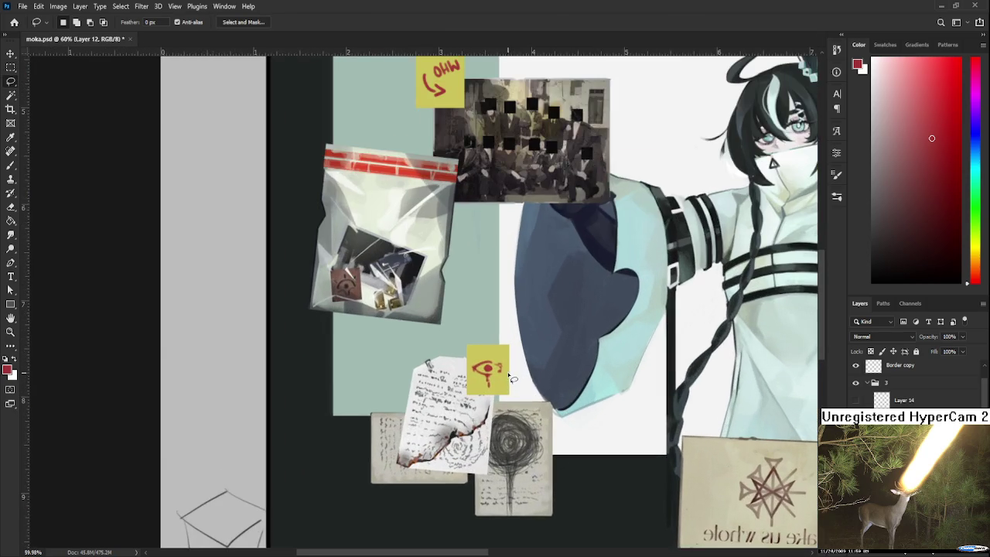
{"action": "scroll", "coordinate": [512, 378], "scroll_direction": "down", "scroll_amount": 3}
Select Layer 37 and sample the sticky notes' yellow as the brush colour.
{"action": "left_click", "coordinate": [913, 433]}
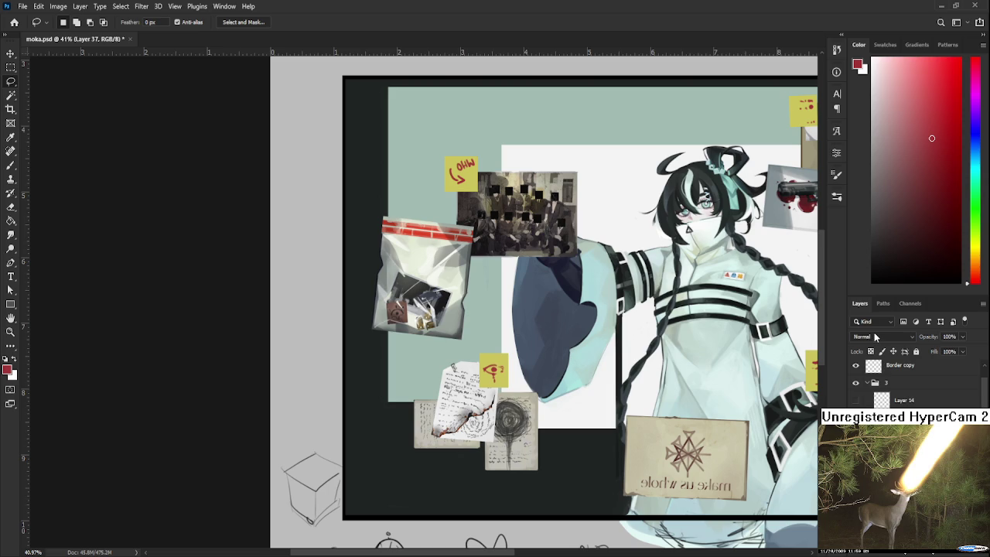
{"action": "scroll", "coordinate": [864, 334], "scroll_direction": "down", "scroll_amount": 3}
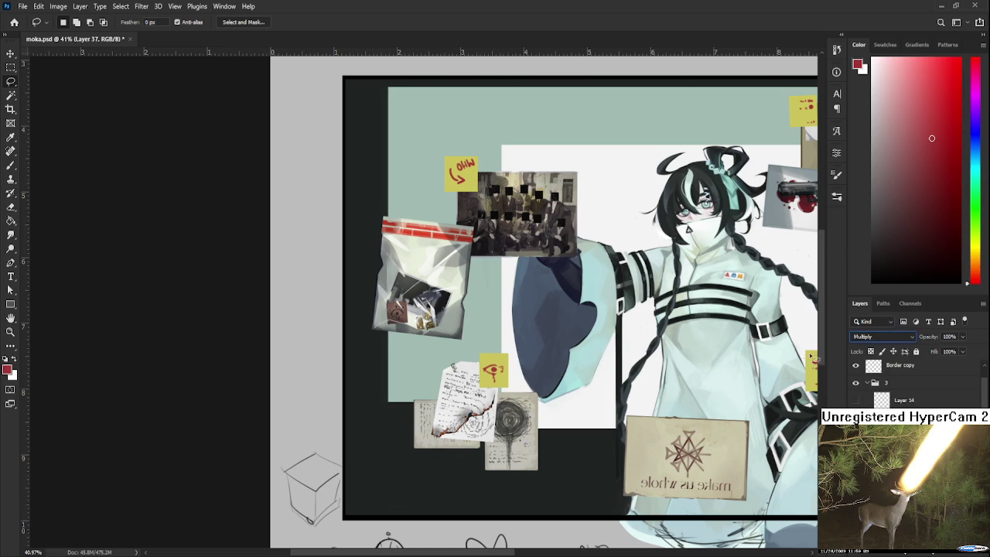
{"action": "key", "text": "b"}
{"action": "left_click", "coordinate": [497, 362], "text": "alt"}
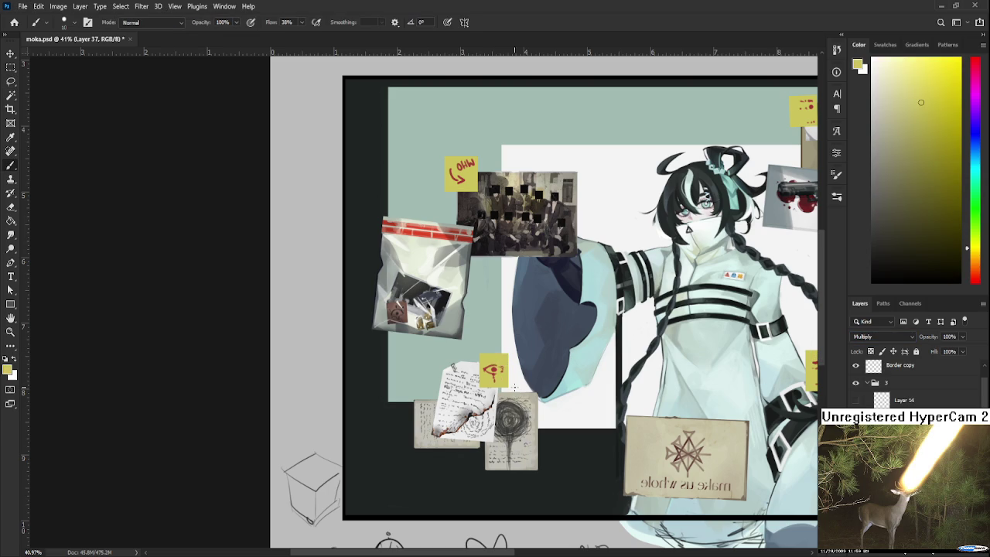
{"action": "key", "text": "bracketright"}
{"action": "key", "text": "bracketright"}
{"action": "key", "text": "bracketright"}
{"action": "left_click", "coordinate": [506, 370], "text": "alt"}
{"action": "key", "text": "bracketleft"}
{"action": "key", "text": "bracketleft"}
{"action": "key", "text": "bracketleft"}
Make the brush much larger and bring the whole collage into view.
{"action": "scroll", "coordinate": [700, 356], "scroll_direction": "down", "scroll_amount": 1}
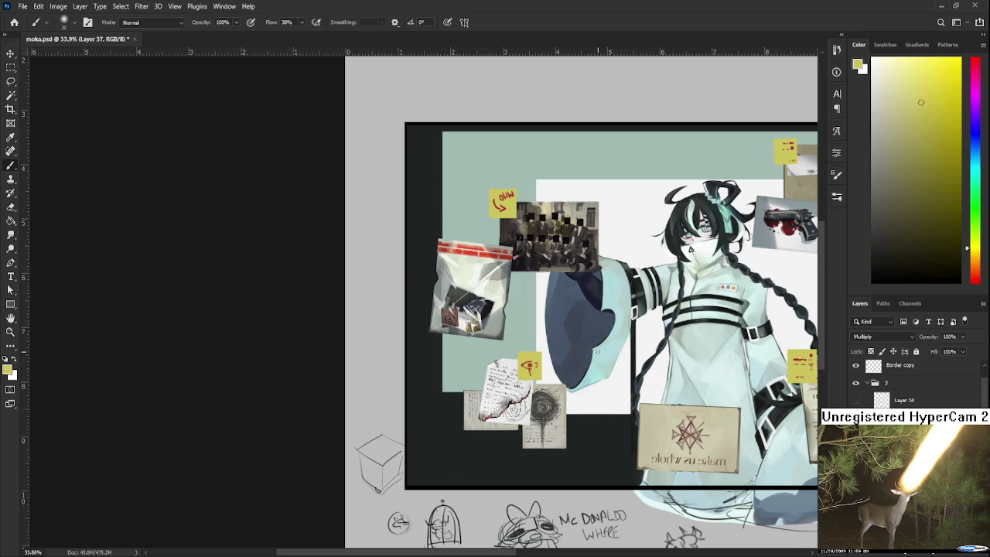
{"action": "key", "text": "bracketright"}
{"action": "key", "text": "bracketright"}
{"action": "key", "text": "bracketright"}
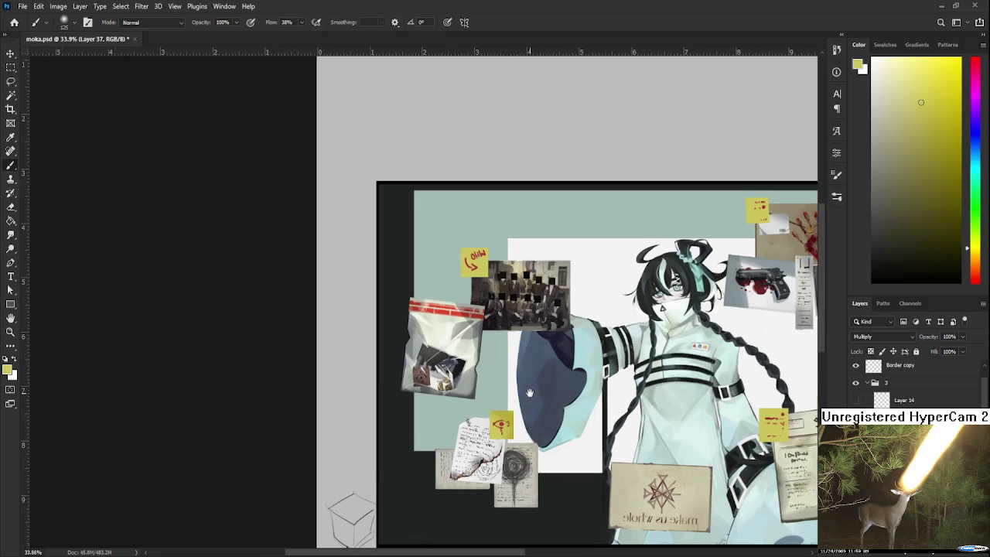
{"action": "left_click_drag", "start_coordinate": [506, 170], "coordinate": [477, 230]}
{"action": "left_click_drag", "start_coordinate": [492, 271], "coordinate": [458, 257]}
{"action": "left_click_drag", "start_coordinate": [721, 341], "coordinate": [632, 400]}
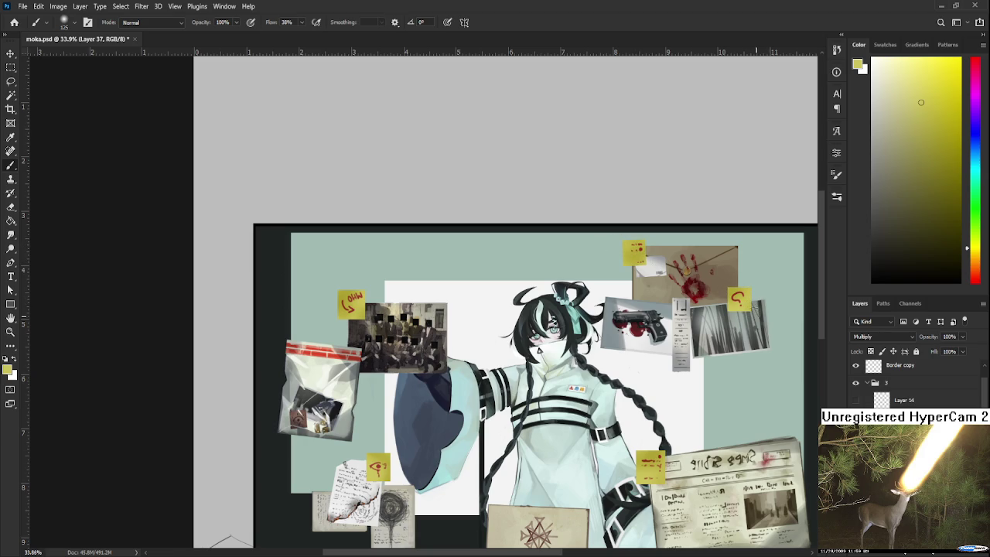
{"action": "scroll", "coordinate": [755, 310], "scroll_direction": "down", "scroll_amount": 2}
{"action": "scroll", "coordinate": [637, 309], "scroll_direction": "down", "scroll_amount": 1}
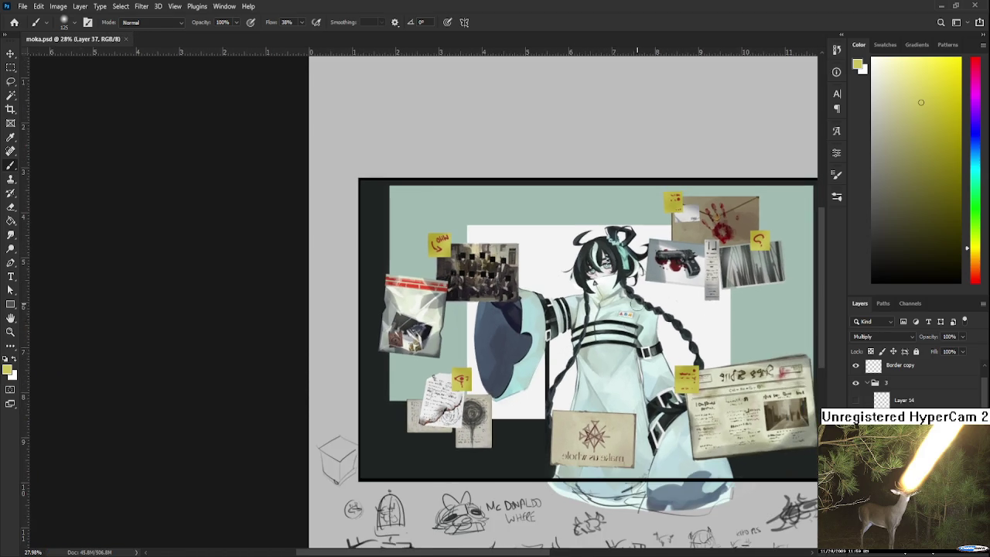
{"action": "scroll", "coordinate": [274, 273], "scroll_direction": "down", "scroll_amount": 2}
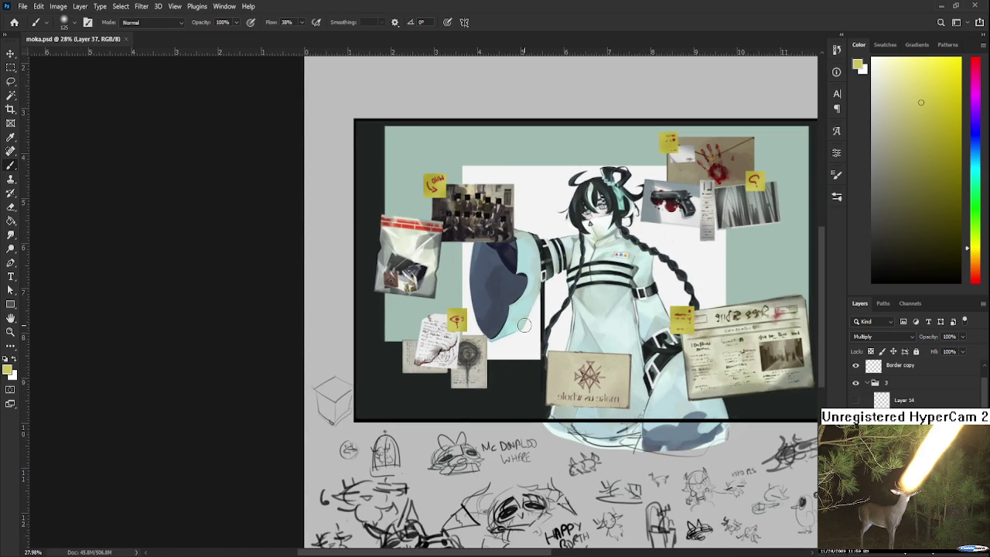
{"action": "scroll", "coordinate": [522, 323], "scroll_direction": "up", "scroll_amount": 2}
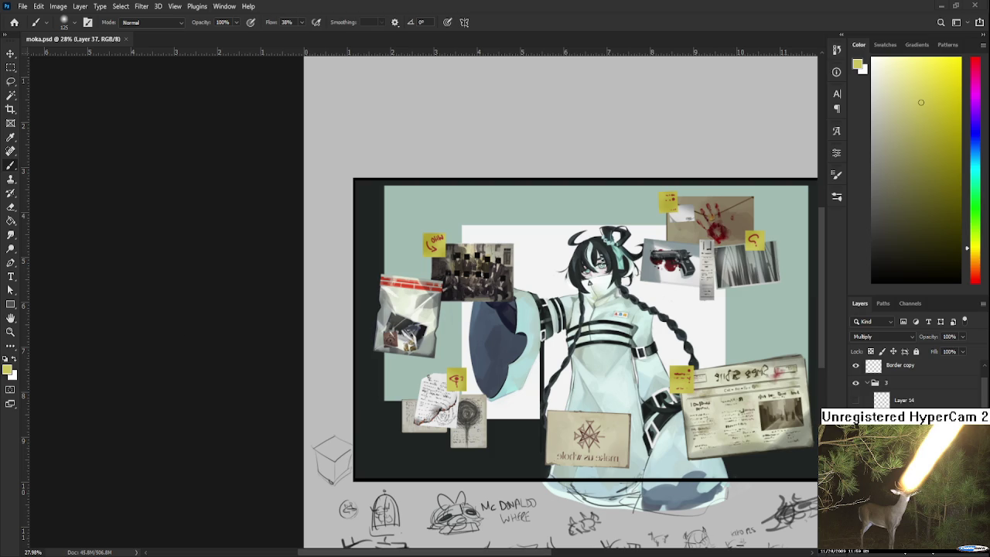
Place the city map image, rotated to landscape and scaled to about 94.55%.
{"action": "left_click_drag", "start_coordinate": [472, 313], "coordinate": [475, 342]}
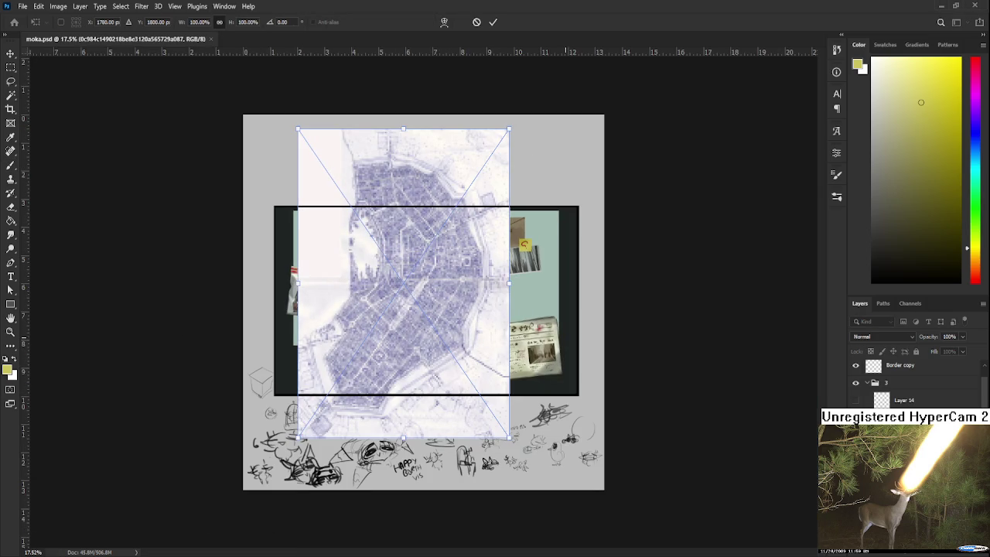
{"action": "left_click_drag", "start_coordinate": [538, 423], "coordinate": [518, 211]}
{"action": "left_click_drag", "start_coordinate": [477, 283], "coordinate": [497, 278]}
{"action": "mouse_move", "coordinate": [578, 176]}
{"action": "left_mouse_down"}
{"action": "mouse_move", "coordinate": [580, 204]}
{"action": "mouse_move", "coordinate": [263, 365]}
{"action": "left_mouse_up"}
{"action": "mouse_move", "coordinate": [382, 332]}
{"action": "left_mouse_down"}
{"action": "mouse_move", "coordinate": [423, 300]}
{"action": "mouse_move", "coordinate": [392, 329]}
{"action": "left_mouse_up"}
{"action": "key", "text": "Return"}
{"action": "key", "text": "b"}
Toggle the character and map layers' visibility to compare the map behind her.
{"action": "scroll", "coordinate": [913, 382], "scroll_direction": "up", "scroll_amount": 3}
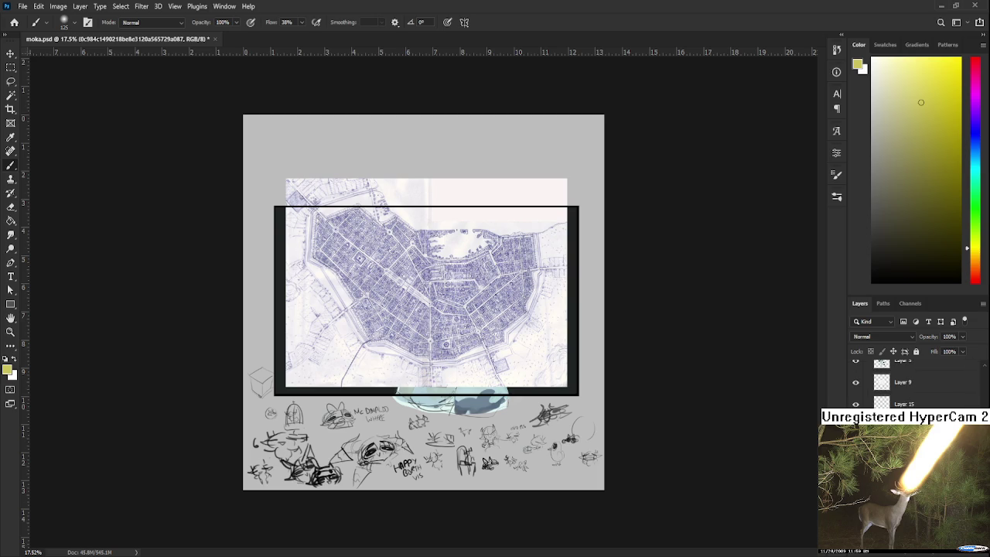
{"action": "left_click", "coordinate": [855, 382]}
{"action": "scroll", "coordinate": [392, 238], "scroll_direction": "up", "scroll_amount": 2}
{"action": "scroll", "coordinate": [392, 238], "scroll_direction": "up", "scroll_amount": 1}
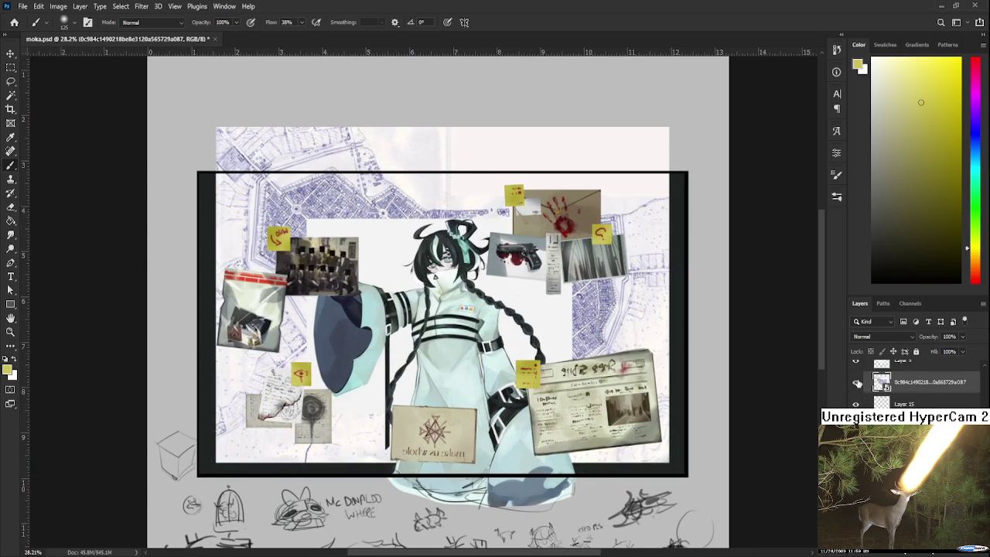
{"action": "scroll", "coordinate": [863, 390], "scroll_direction": "down", "scroll_amount": 1}
{"action": "left_click", "coordinate": [856, 382]}
{"action": "scroll", "coordinate": [855, 403], "scroll_direction": "down", "scroll_amount": 1}
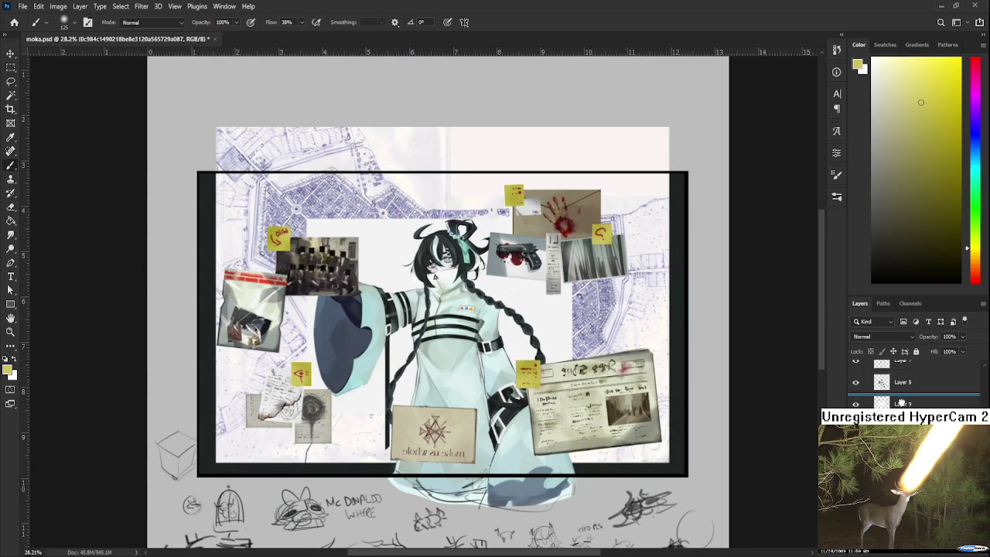
{"action": "left_click", "coordinate": [856, 404]}
{"action": "left_click", "coordinate": [856, 404]}
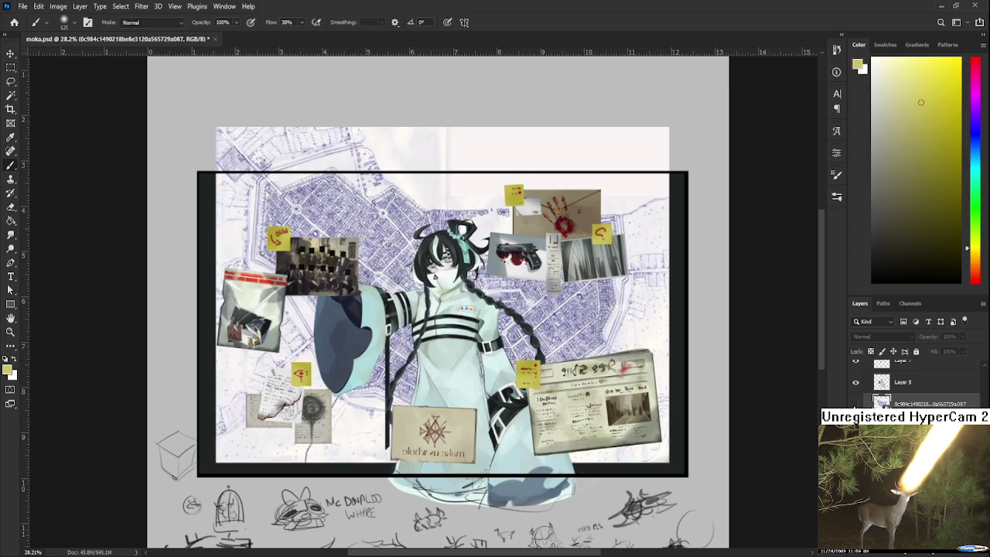
Show the map again and clip it into Layer 15's white board area.
{"action": "left_click", "coordinate": [446, 376], "text": "ctrl"}
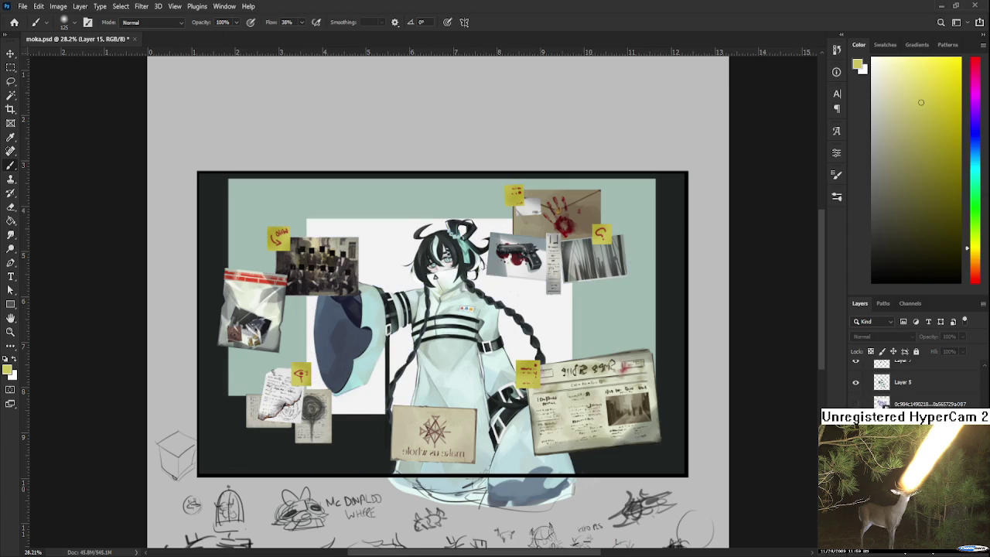
{"action": "scroll", "coordinate": [445, 376], "scroll_direction": "down", "scroll_amount": 1}
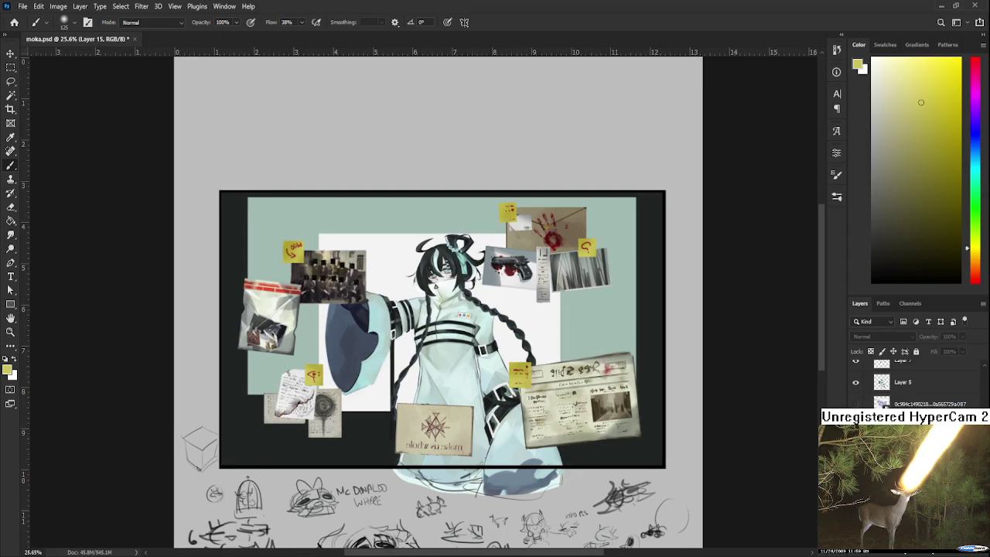
{"action": "left_click", "coordinate": [856, 404]}
{"action": "left_click", "coordinate": [890, 393], "text": "alt"}
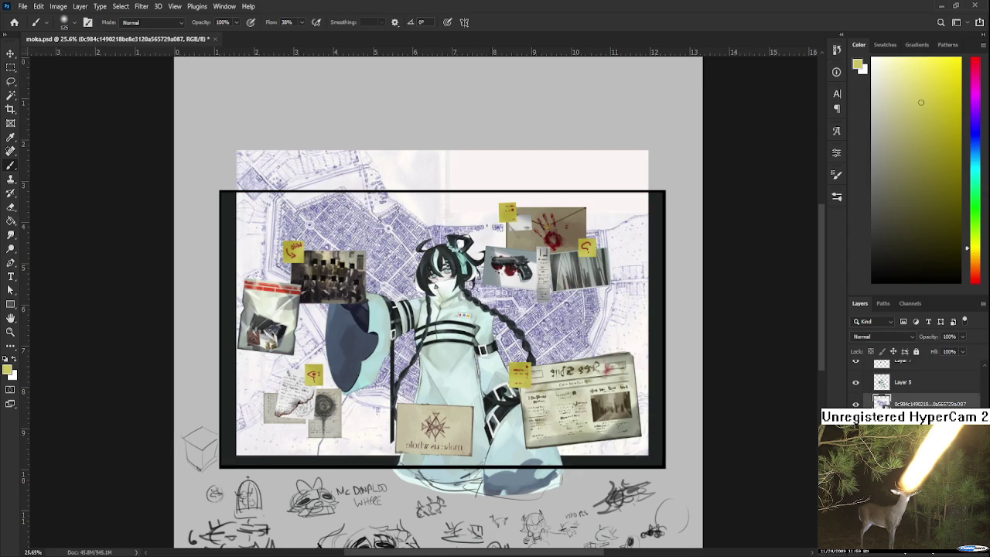
{"action": "scroll", "coordinate": [565, 317], "scroll_direction": "up", "scroll_amount": 1}
{"action": "key", "text": "ctrl+t"}
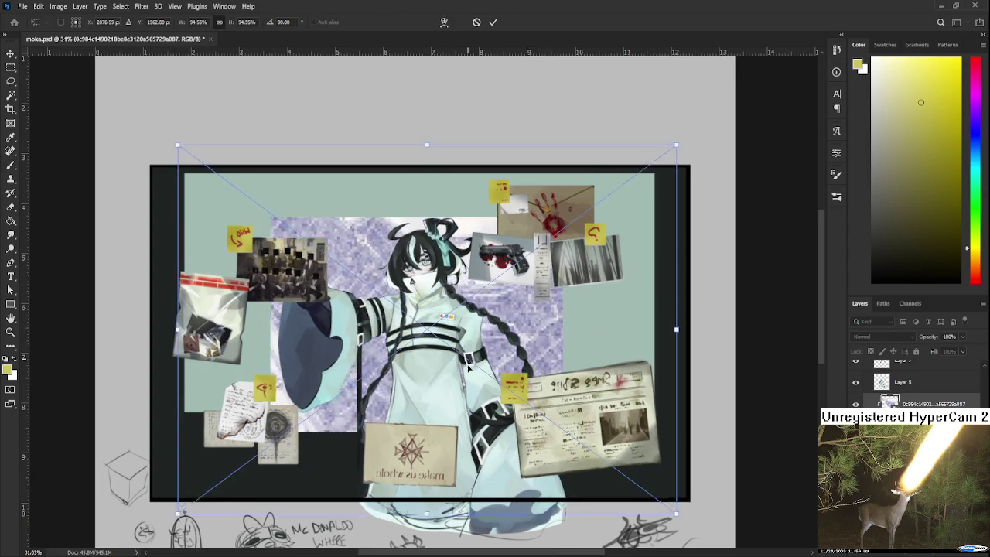
Nudge the map up slightly to centre it on the board.
{"action": "left_click_drag", "start_coordinate": [471, 377], "coordinate": [471, 371]}
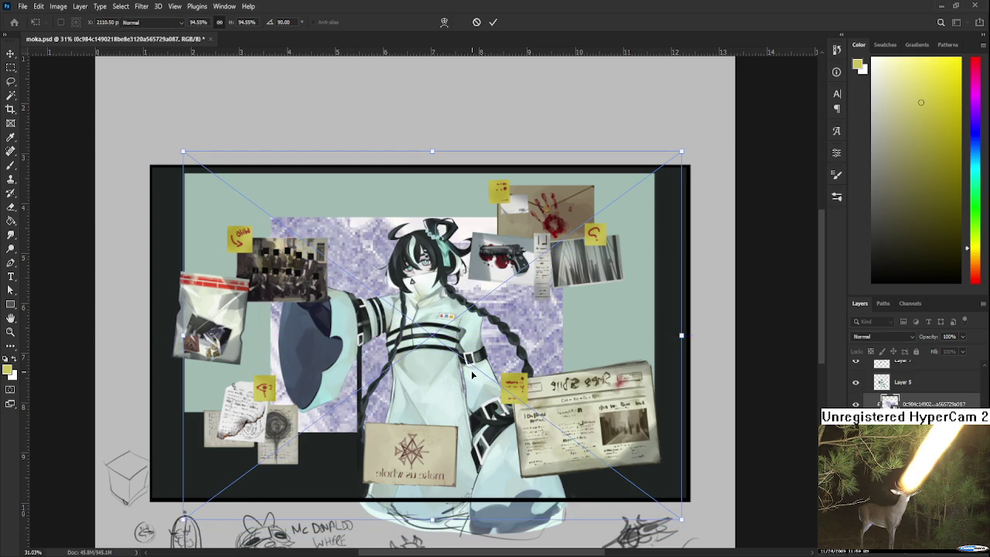
{"action": "key", "text": "Return"}
{"action": "scroll", "coordinate": [471, 371], "scroll_direction": "down", "scroll_amount": 1}
{"action": "key", "text": "b"}
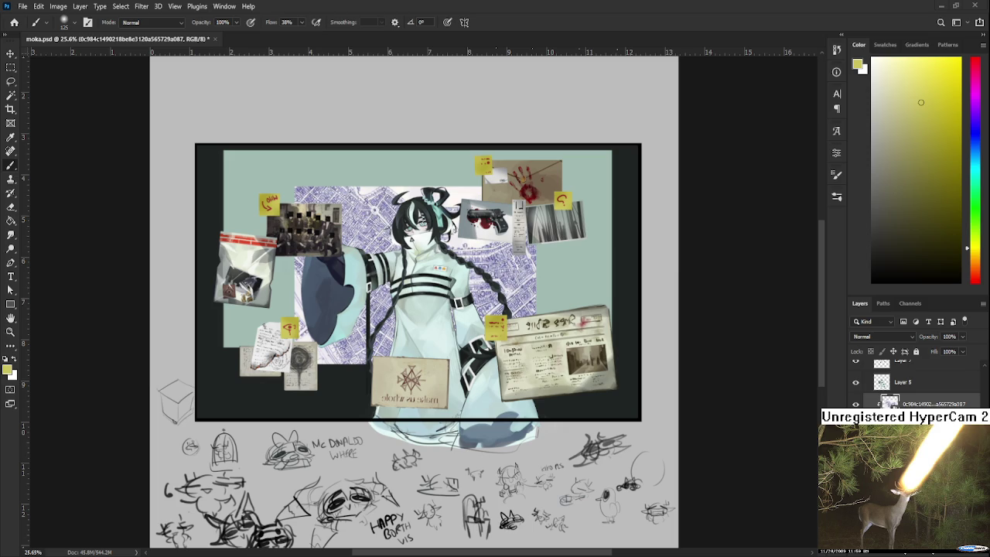
{"action": "key", "text": "ctrl+t"}
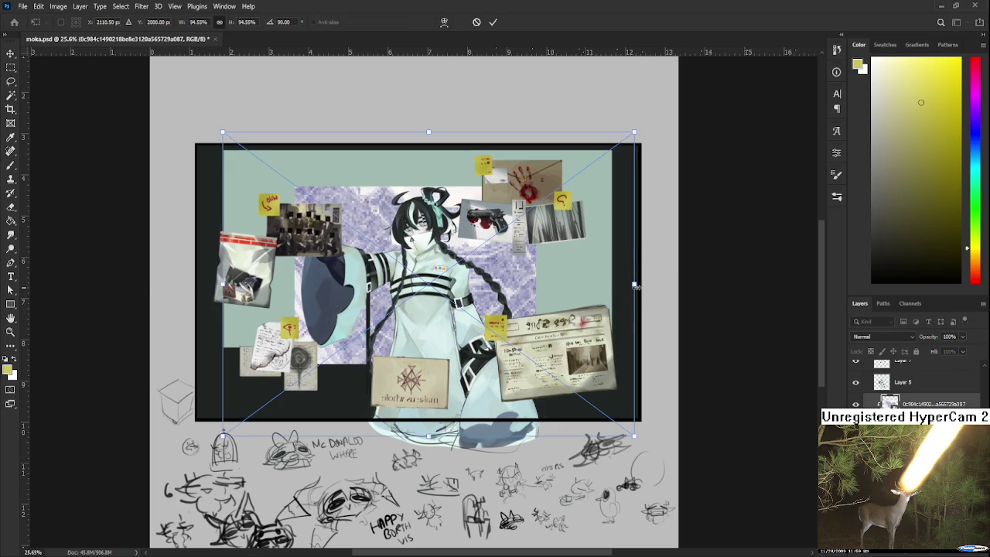
{"action": "key", "text": "Return"}
{"action": "key", "text": "b"}
Enlarge the map to about 120–137%, stretching its top, left and right edges.
{"action": "key", "text": "ctrl+t"}
{"action": "left_click_drag", "start_coordinate": [536, 188], "coordinate": [585, 184]}
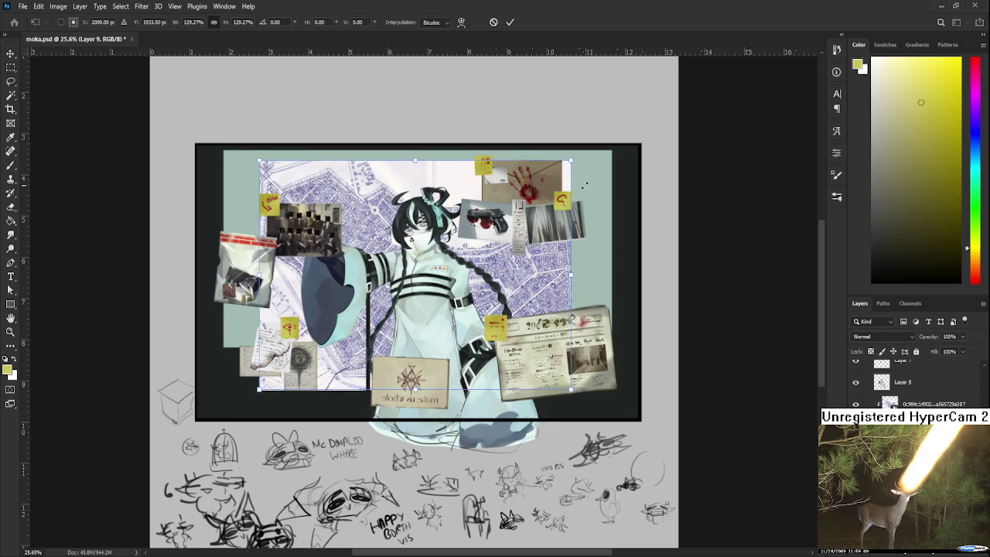
{"action": "left_click_drag", "start_coordinate": [416, 161], "coordinate": [416, 169]}
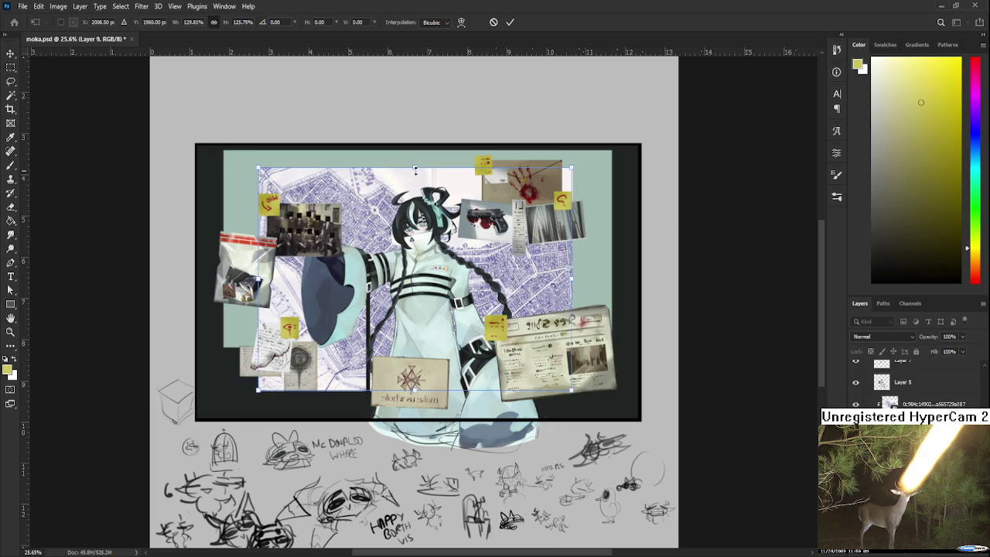
{"action": "left_click_drag", "start_coordinate": [258, 278], "coordinate": [249, 278]}
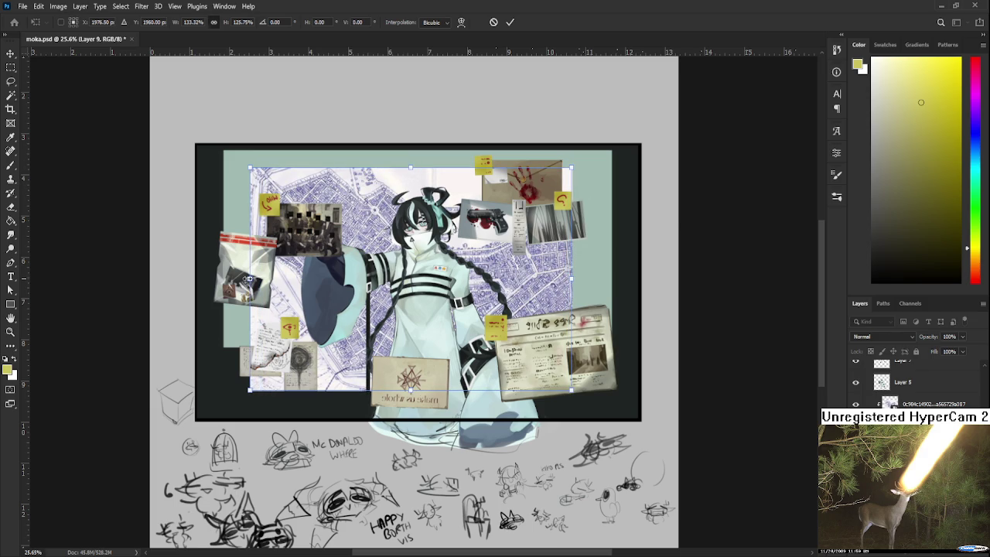
{"action": "left_click_drag", "start_coordinate": [571, 279], "coordinate": [581, 281]}
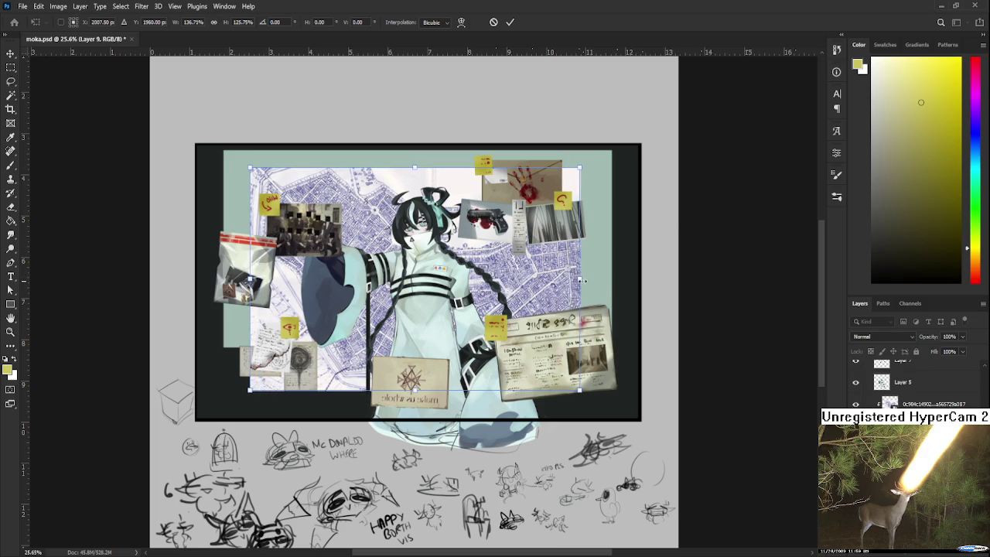
{"action": "key", "text": "Return"}
{"action": "key", "text": "ctrl+minus"}
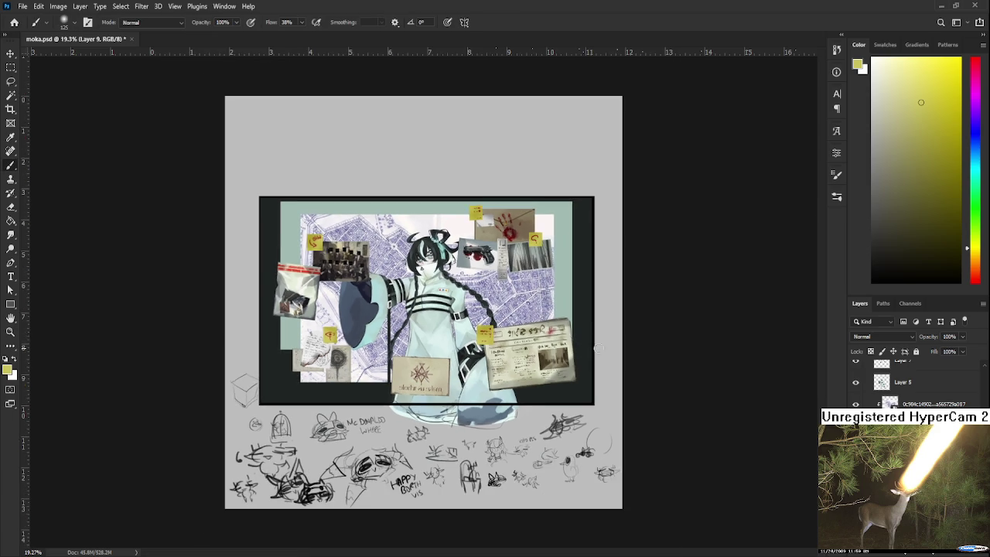
Toggle the city map layer off and on to compare the enlarged result.
{"action": "scroll", "coordinate": [604, 350], "scroll_direction": "up", "scroll_amount": 5, "text": "alt"}
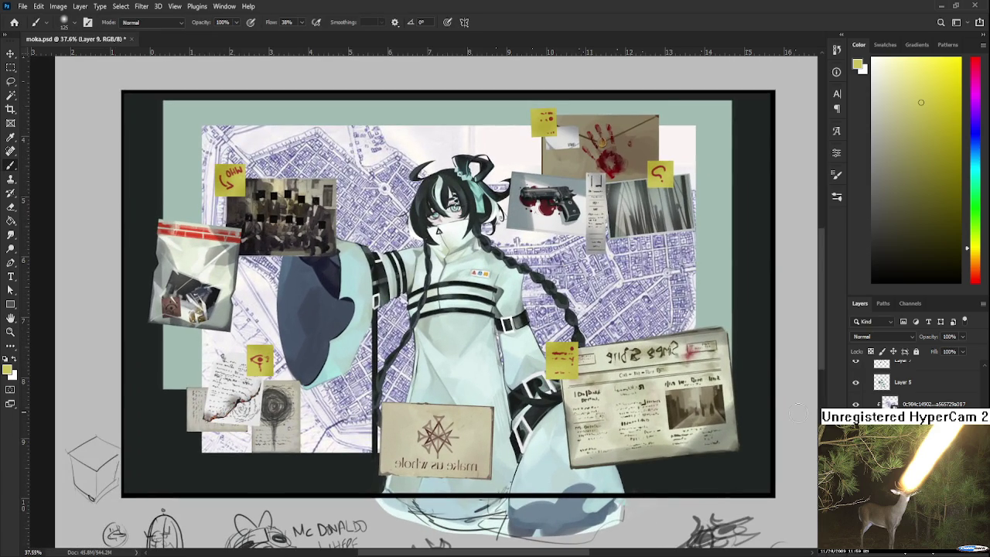
{"action": "left_click", "coordinate": [870, 403]}
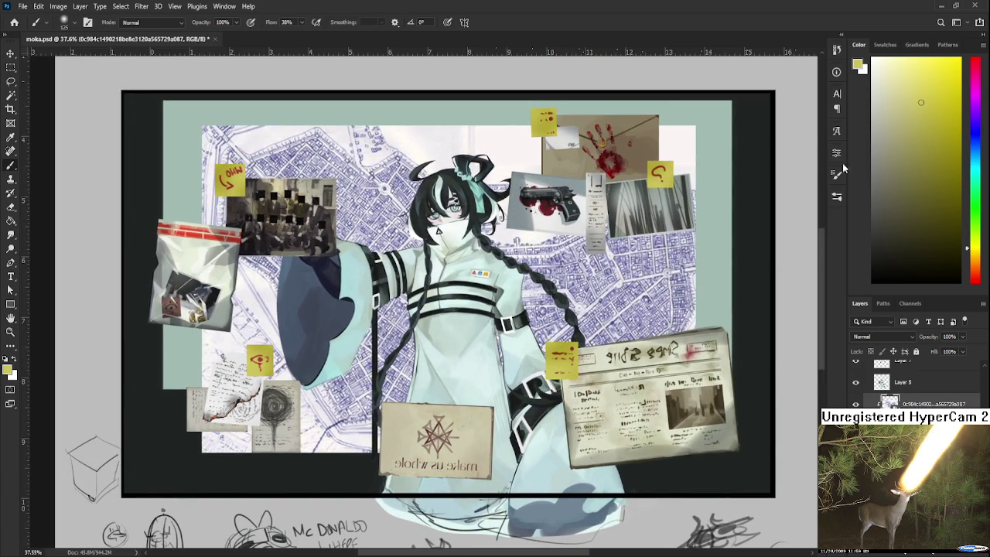
{"action": "left_click", "coordinate": [855, 403]}
{"action": "left_click", "coordinate": [856, 403]}
{"action": "left_click", "coordinate": [855, 403]}
{"action": "scroll", "coordinate": [546, 282], "scroll_direction": "up", "scroll_amount": 1}
Copy the map's colour-selected areas onto a new Layer 38 and reload that selection.
{"action": "key", "text": "w"}
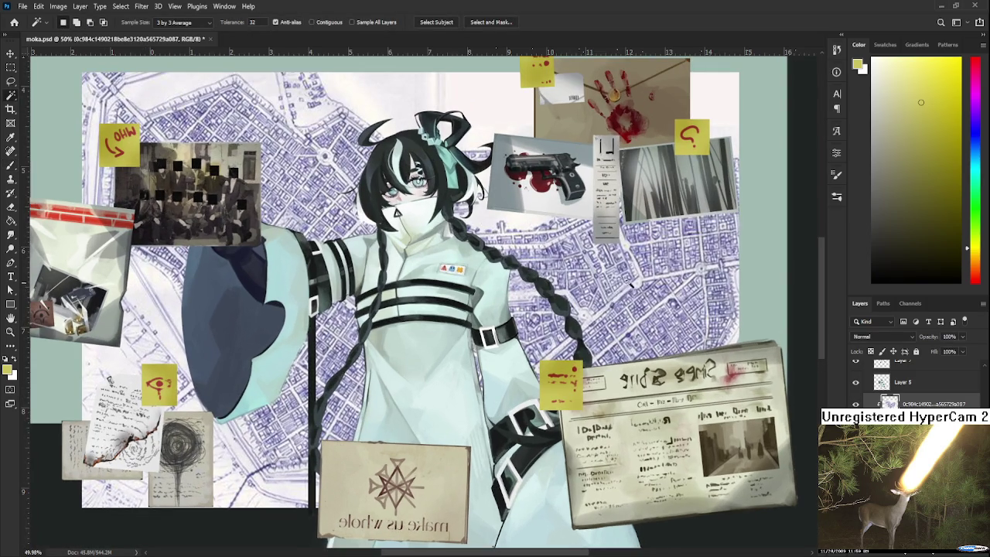
{"action": "left_click", "coordinate": [625, 270]}
{"action": "scroll", "coordinate": [625, 270], "scroll_direction": "down", "scroll_amount": 2}
{"action": "scroll", "coordinate": [625, 271], "scroll_direction": "down", "scroll_amount": 1}
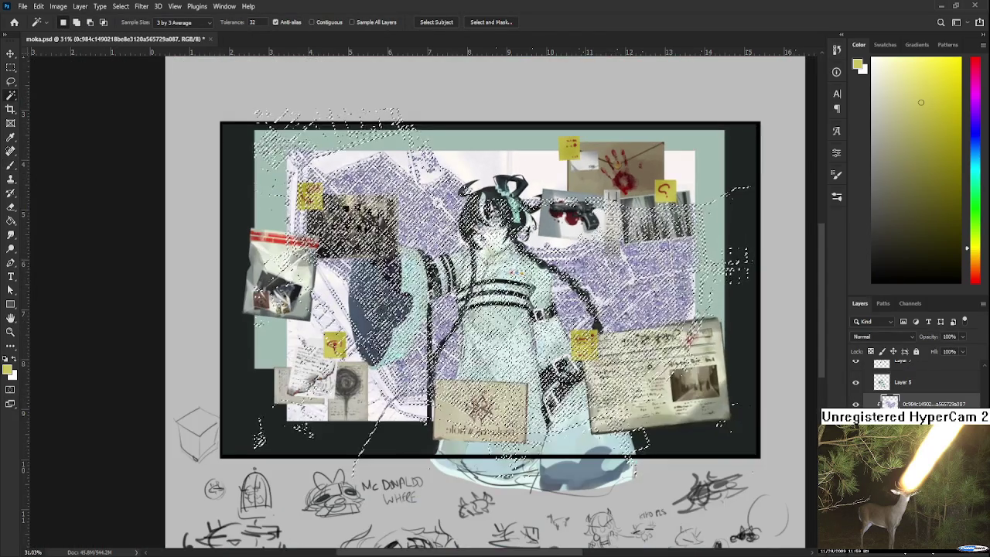
{"action": "key", "text": "ctrl+j"}
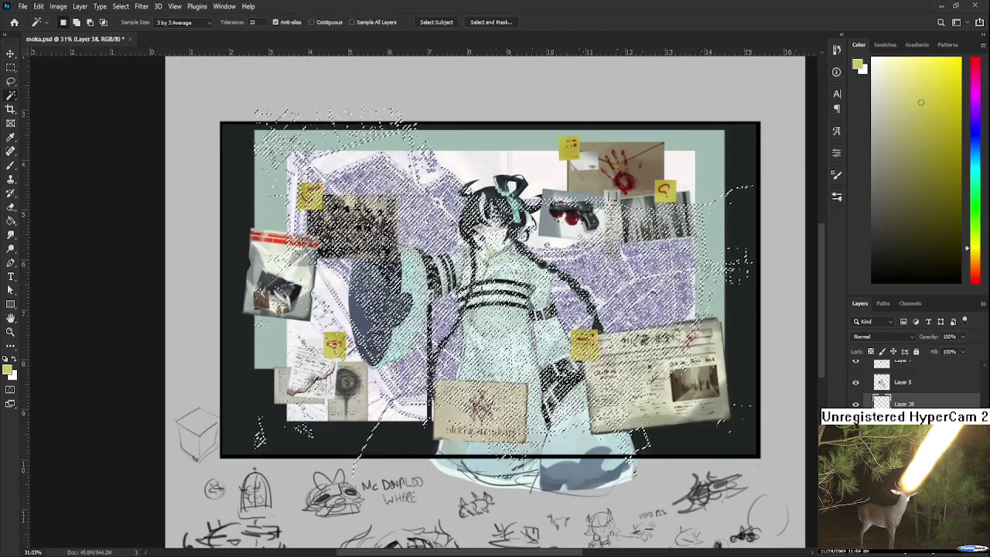
{"action": "key", "text": "ctrl+d"}
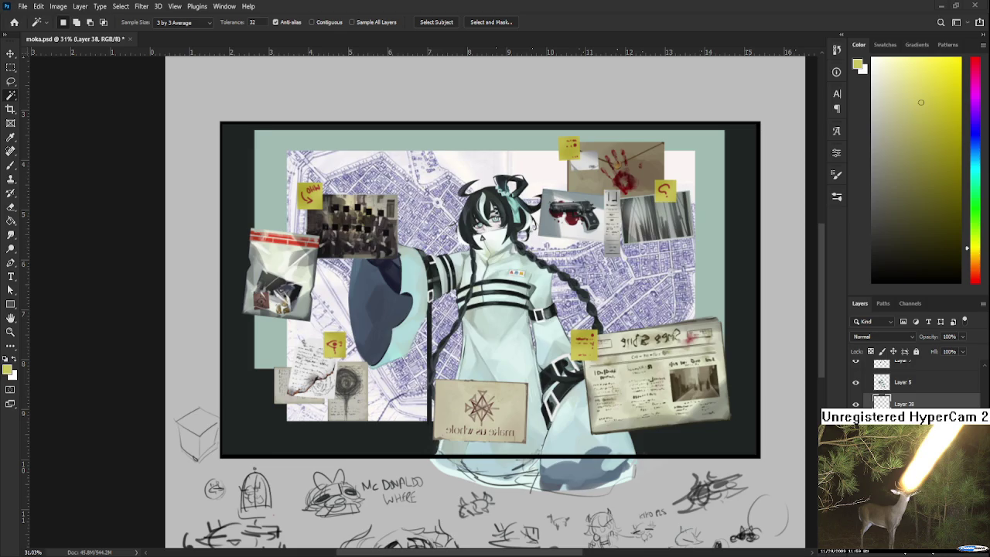
{"action": "key", "text": "b"}
{"action": "key", "text": "ctrl+shift+d"}
Paint dense near-black map texture across the board with a 300 px brush.
{"action": "key", "text": "d"}
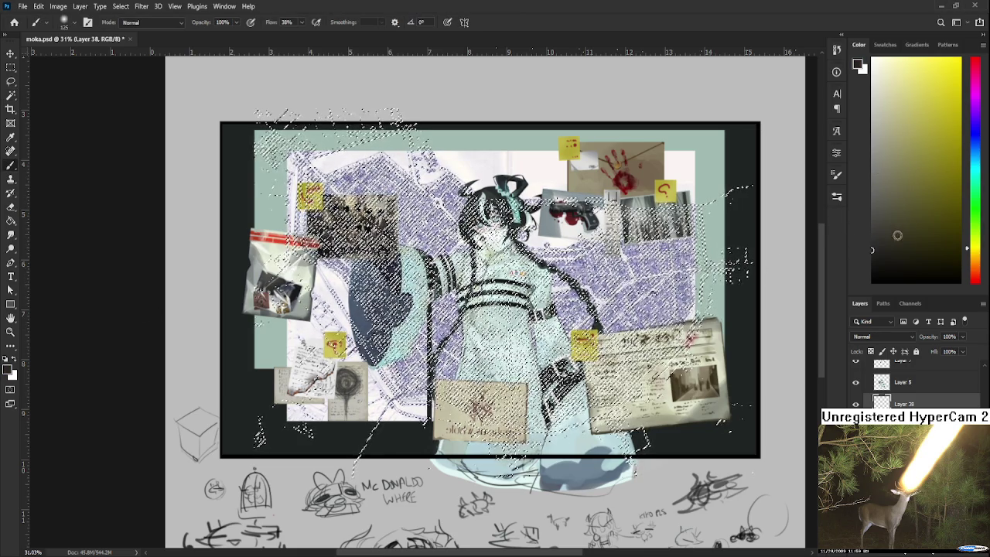
{"action": "left_click", "coordinate": [872, 270]}
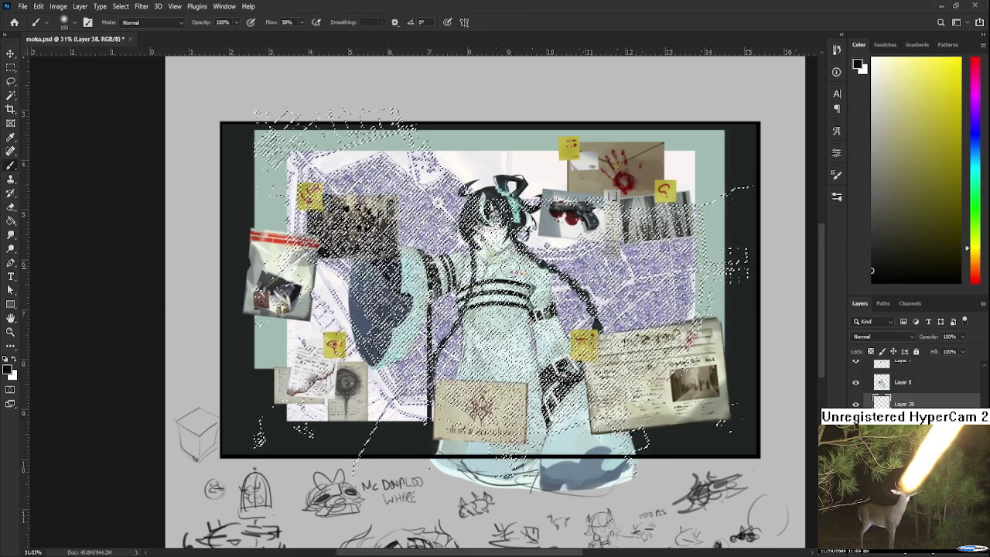
{"action": "key", "text": "bracketright"}
{"action": "key", "text": "bracketright"}
{"action": "key", "text": "bracketright"}
{"action": "mouse_move", "coordinate": [371, 170]}
{"action": "left_mouse_down"}
{"action": "mouse_move", "coordinate": [282, 163]}
{"action": "mouse_move", "coordinate": [565, 259]}
{"action": "mouse_move", "coordinate": [649, 306]}
{"action": "left_mouse_up"}
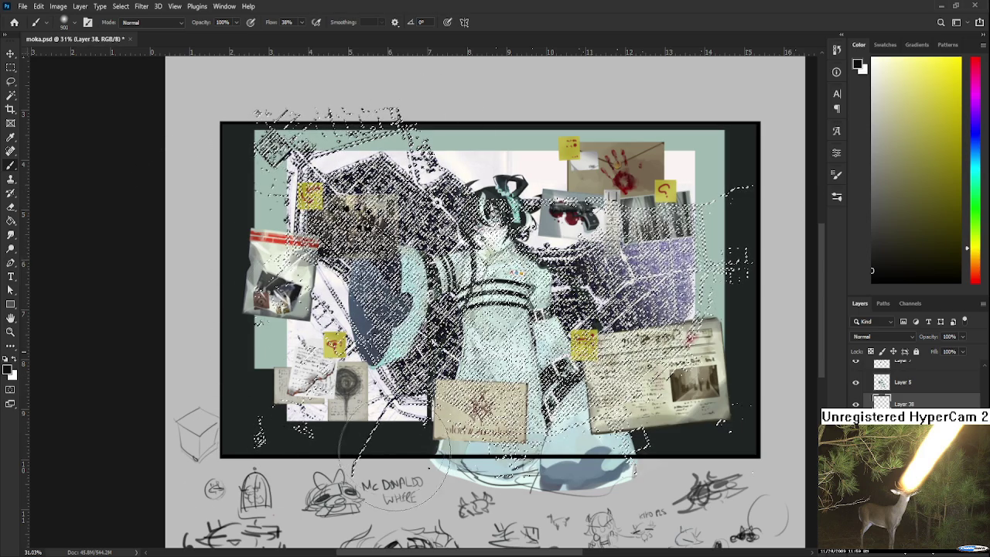
{"action": "left_click_drag", "start_coordinate": [619, 224], "coordinate": [712, 317]}
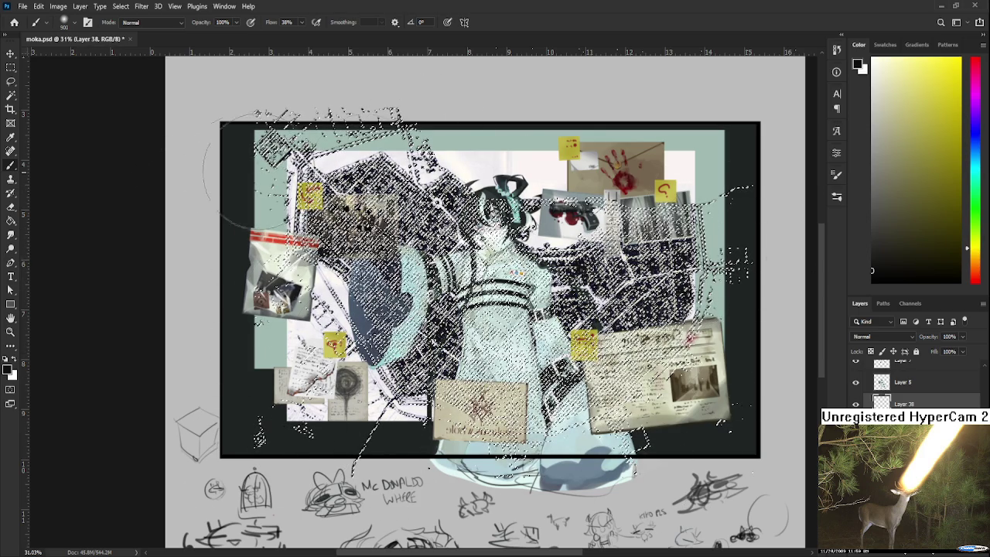
{"action": "left_click_drag", "start_coordinate": [433, 417], "coordinate": [349, 178]}
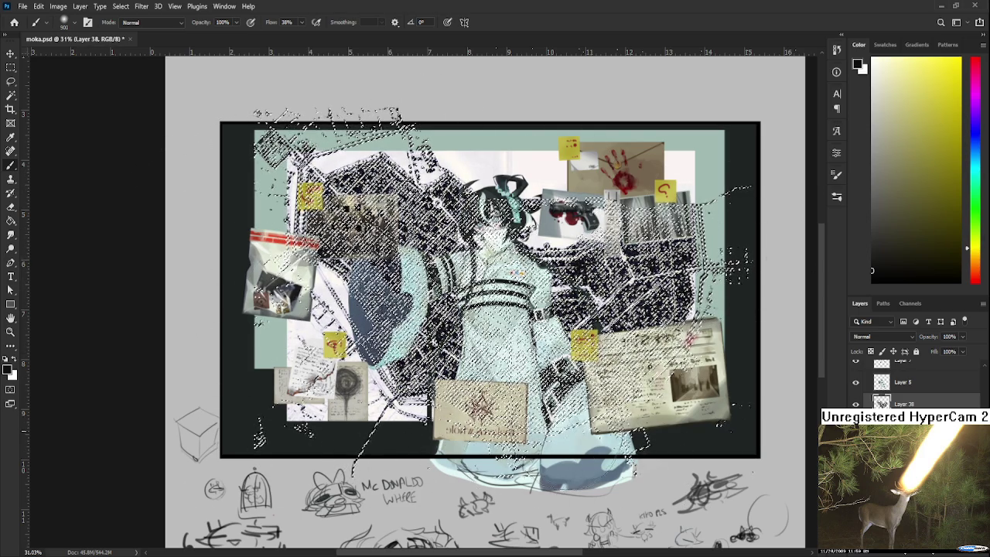
Paste the copied map as a layer and merge it down into the layer below.
{"action": "key", "text": "l"}
{"action": "key", "text": "ctrl+v"}
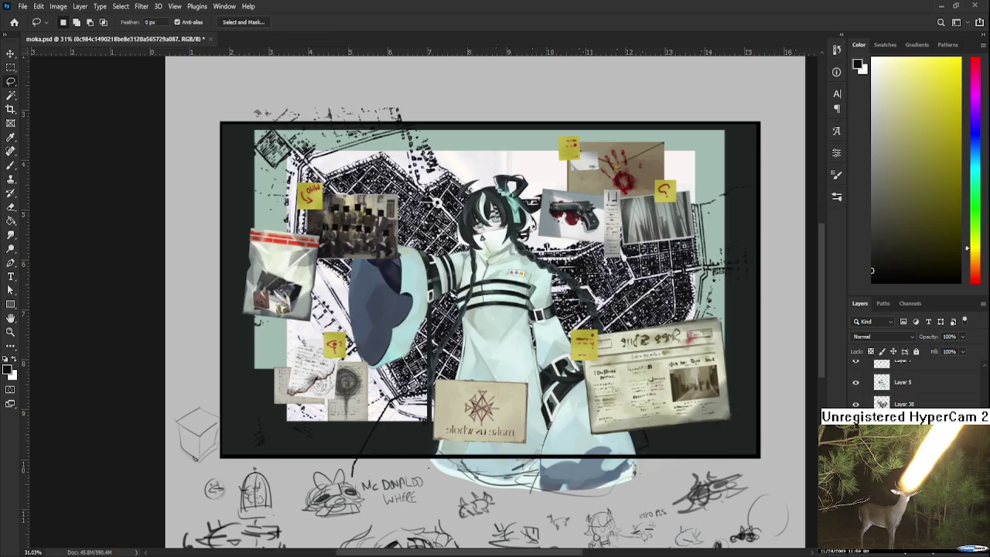
{"action": "key", "text": "ctrl+e"}
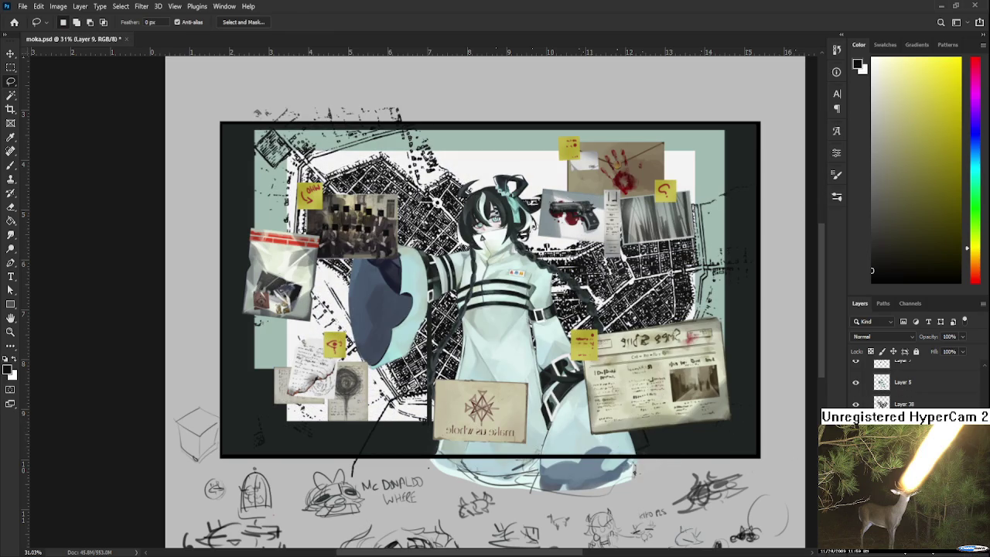
{"action": "left_click", "coordinate": [856, 404]}
{"action": "left_click", "coordinate": [881, 403]}
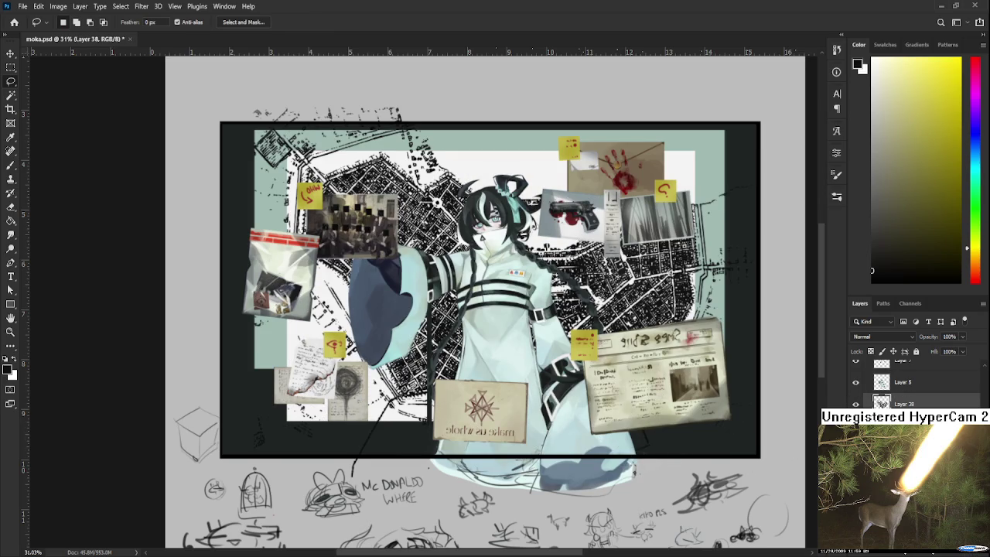
Set the map layer's opacity to 80%.
{"action": "scroll", "coordinate": [293, 324], "scroll_direction": "down", "scroll_amount": 4}
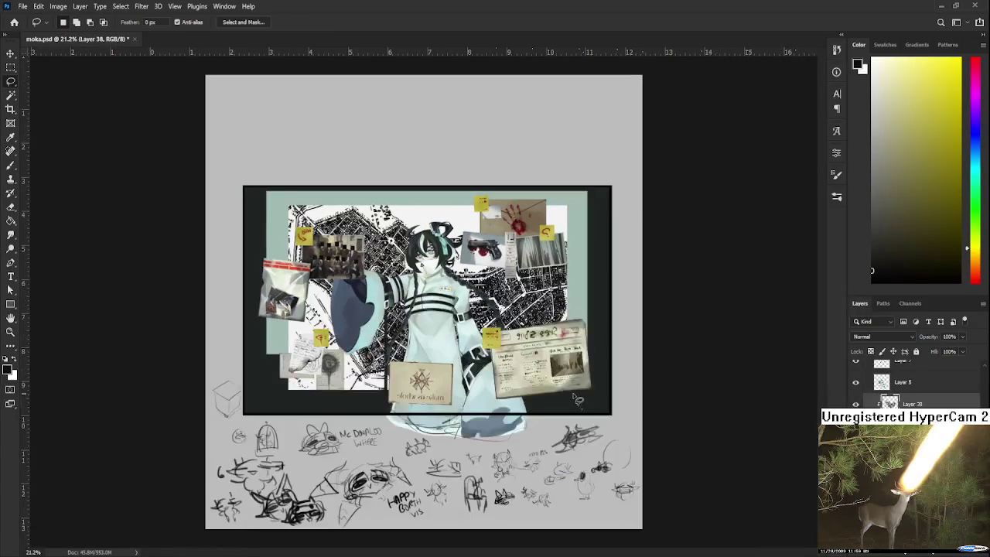
{"action": "scroll", "coordinate": [379, 282], "scroll_direction": "up", "scroll_amount": 2}
{"action": "scroll", "coordinate": [379, 282], "scroll_direction": "up", "scroll_amount": 2}
{"action": "scroll", "coordinate": [383, 285], "scroll_direction": "up", "scroll_amount": 2}
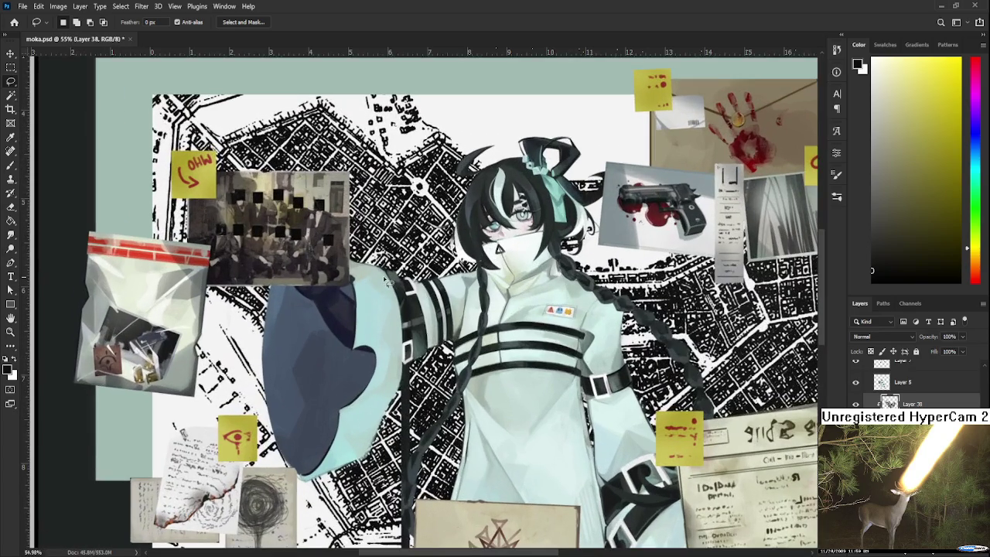
{"action": "scroll", "coordinate": [387, 289], "scroll_direction": "down", "scroll_amount": 2}
{"action": "scroll", "coordinate": [402, 279], "scroll_direction": "down", "scroll_amount": 1}
{"action": "scroll", "coordinate": [434, 249], "scroll_direction": "down", "scroll_amount": 1}
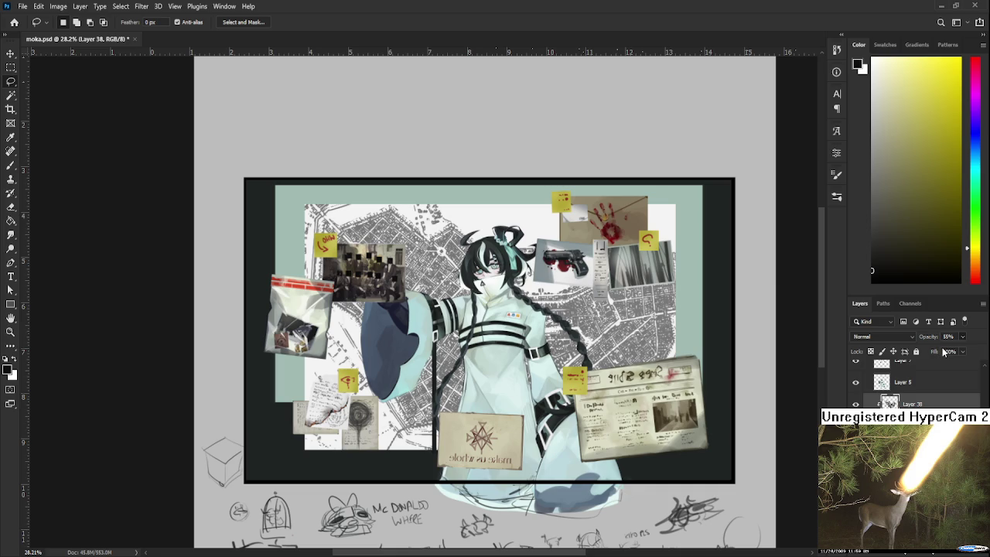
{"action": "key", "text": "8"}
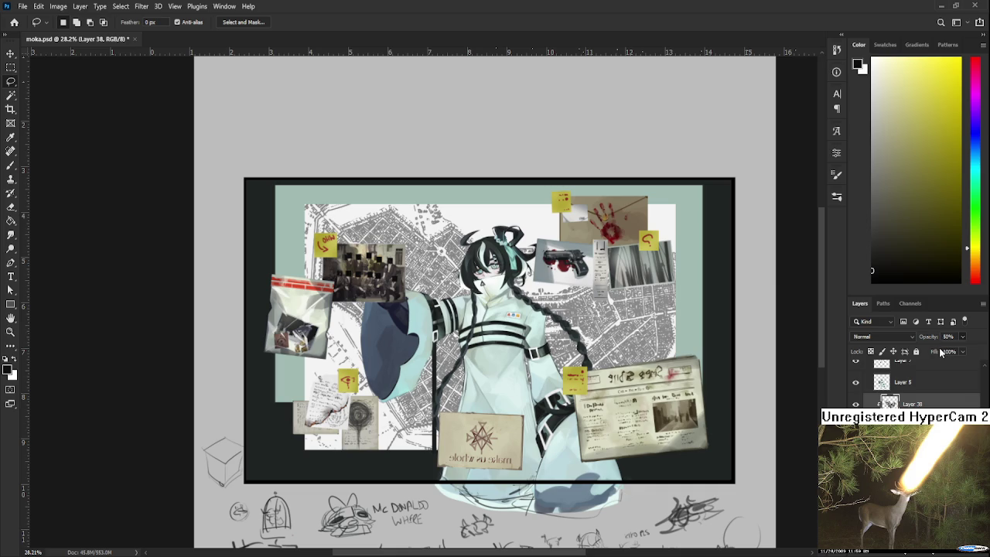
Delete the faded map layer from the board.
{"action": "scroll", "coordinate": [499, 385], "scroll_direction": "down", "scroll_amount": 2}
{"action": "scroll", "coordinate": [499, 384], "scroll_direction": "down", "scroll_amount": 1}
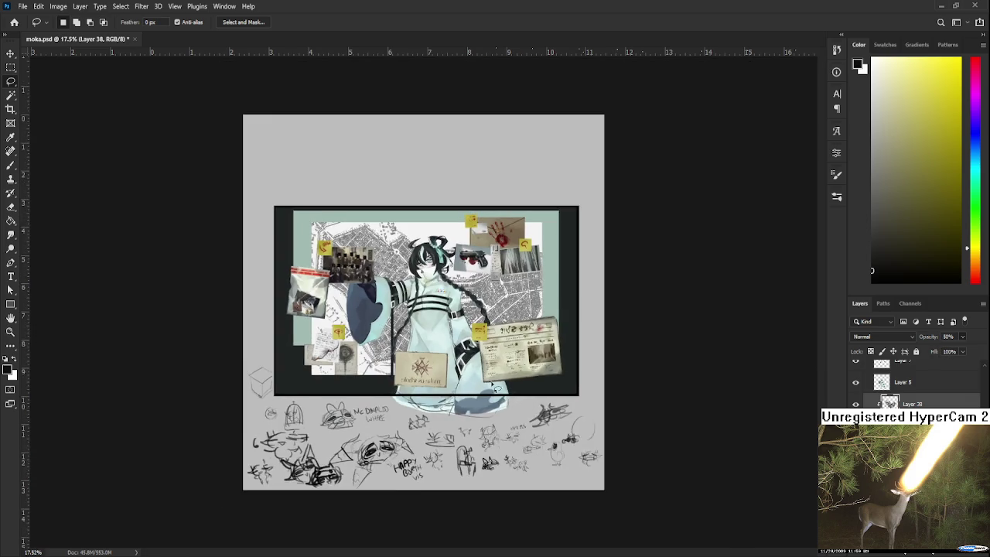
{"action": "scroll", "coordinate": [499, 384], "scroll_direction": "down", "scroll_amount": 2}
{"action": "scroll", "coordinate": [499, 385], "scroll_direction": "down", "scroll_amount": 1}
{"action": "scroll", "coordinate": [448, 300], "scroll_direction": "up", "scroll_amount": 3}
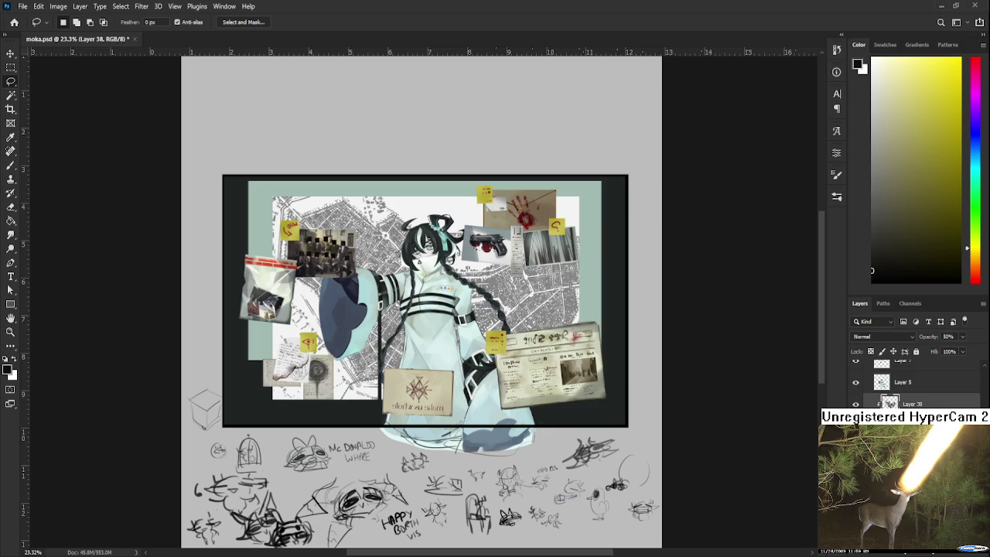
{"action": "key", "text": "Delete"}
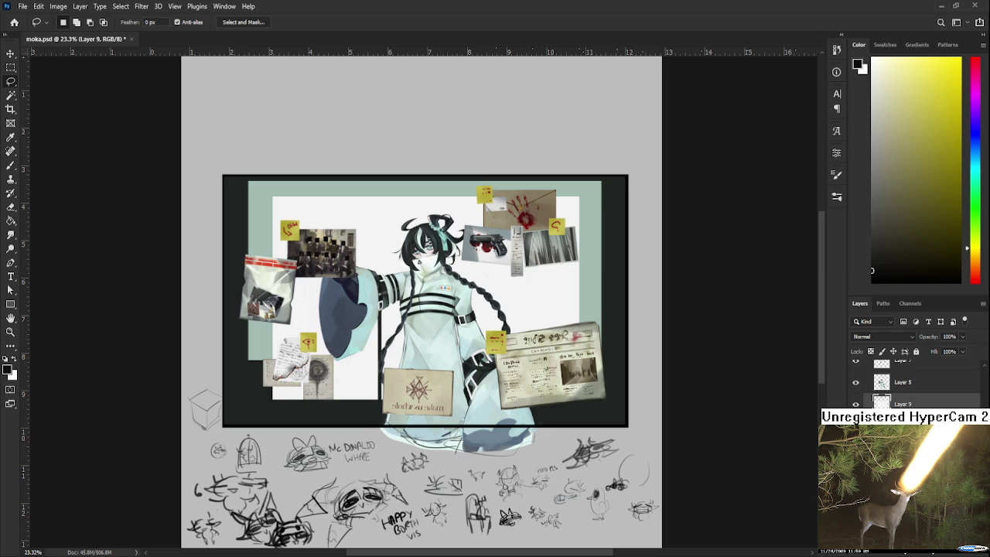
Place a street-map image below the teal frame and position it over the board.
{"action": "mouse_move", "coordinate": [512, 397]}
{"action": "left_mouse_down"}
{"action": "mouse_move", "coordinate": [442, 300]}
{"action": "mouse_move", "coordinate": [459, 304]}
{"action": "left_mouse_up"}
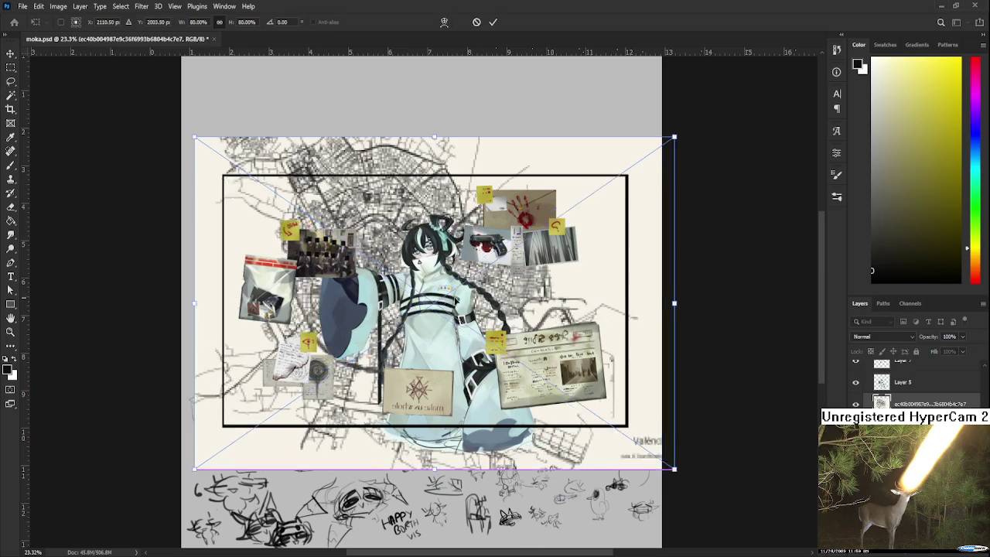
{"action": "key", "text": "Return"}
{"action": "key", "text": "ctrl+bracketleft"}
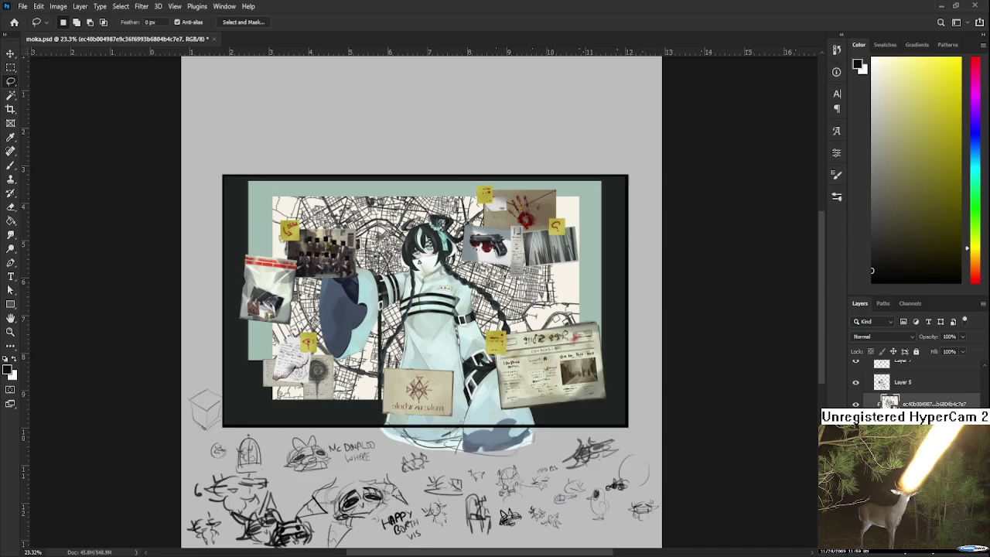
{"action": "scroll", "coordinate": [437, 302], "scroll_direction": "up", "scroll_amount": 5}
{"action": "key", "text": "ctrl+t"}
{"action": "left_click_drag", "start_coordinate": [433, 303], "coordinate": [443, 337]}
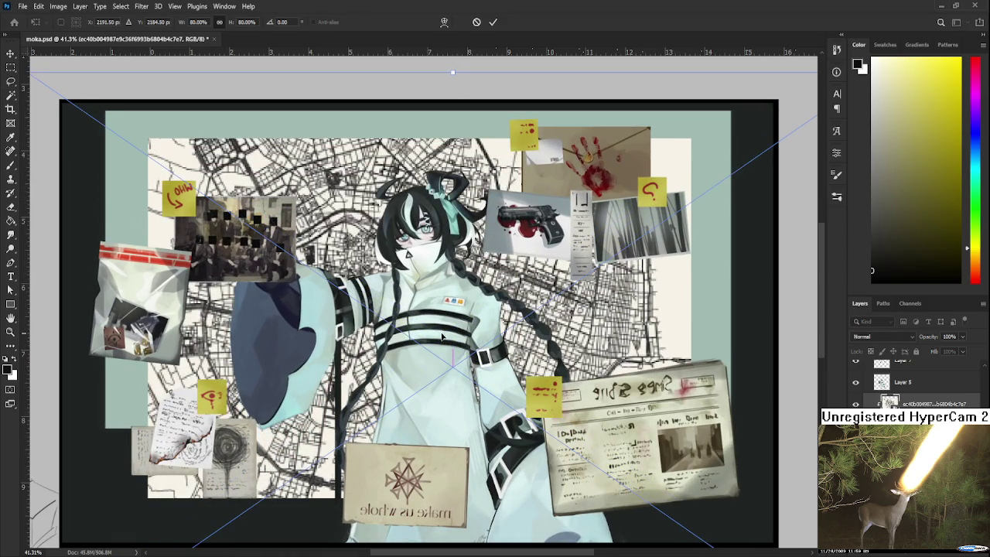
{"action": "key", "text": "Return"}
{"action": "scroll", "coordinate": [317, 320], "scroll_direction": "down", "scroll_amount": 5}
Scale the map down to about 64%, unrotated and shifted slightly right.
{"action": "key", "text": "ctrl+t"}
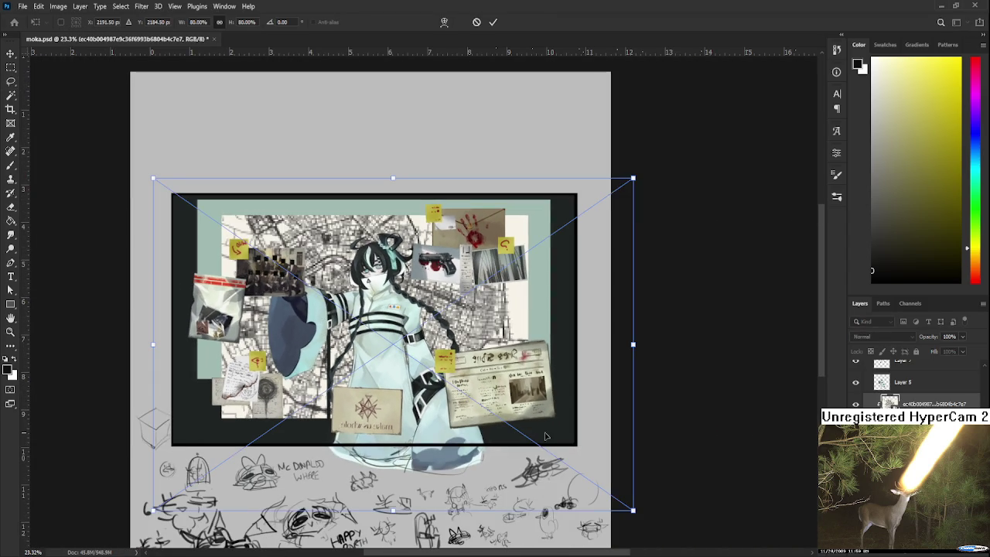
{"action": "mouse_move", "coordinate": [632, 504]}
{"action": "left_mouse_down"}
{"action": "mouse_move", "coordinate": [579, 474]}
{"action": "mouse_move", "coordinate": [587, 480]}
{"action": "mouse_move", "coordinate": [592, 406]}
{"action": "mouse_move", "coordinate": [560, 469]}
{"action": "left_mouse_up"}
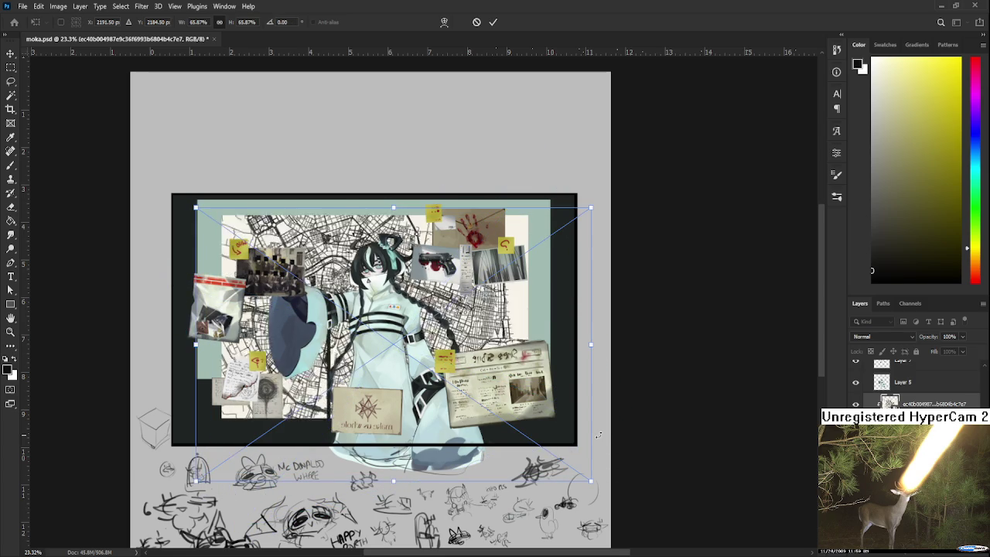
{"action": "left_click_drag", "start_coordinate": [472, 385], "coordinate": [460, 381]}
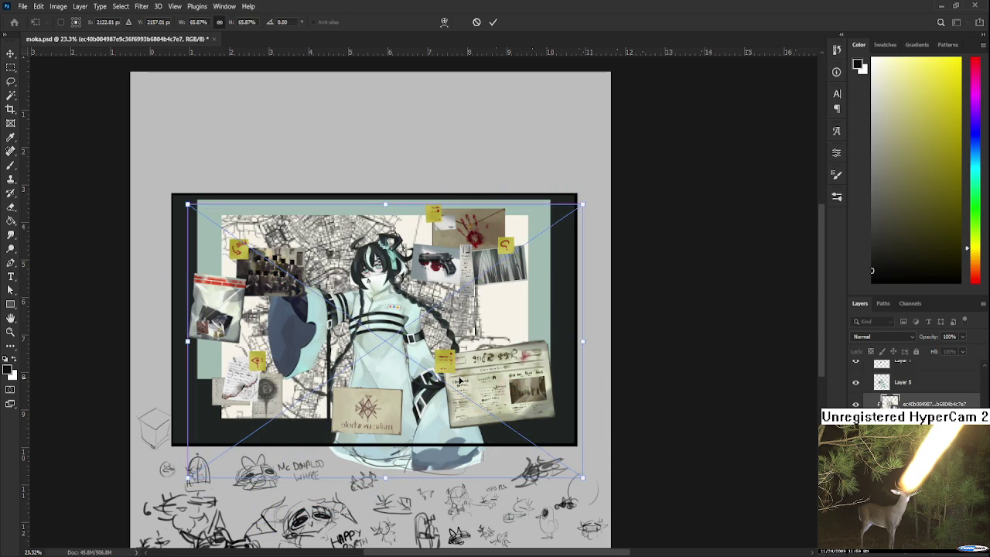
{"action": "left_click_drag", "start_coordinate": [460, 381], "coordinate": [469, 382]}
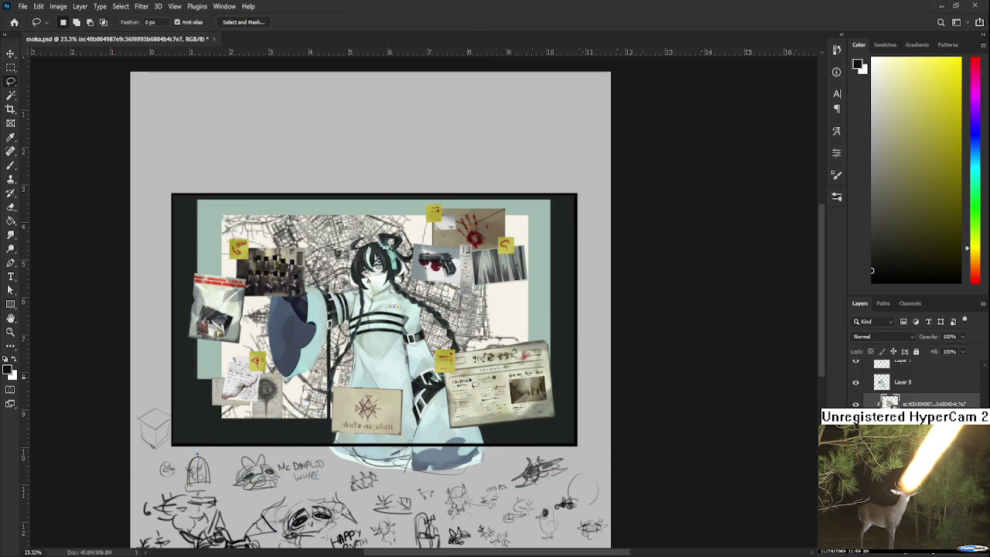
Commit the scaled map, select its linework by colour and add a new empty layer.
{"action": "key", "text": "Return"}
{"action": "scroll", "coordinate": [472, 382], "scroll_direction": "up", "scroll_amount": 6}
{"action": "key", "text": "w"}
{"action": "left_click", "coordinate": [490, 316]}
{"action": "scroll", "coordinate": [501, 382], "scroll_direction": "down", "scroll_amount": 3}
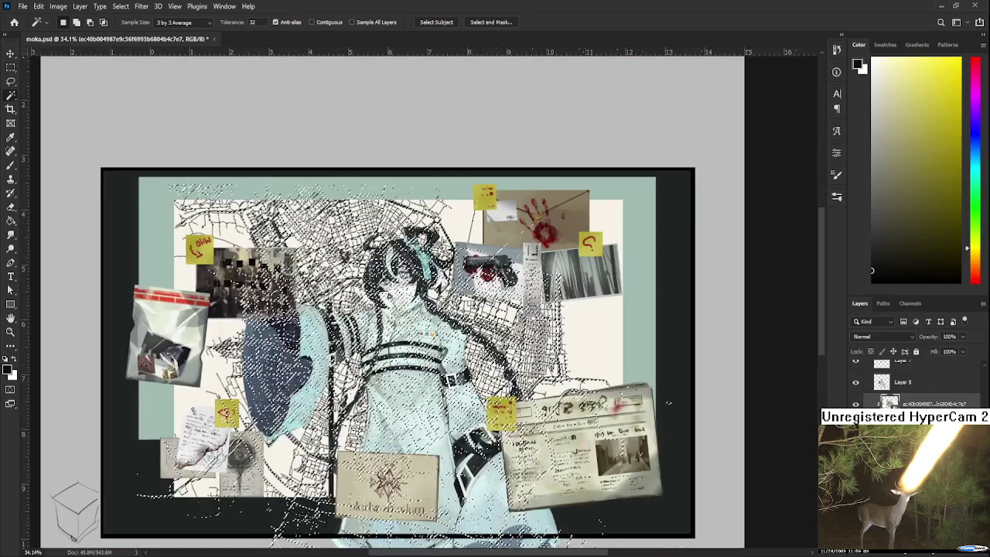
{"action": "key", "text": "ctrl+shift+alt+n"}
{"action": "scroll", "coordinate": [669, 406], "scroll_direction": "down", "scroll_amount": 2}
{"action": "key", "text": "b"}
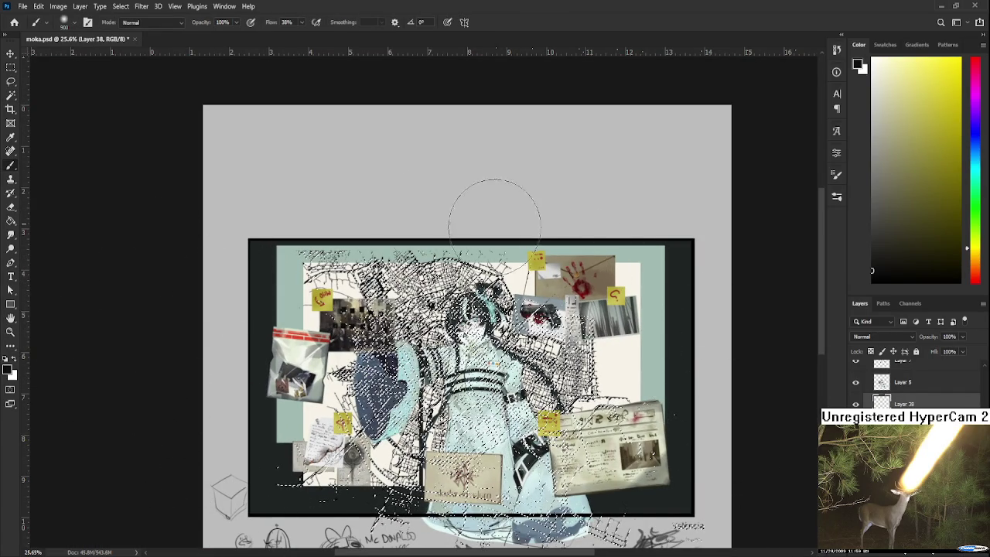
{"action": "key", "text": "l"}
{"action": "key", "text": "ctrl+d"}
Paste the new, finer city-map image into the document as its own layer.
{"action": "scroll", "coordinate": [548, 368], "scroll_direction": "up", "scroll_amount": 1}
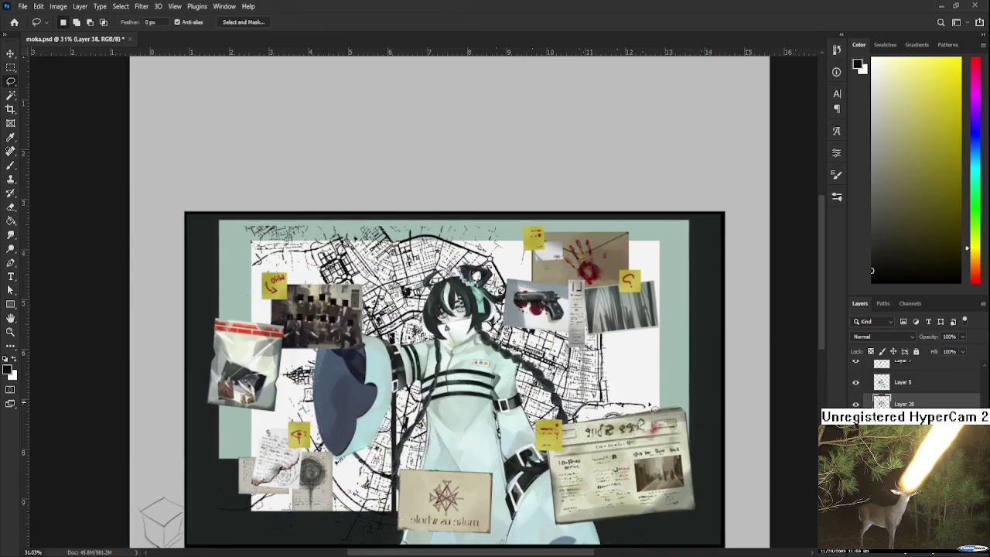
{"action": "scroll", "coordinate": [652, 407], "scroll_direction": "down", "scroll_amount": 2}
{"action": "scroll", "coordinate": [542, 386], "scroll_direction": "up", "scroll_amount": 1}
{"action": "scroll", "coordinate": [511, 384], "scroll_direction": "up", "scroll_amount": 2}
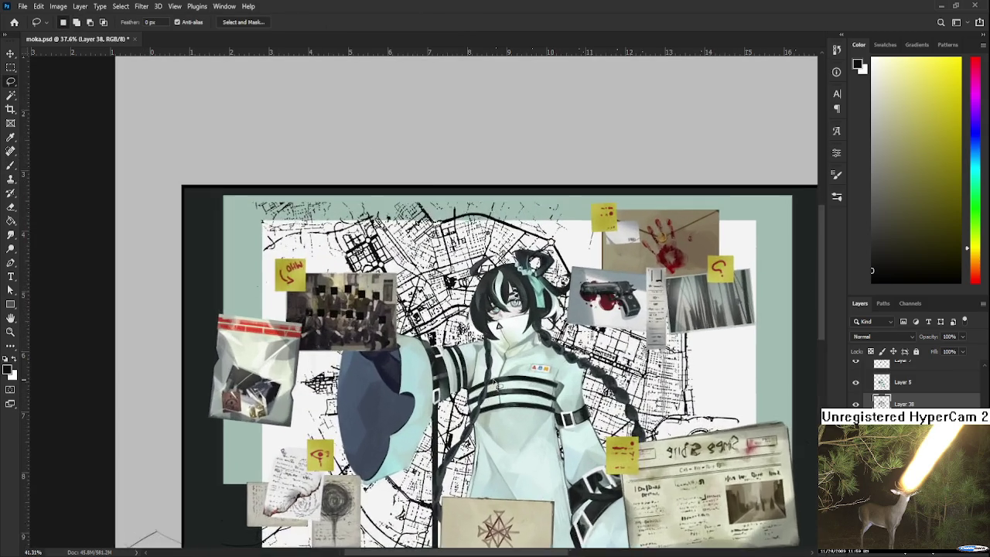
{"action": "scroll", "coordinate": [495, 383], "scroll_direction": "up", "scroll_amount": 2}
{"action": "scroll", "coordinate": [495, 384], "scroll_direction": "down", "scroll_amount": 2}
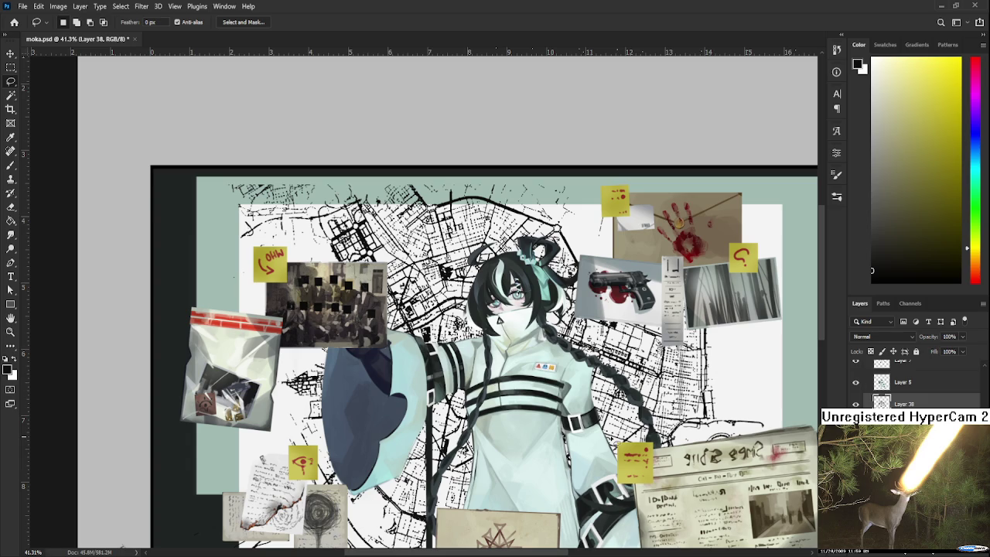
{"action": "scroll", "coordinate": [510, 395], "scroll_direction": "up", "scroll_amount": 2}
{"action": "scroll", "coordinate": [503, 395], "scroll_direction": "down", "scroll_amount": 1}
{"action": "scroll", "coordinate": [499, 398], "scroll_direction": "down", "scroll_amount": 2}
{"action": "scroll", "coordinate": [515, 408], "scroll_direction": "up", "scroll_amount": 1}
{"action": "scroll", "coordinate": [515, 410], "scroll_direction": "up", "scroll_amount": 1}
{"action": "scroll", "coordinate": [520, 414], "scroll_direction": "up", "scroll_amount": 1}
{"action": "scroll", "coordinate": [520, 414], "scroll_direction": "down", "scroll_amount": 1}
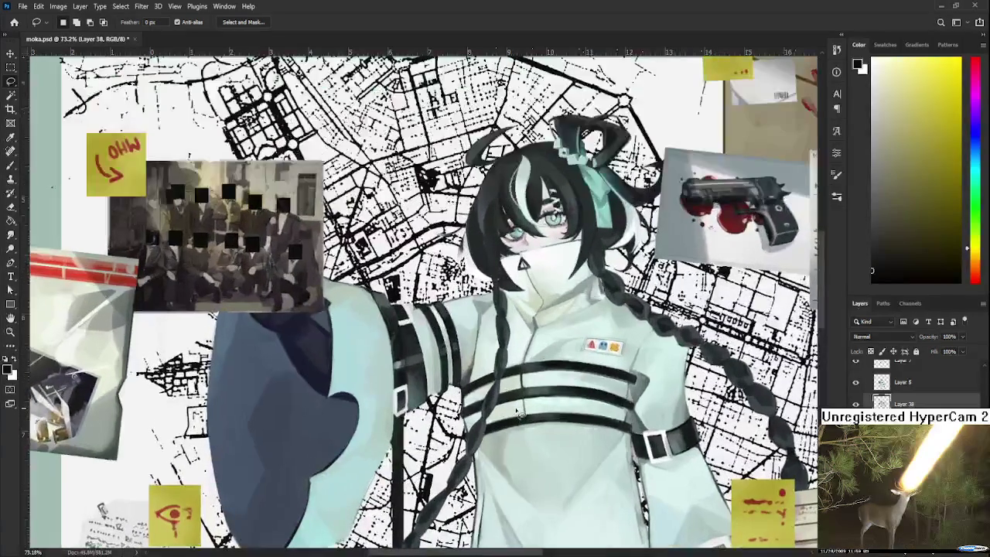
{"action": "scroll", "coordinate": [519, 418], "scroll_direction": "down", "scroll_amount": 1}
{"action": "scroll", "coordinate": [518, 421], "scroll_direction": "down", "scroll_amount": 1}
{"action": "scroll", "coordinate": [518, 421], "scroll_direction": "down", "scroll_amount": 1}
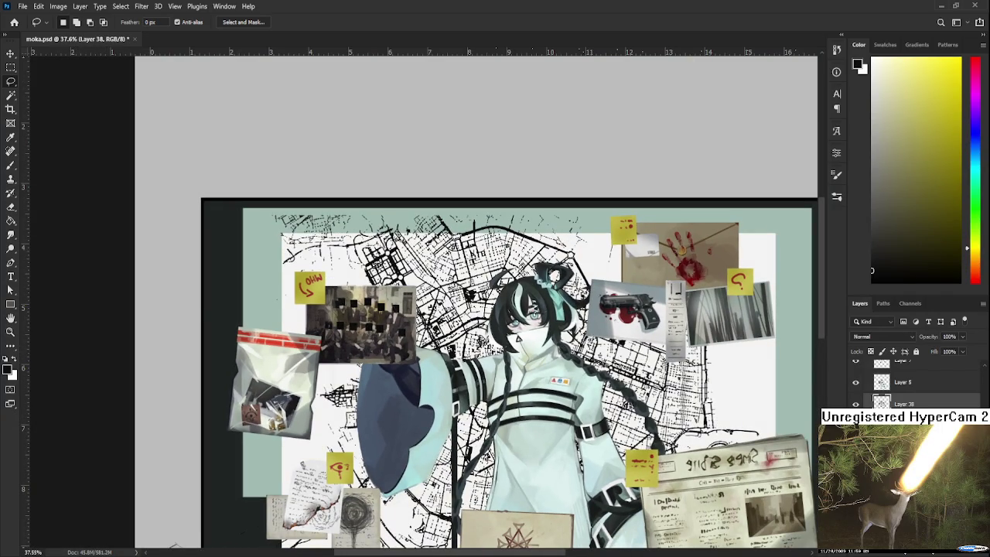
{"action": "key", "text": "ctrl+v"}
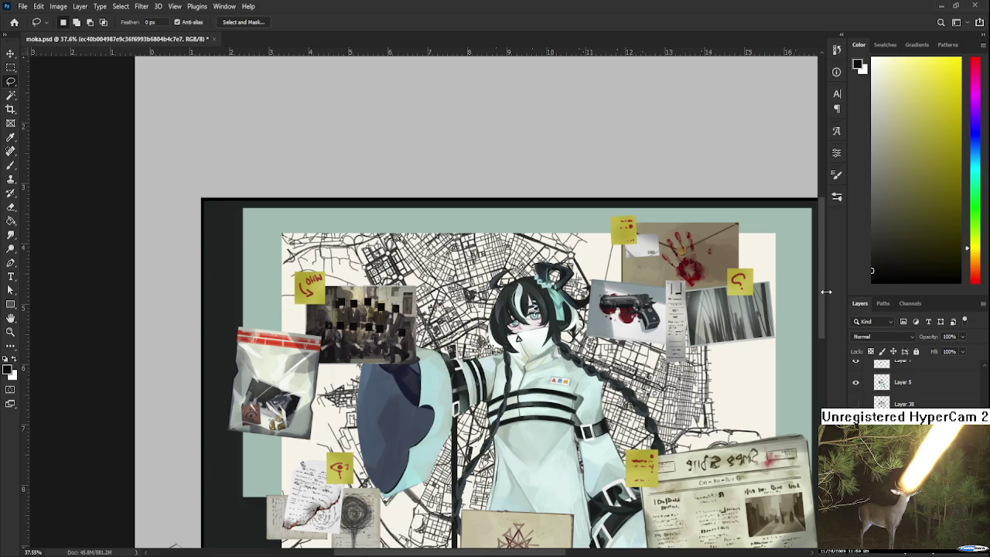
On Layer 38, select the map's pale background by colour, then deselect.
{"action": "left_click", "coordinate": [905, 402]}
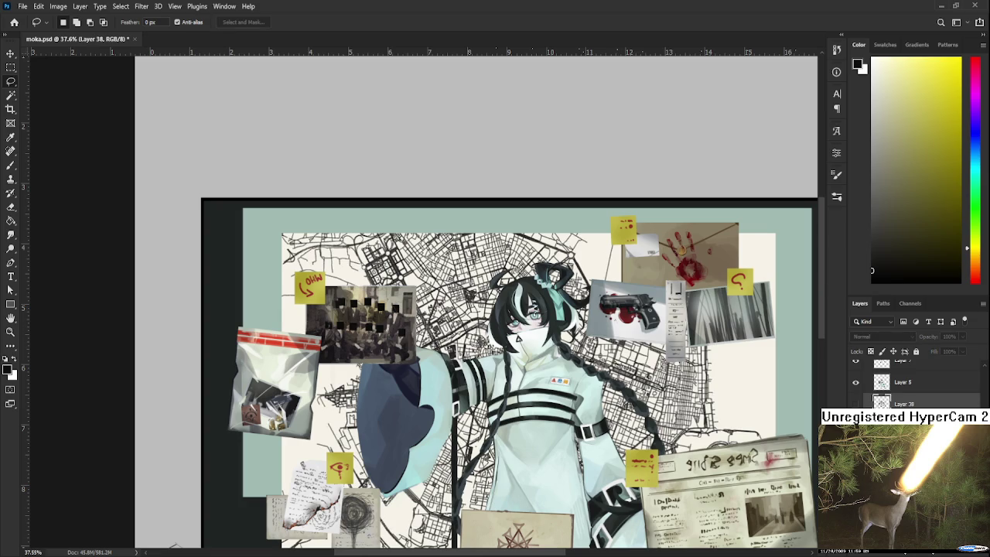
{"action": "key", "text": "alt+["}
{"action": "key", "text": "w"}
{"action": "left_click", "coordinate": [724, 383]}
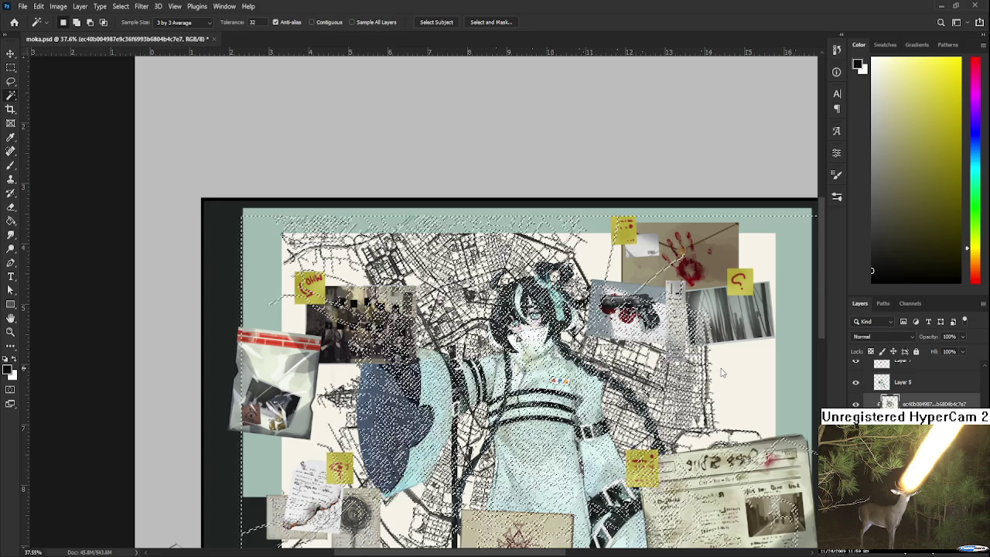
{"action": "key", "text": "l"}
{"action": "key", "text": "ctrl+d"}
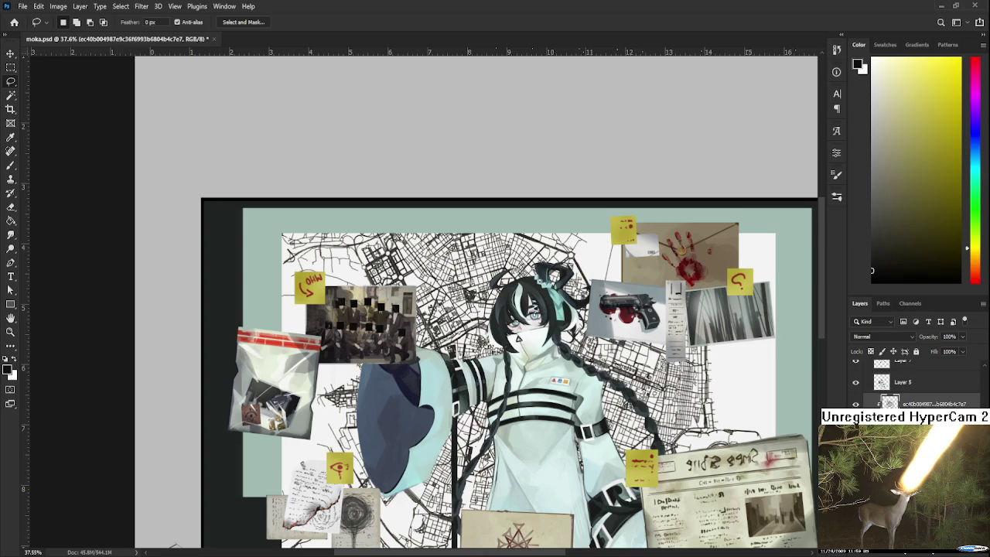
Load the map's pixels as a selection and fill them black on a new layer.
{"action": "left_click", "coordinate": [890, 403], "text": "ctrl"}
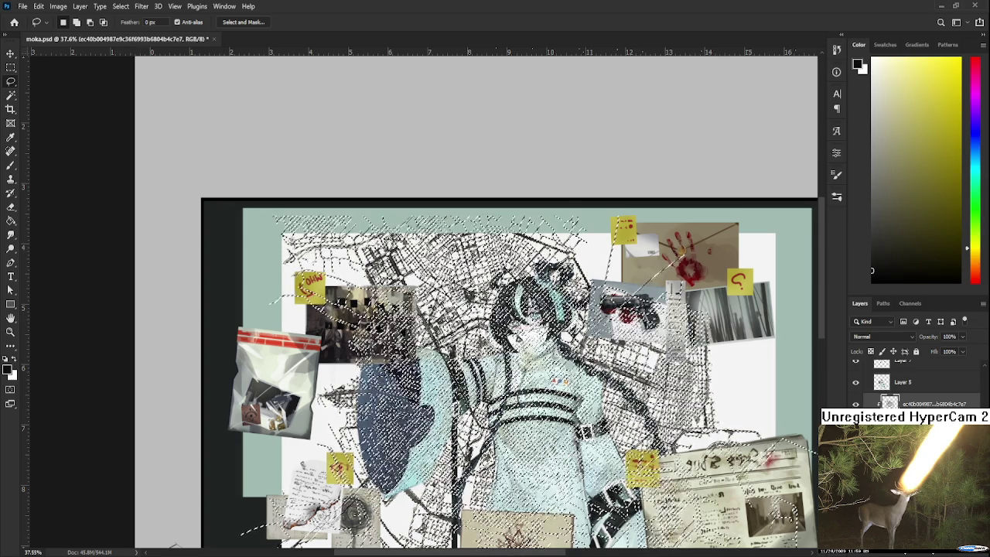
{"action": "left_click", "coordinate": [959, 554]}
{"action": "key", "text": "b"}
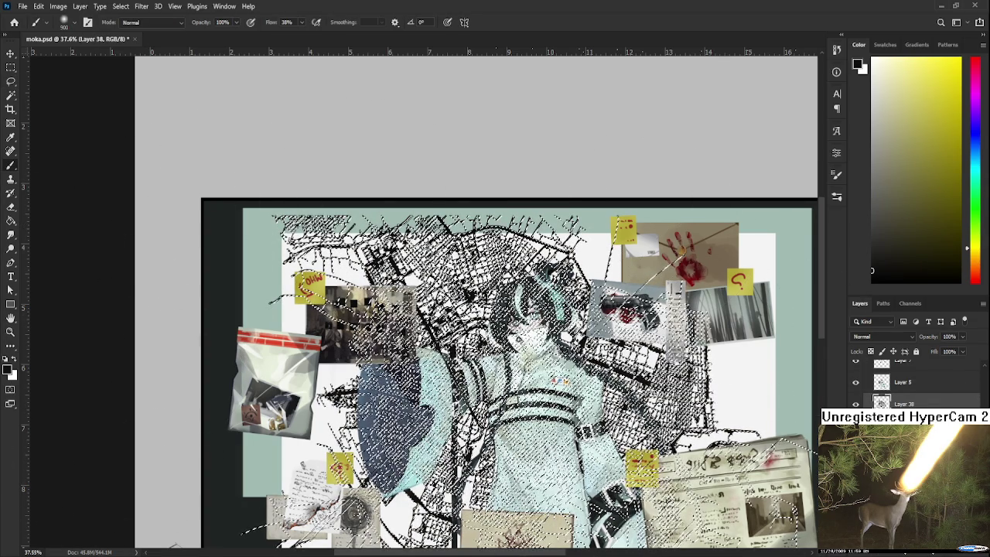
{"action": "key", "text": "l"}
{"action": "key", "text": "ctrl+d"}
{"action": "scroll", "coordinate": [567, 394], "scroll_direction": "up", "scroll_amount": 2}
{"action": "scroll", "coordinate": [567, 394], "scroll_direction": "down", "scroll_amount": 2}
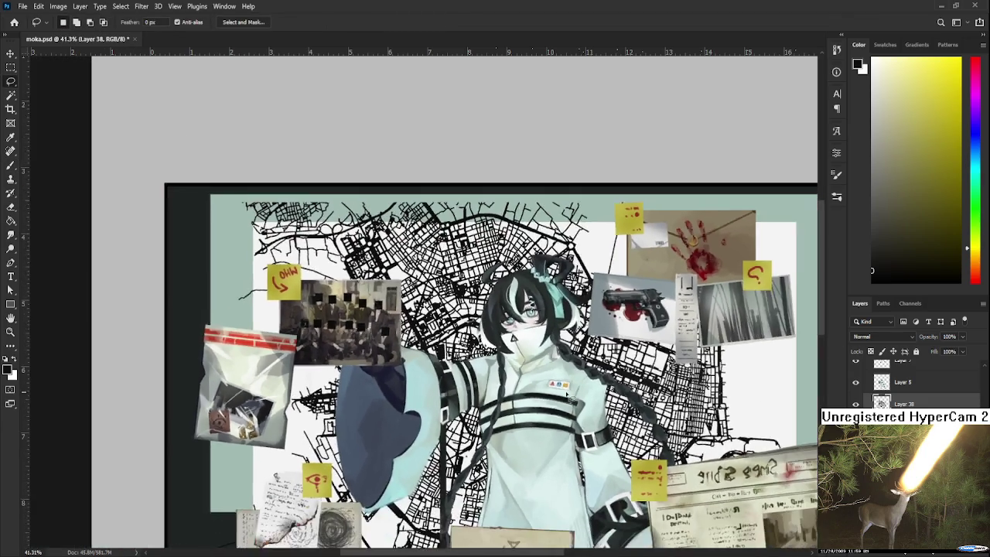
{"action": "scroll", "coordinate": [567, 395], "scroll_direction": "down", "scroll_amount": 2}
{"action": "scroll", "coordinate": [567, 395], "scroll_direction": "down", "scroll_amount": 2}
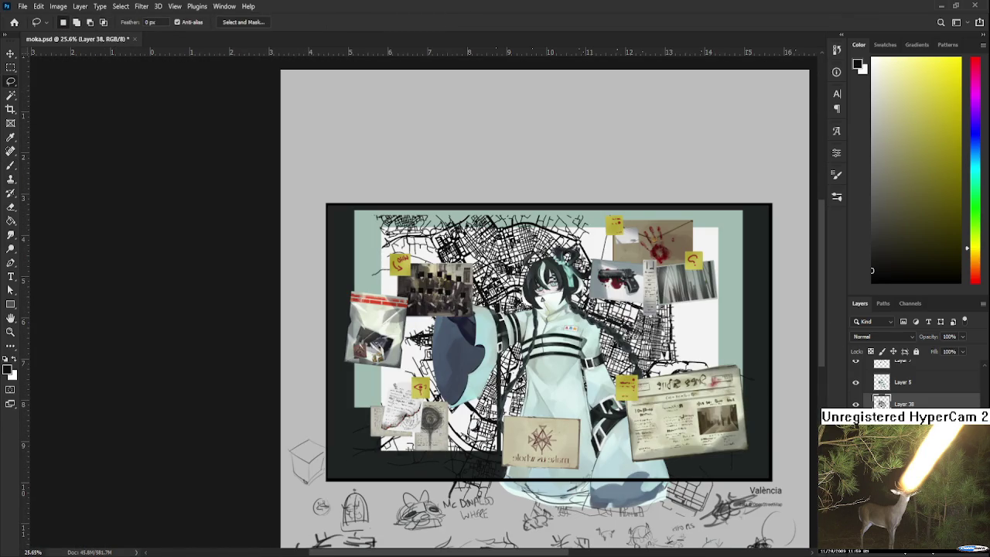
{"action": "key", "text": "alt+bracketleft"}
Make the map linework layer, Layer 38, active and switch to the Brush.
{"action": "scroll", "coordinate": [650, 371], "scroll_direction": "up", "scroll_amount": 5}
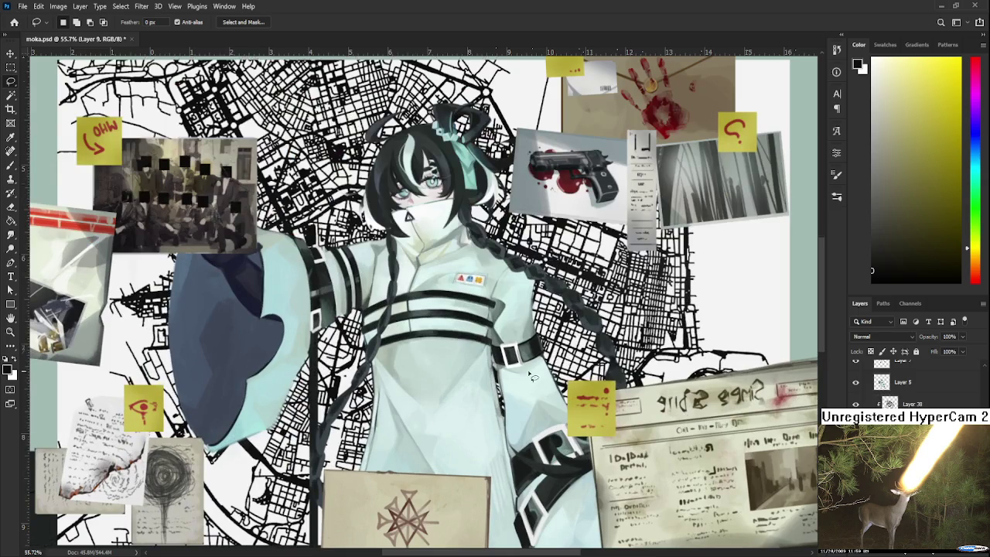
{"action": "scroll", "coordinate": [650, 379], "scroll_direction": "down", "scroll_amount": 3}
{"action": "left_click", "coordinate": [874, 403]}
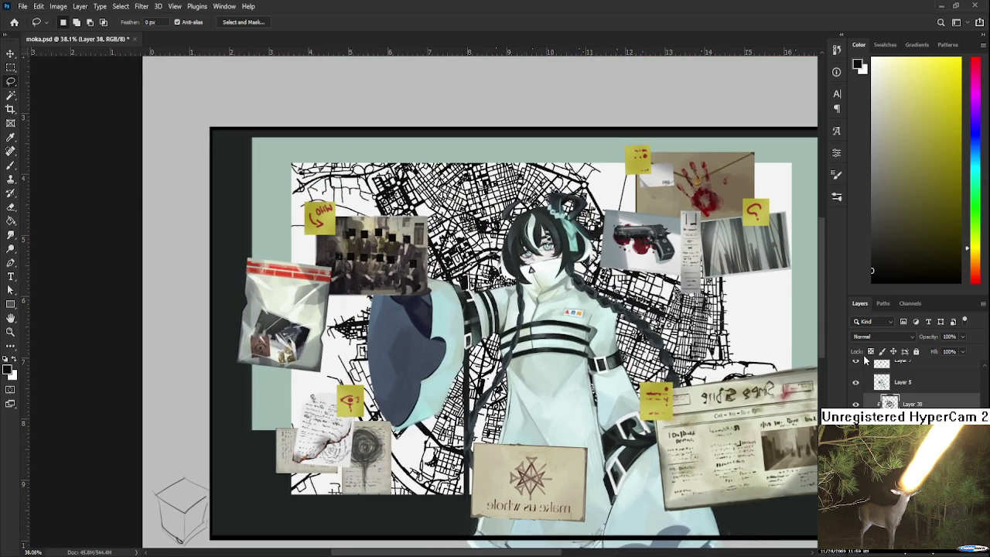
{"action": "key", "text": "b"}
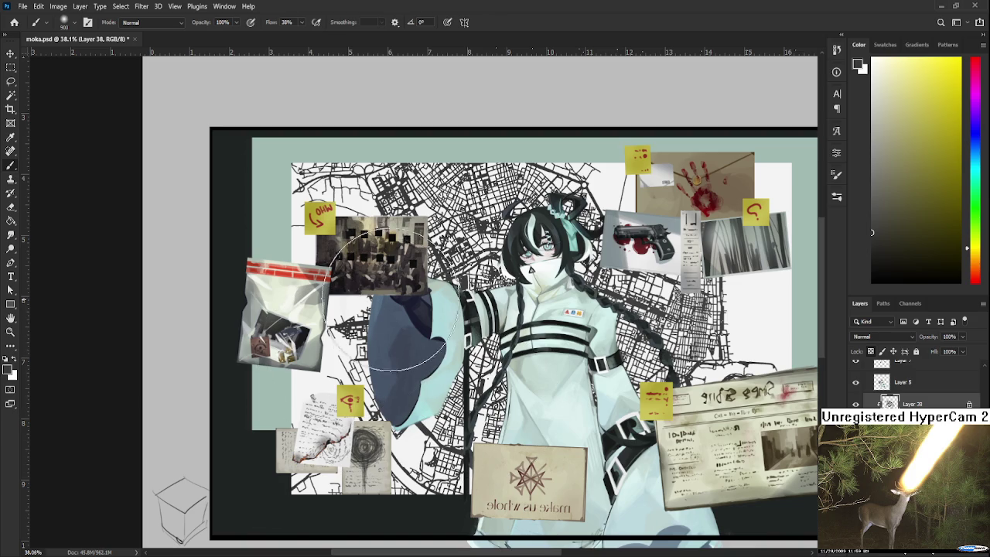
Pick reddish-brown, then sample olive and beige shades from the collage photos to tint the map.
{"action": "left_click", "coordinate": [399, 257], "text": "alt"}
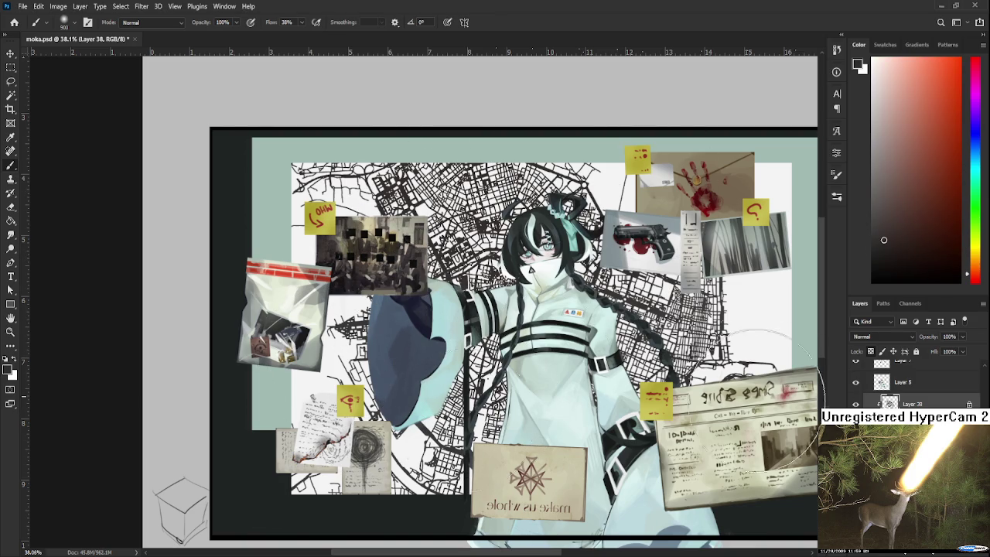
{"action": "left_click", "coordinate": [371, 232], "text": "alt"}
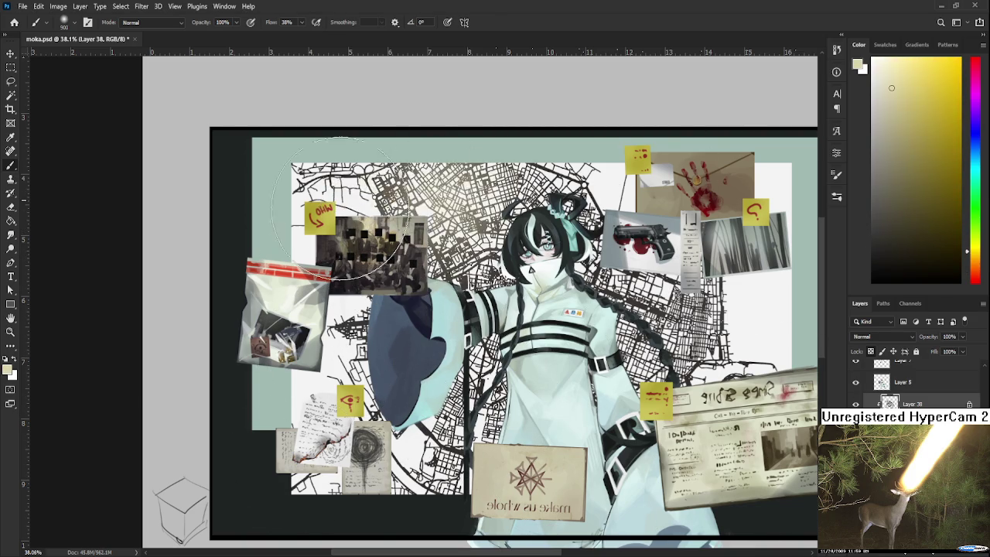
{"action": "left_click", "coordinate": [374, 228], "text": "alt"}
{"action": "left_click", "coordinate": [374, 232], "text": "alt"}
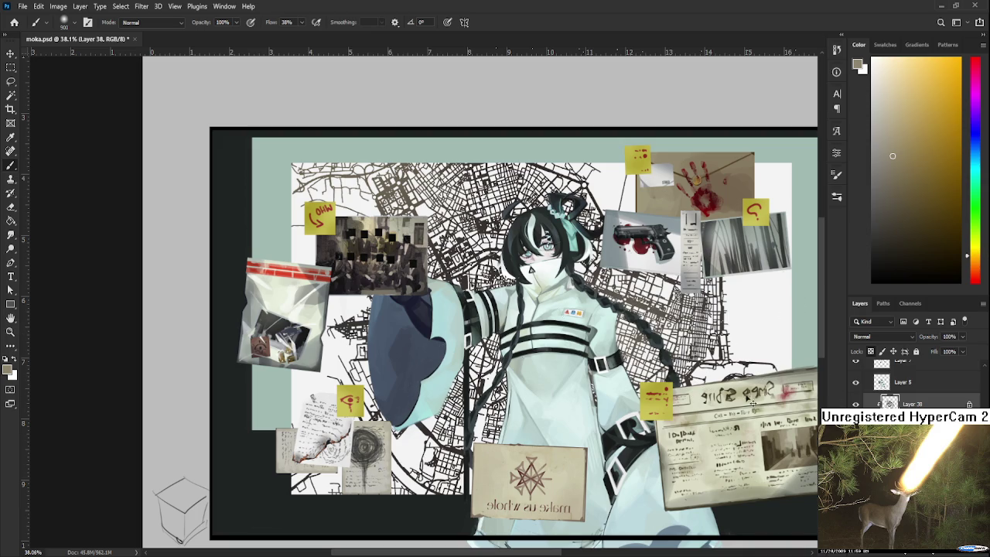
{"action": "scroll", "coordinate": [715, 375], "scroll_direction": "down", "scroll_amount": 2}
{"action": "scroll", "coordinate": [727, 363], "scroll_direction": "down", "scroll_amount": 1}
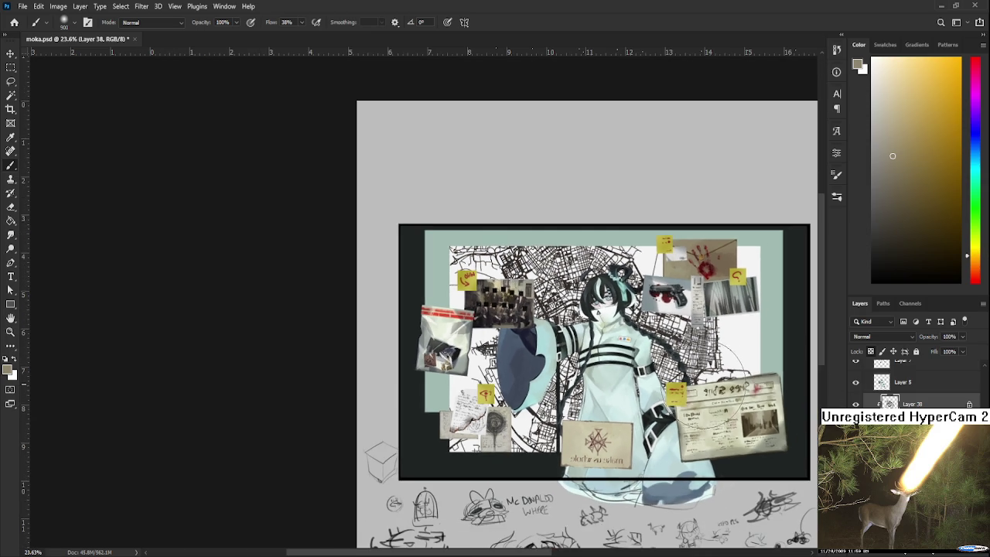
{"action": "scroll", "coordinate": [696, 364], "scroll_direction": "down", "scroll_amount": 1}
{"action": "scroll", "coordinate": [588, 367], "scroll_direction": "down", "scroll_amount": 2}
{"action": "scroll", "coordinate": [536, 356], "scroll_direction": "up", "scroll_amount": 1}
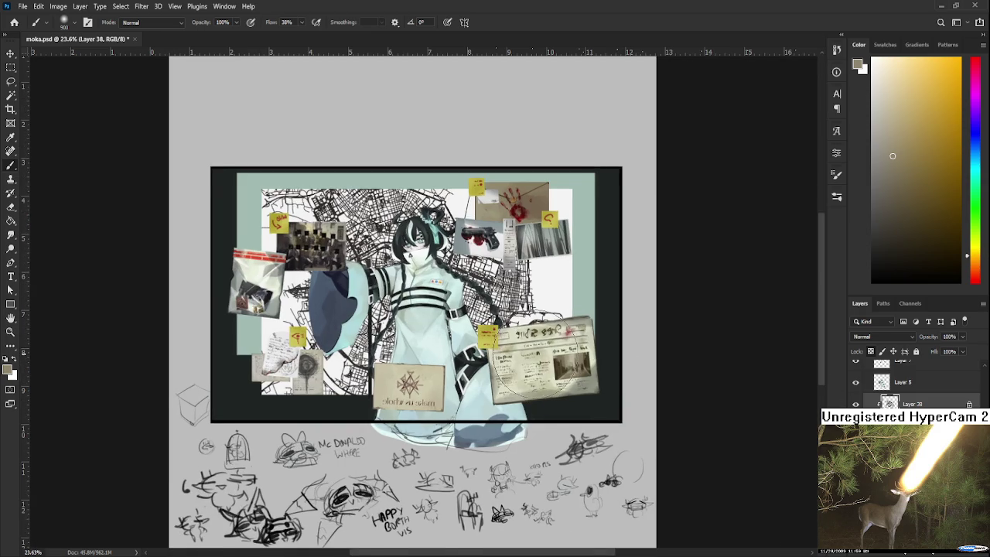
{"action": "scroll", "coordinate": [536, 356], "scroll_direction": "up", "scroll_amount": 1}
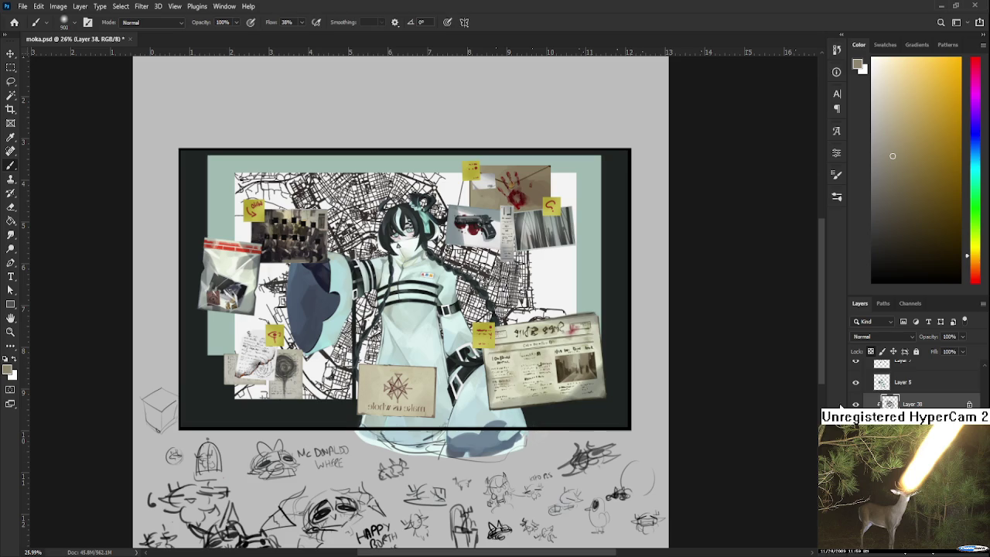
Flip the map linework horizontally and nudge it slightly left.
{"action": "key", "text": "ctrl+t"}
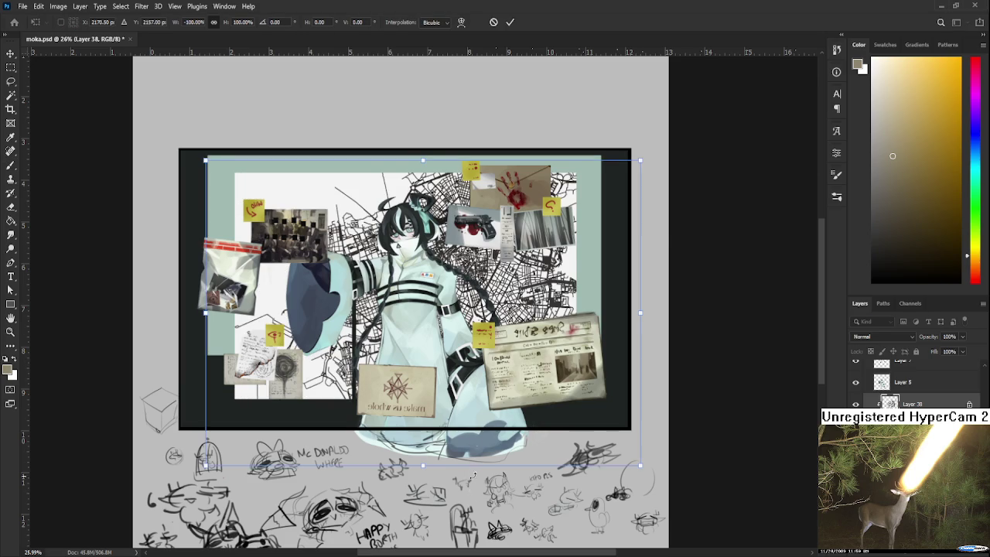
{"action": "left_click_drag", "start_coordinate": [479, 355], "coordinate": [455, 340]}
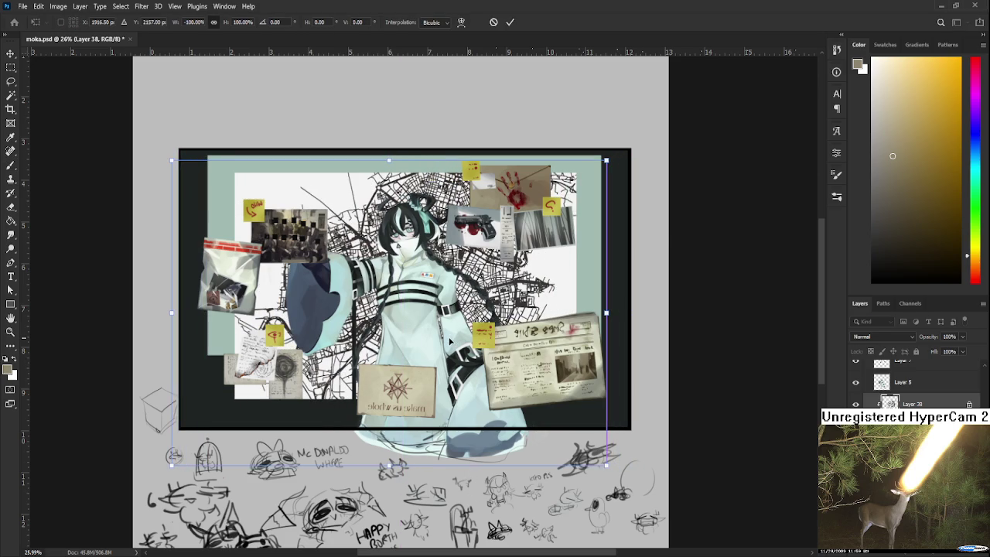
{"action": "key", "text": "Return"}
Return to the Brush and recentre the artwork to keep tinting the map lines brownish-grey.
{"action": "key", "text": "b"}
{"action": "scroll", "coordinate": [497, 204], "scroll_direction": "down", "scroll_amount": 3}
{"action": "scroll", "coordinate": [464, 336], "scroll_direction": "down", "scroll_amount": 2}
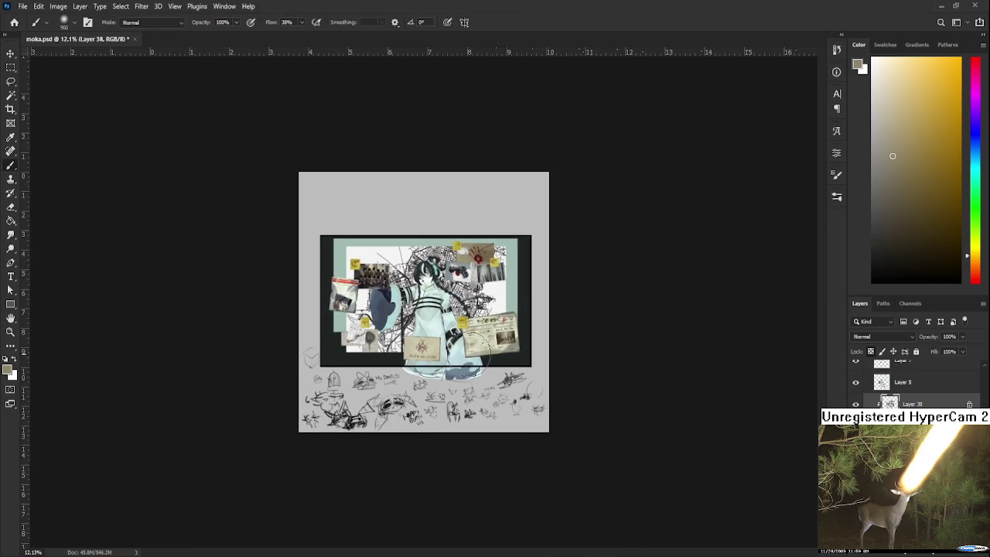
{"action": "scroll", "coordinate": [464, 336], "scroll_direction": "up", "scroll_amount": 1}
{"action": "scroll", "coordinate": [464, 336], "scroll_direction": "up", "scroll_amount": 2}
{"action": "scroll", "coordinate": [464, 336], "scroll_direction": "up", "scroll_amount": 1}
{"action": "left_click_drag", "start_coordinate": [467, 339], "coordinate": [519, 397]}
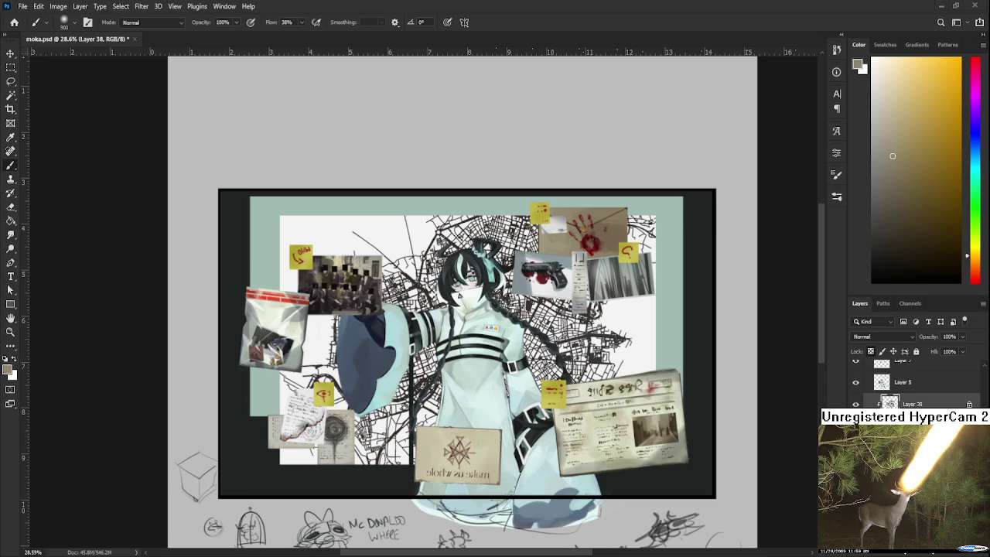
{"action": "scroll", "coordinate": [507, 372], "scroll_direction": "down", "scroll_amount": 2}
{"action": "scroll", "coordinate": [507, 371], "scroll_direction": "up", "scroll_amount": 1}
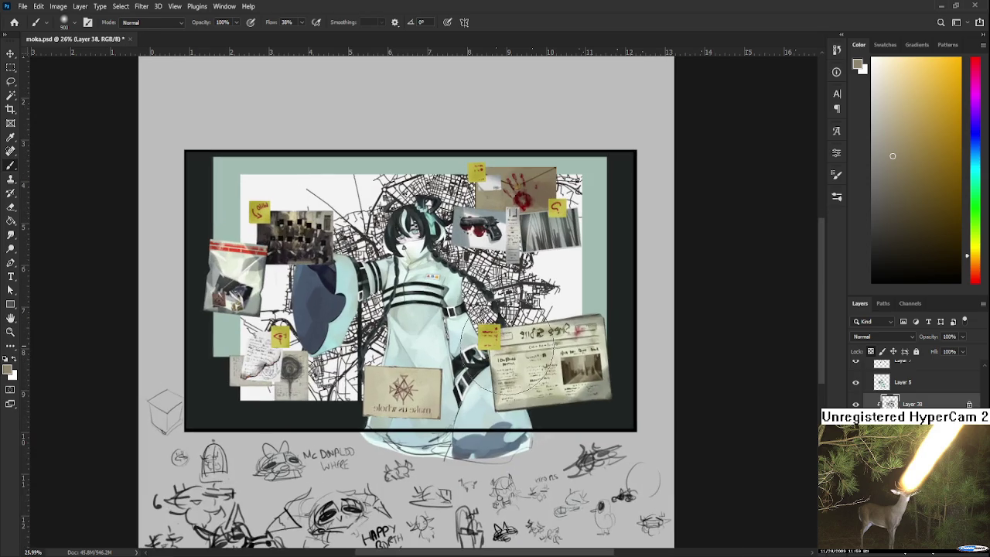
{"action": "scroll", "coordinate": [527, 391], "scroll_direction": "up", "scroll_amount": 1}
{"action": "scroll", "coordinate": [528, 391], "scroll_direction": "down", "scroll_amount": 1}
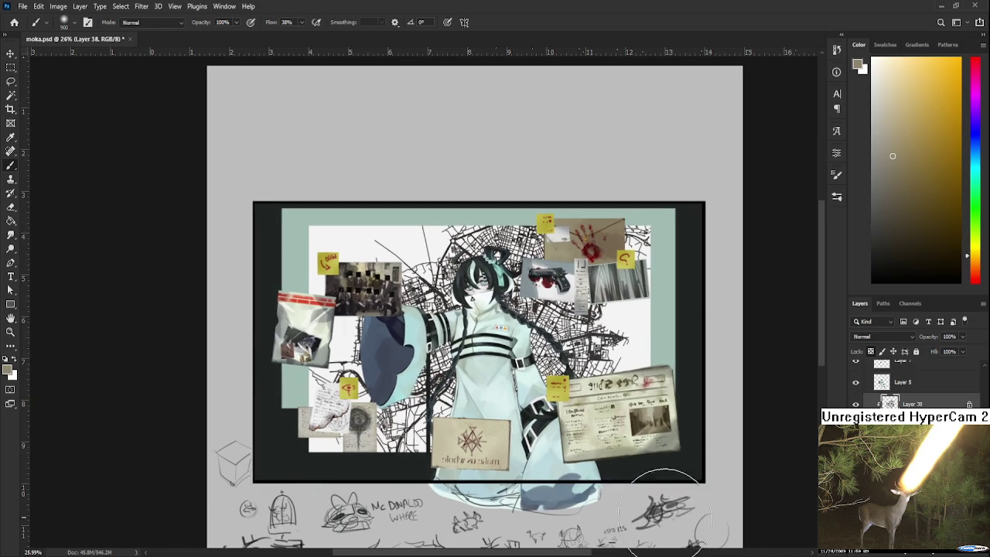
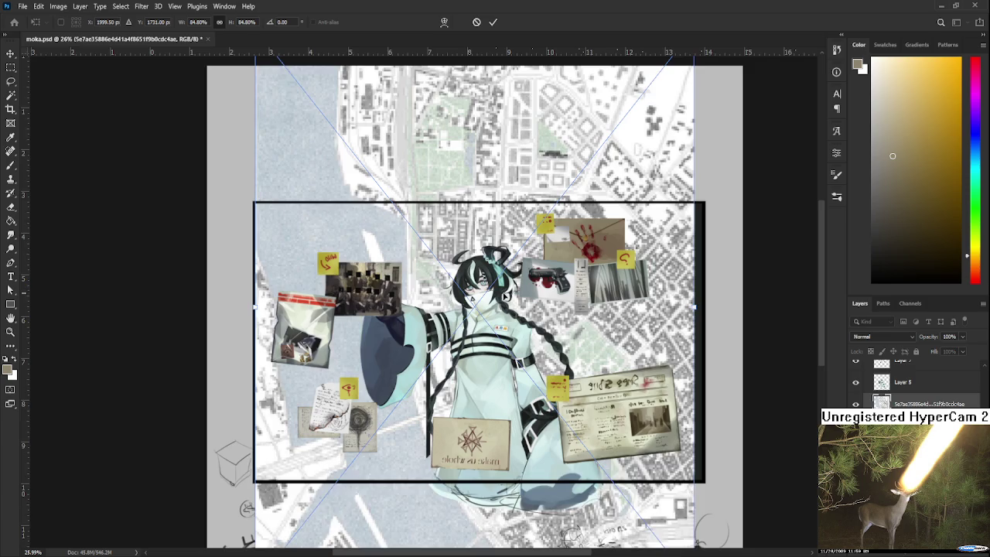
Shrink the grey street map to about 56% and rotate it a quarter turn into the frame.
{"action": "key", "text": "Return"}
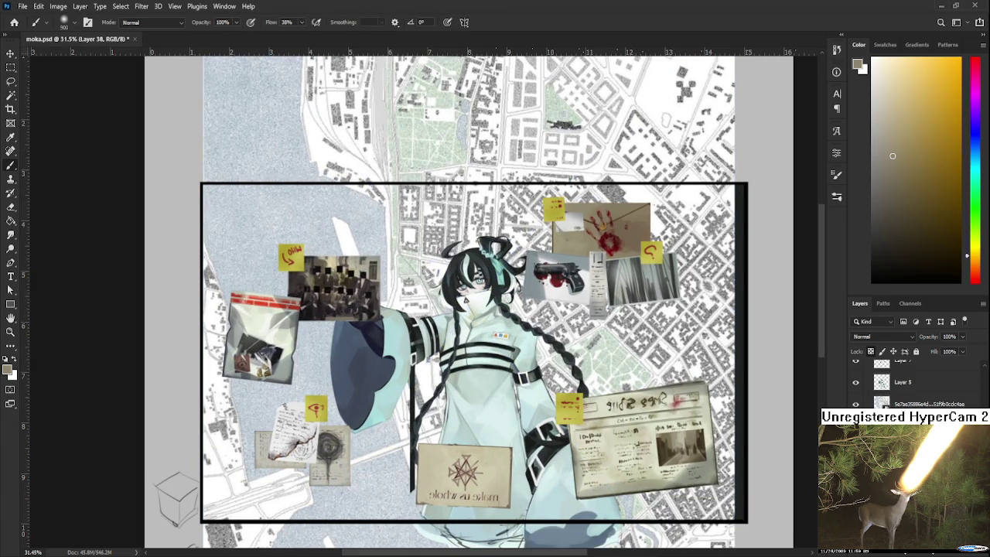
{"action": "key", "text": "ctrl+z"}
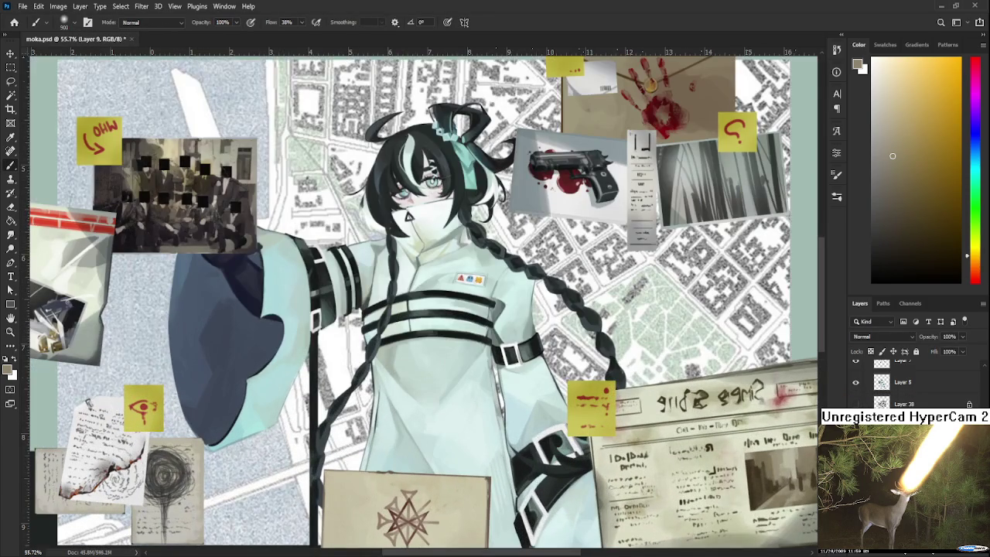
{"action": "key", "text": "ctrl+z"}
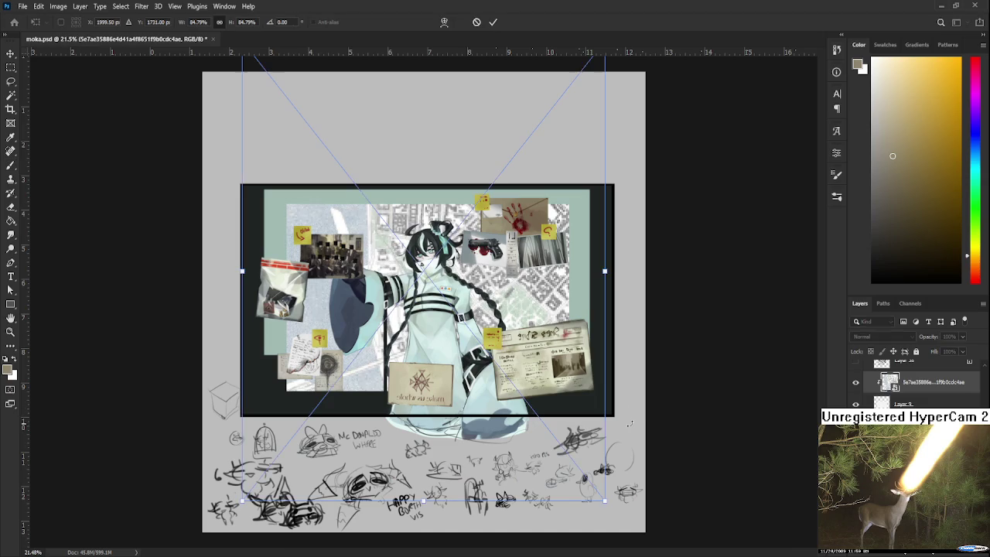
{"action": "mouse_move", "coordinate": [605, 501]}
{"action": "left_mouse_down"}
{"action": "mouse_move", "coordinate": [481, 345]}
{"action": "mouse_move", "coordinate": [518, 66]}
{"action": "left_mouse_up"}
{"action": "left_click_drag", "start_coordinate": [399, 219], "coordinate": [462, 323]}
Fine-tune the map's size and position inside the frame and commit the transform.
{"action": "scroll", "coordinate": [460, 318], "scroll_direction": "up", "scroll_amount": 1}
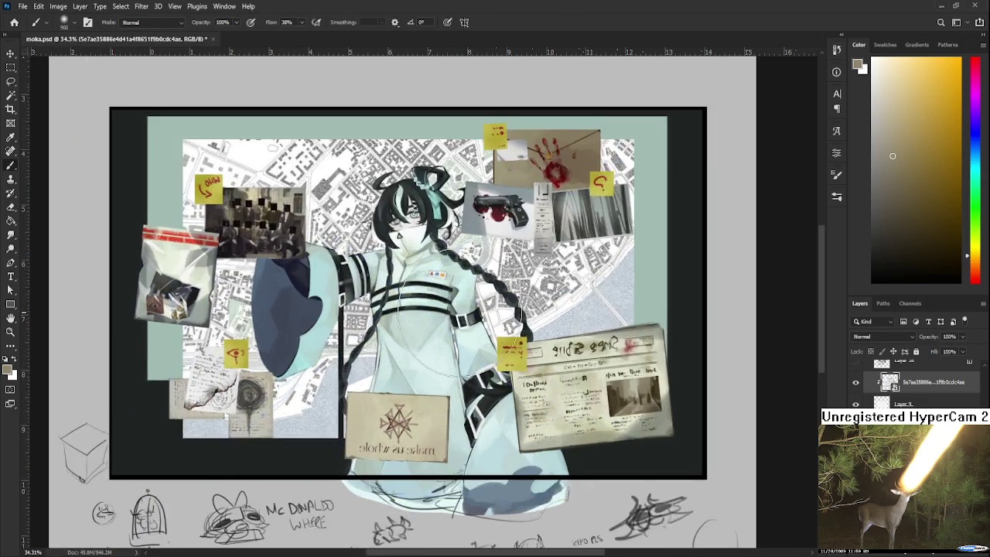
{"action": "scroll", "coordinate": [460, 317], "scroll_direction": "up", "scroll_amount": 1}
{"action": "scroll", "coordinate": [688, 460], "scroll_direction": "down", "scroll_amount": 1}
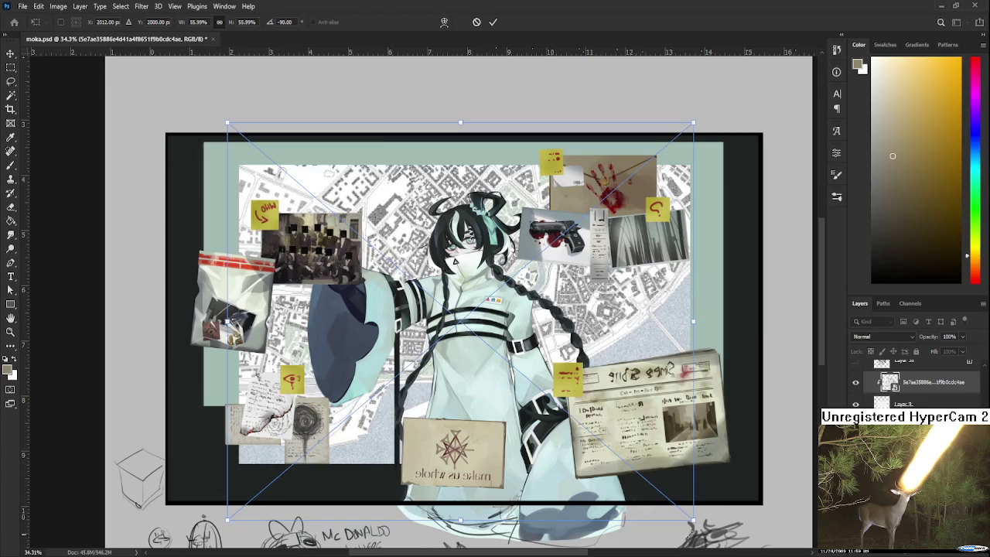
{"action": "left_click_drag", "start_coordinate": [691, 497], "coordinate": [646, 475]}
{"action": "left_click_drag", "start_coordinate": [587, 435], "coordinate": [616, 443]}
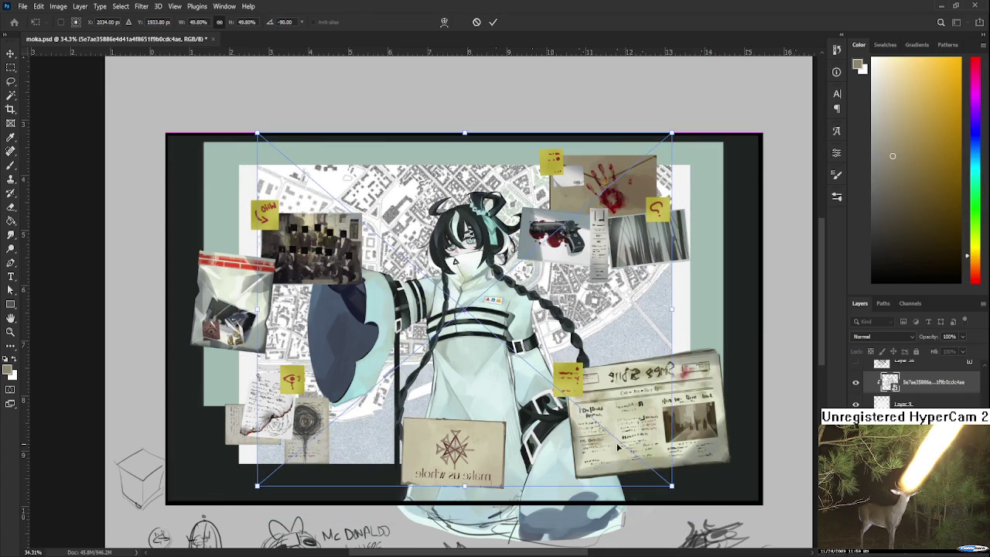
{"action": "left_click_drag", "start_coordinate": [673, 486], "coordinate": [697, 507]}
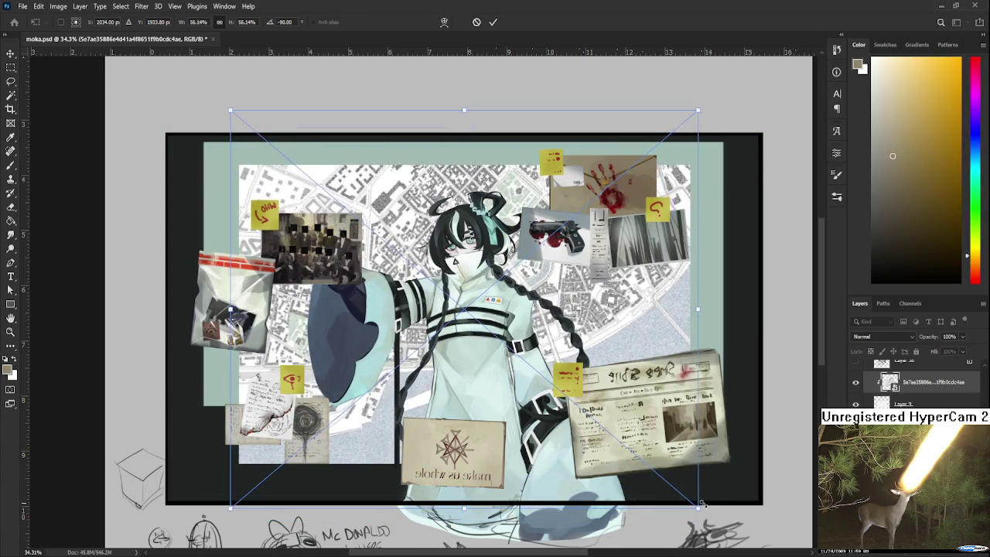
{"action": "scroll", "coordinate": [552, 334], "scroll_direction": "up", "scroll_amount": 1}
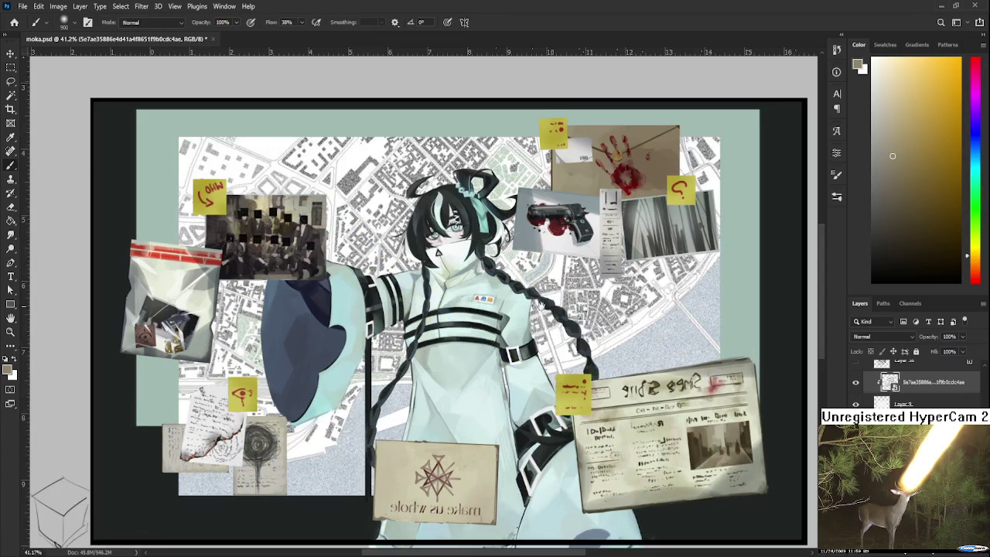
{"action": "scroll", "coordinate": [584, 338], "scroll_direction": "down", "scroll_amount": 1}
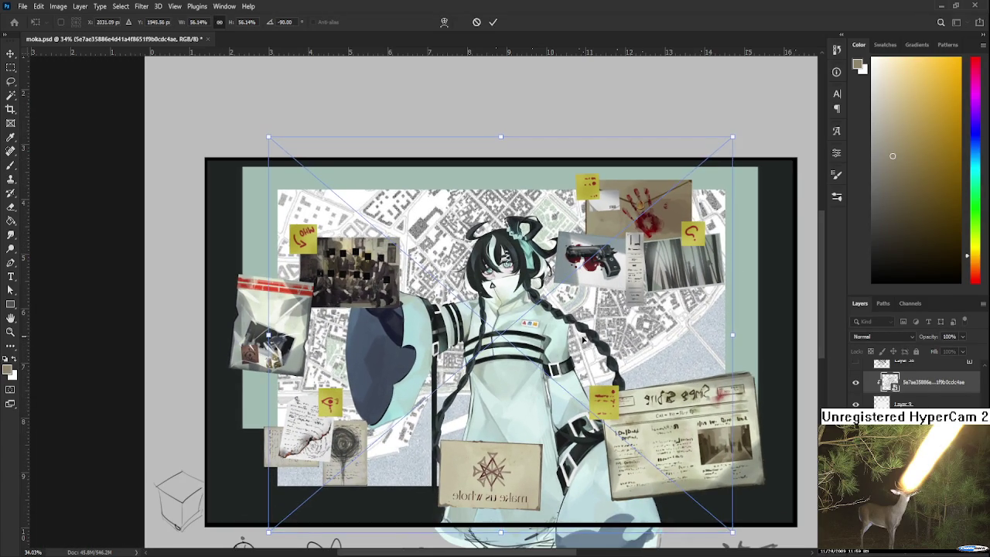
{"action": "key", "text": "Return"}
{"action": "scroll", "coordinate": [582, 333], "scroll_direction": "up", "scroll_amount": 1}
{"action": "scroll", "coordinate": [570, 330], "scroll_direction": "up", "scroll_amount": 1}
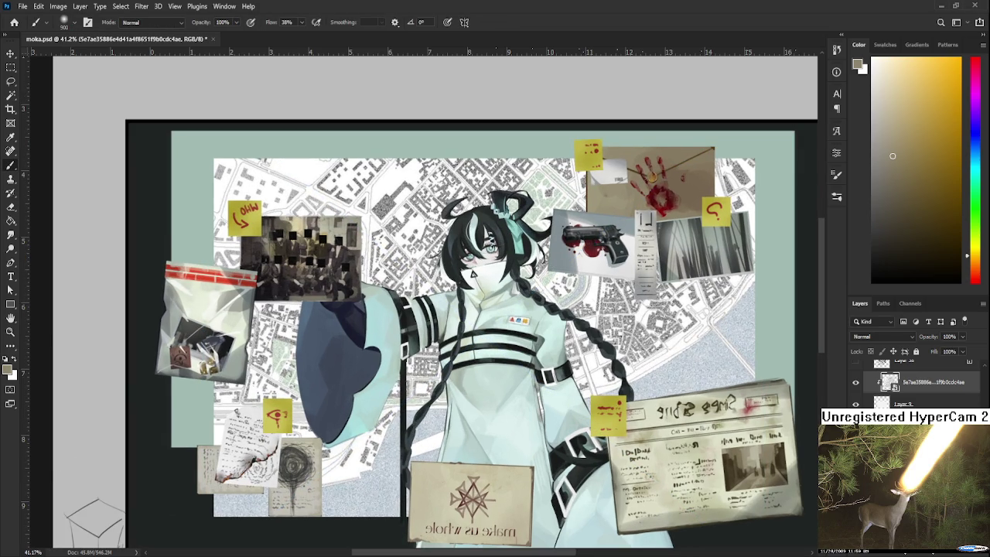
Add a new empty tint layer above the street map and trial-fill it.
{"action": "key", "text": "ctrl+shift+alt+n"}
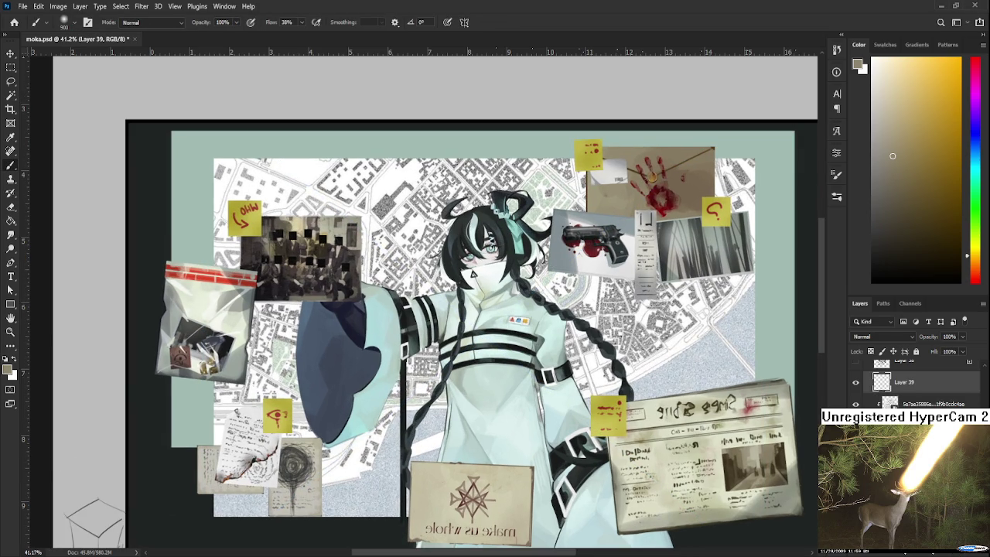
{"action": "key", "text": "alt+bracketleft"}
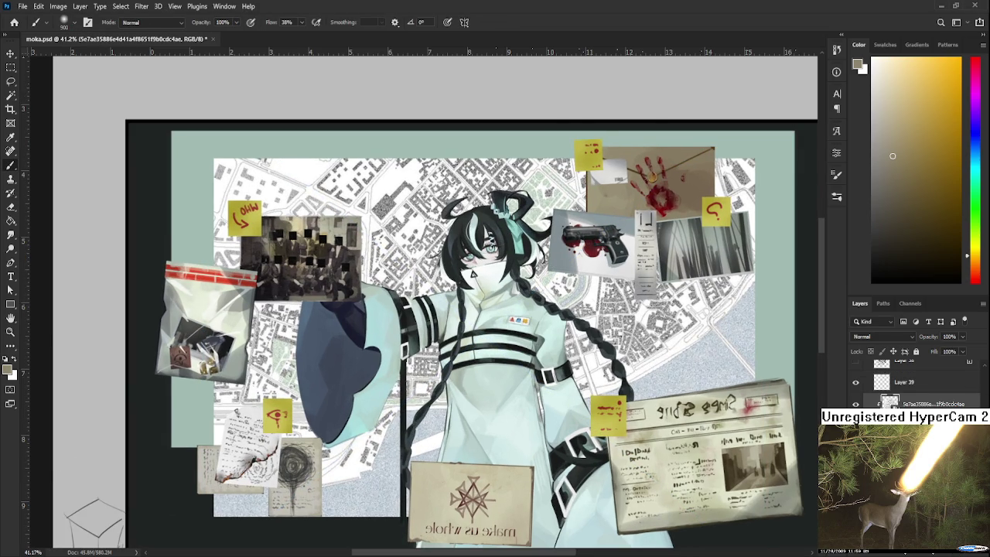
{"action": "key", "text": "ctrl+t"}
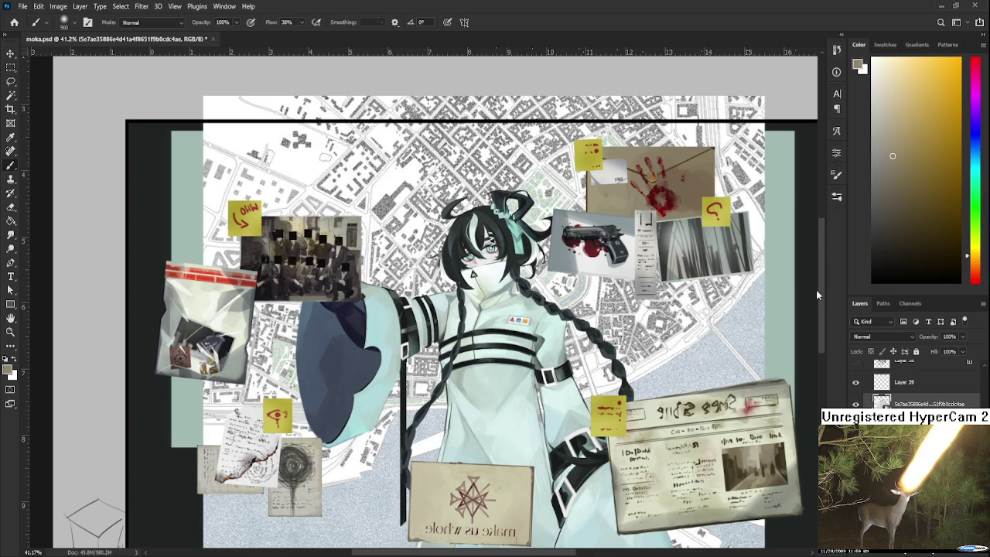
{"action": "left_click", "coordinate": [882, 382]}
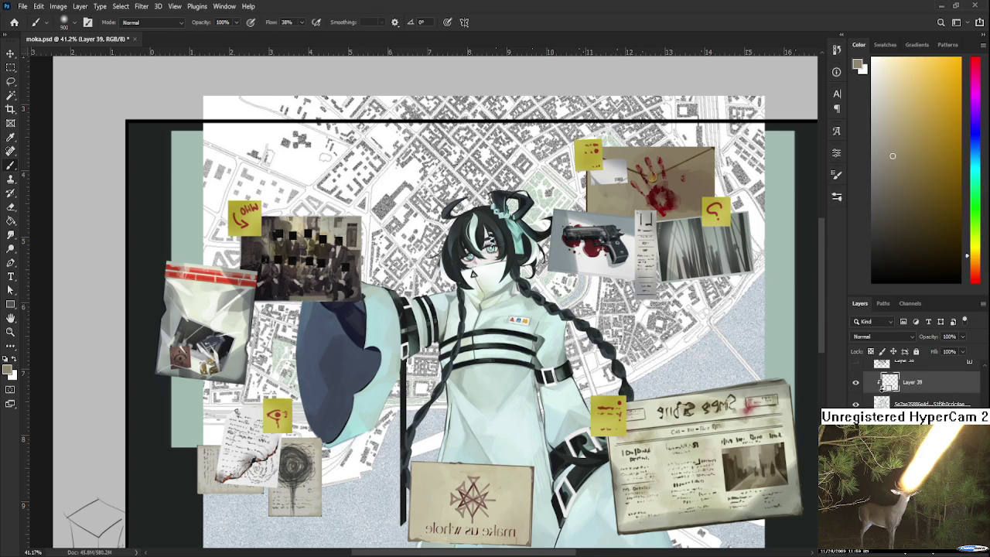
{"action": "scroll", "coordinate": [875, 336], "scroll_direction": "down", "scroll_amount": 3}
{"action": "key", "text": "alt+BackSpace"}
{"action": "scroll", "coordinate": [616, 334], "scroll_direction": "down", "scroll_amount": 2}
{"action": "scroll", "coordinate": [615, 334], "scroll_direction": "up", "scroll_amount": 1}
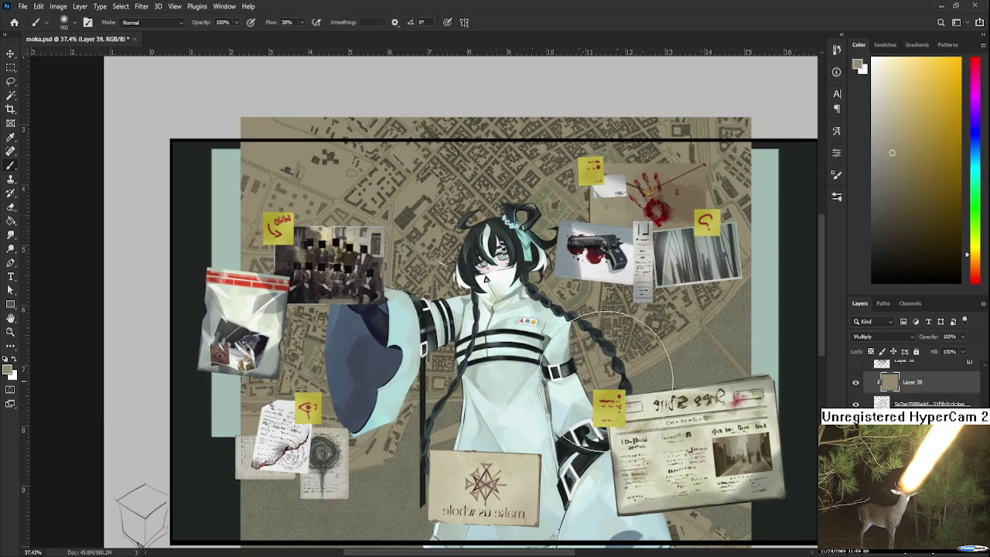
Sample a tan colour from the artwork and fill the tint layer with it using the Paint Bucket.
{"action": "left_click", "coordinate": [543, 454], "text": "alt"}
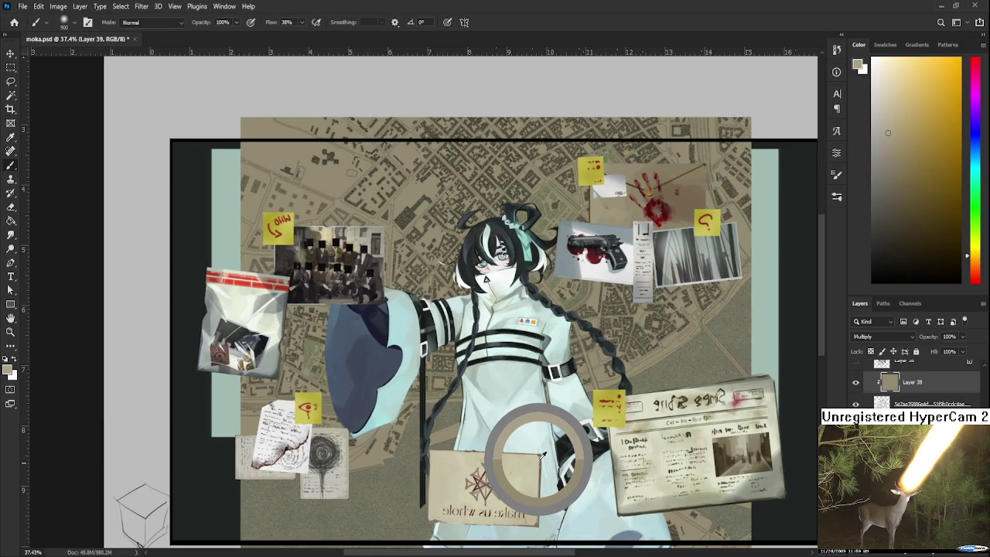
{"action": "key", "text": "g"}
{"action": "left_click", "coordinate": [604, 359]}
{"action": "key", "text": "Delete"}
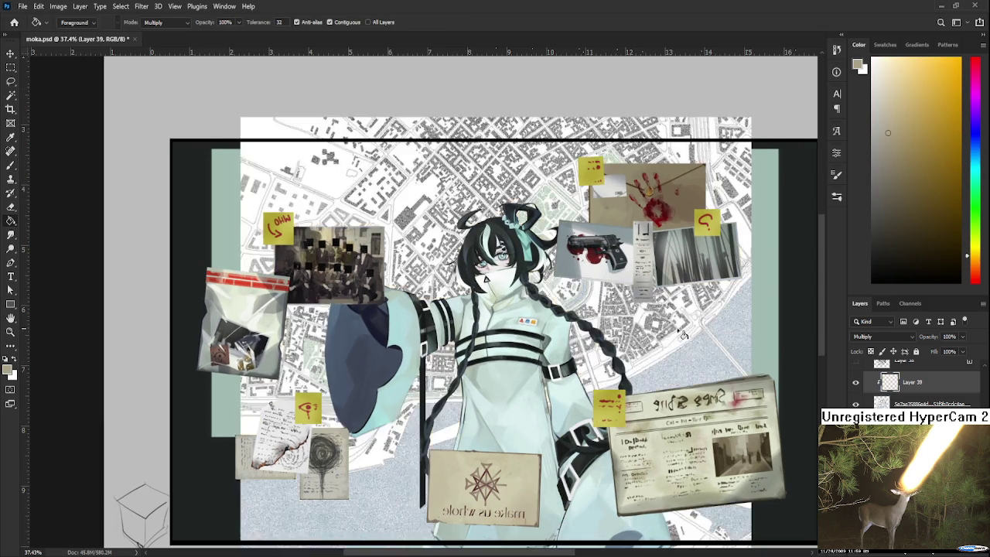
{"action": "left_click", "coordinate": [684, 335]}
{"action": "scroll", "coordinate": [663, 425], "scroll_direction": "down", "scroll_amount": 1}
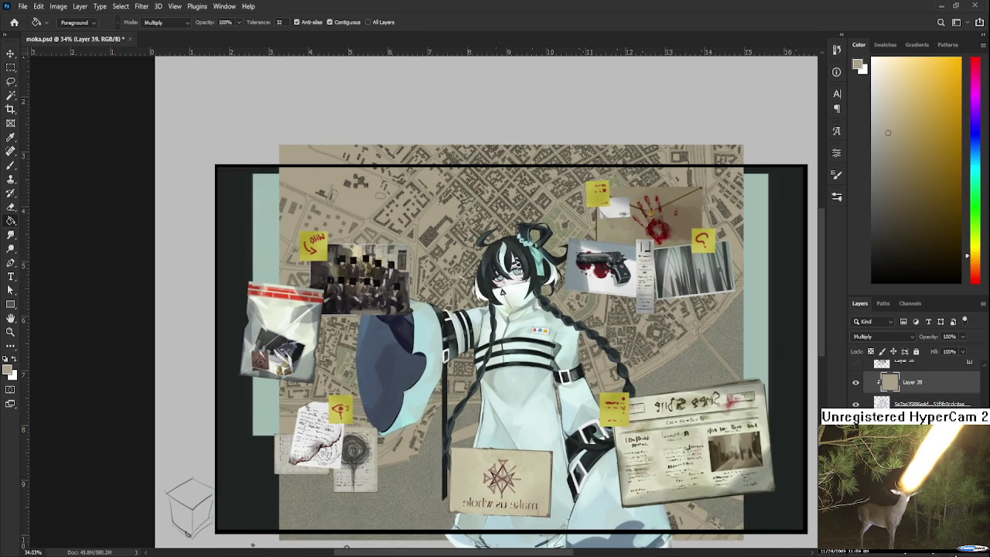
{"action": "key", "text": "ctrl+shift+alt+n"}
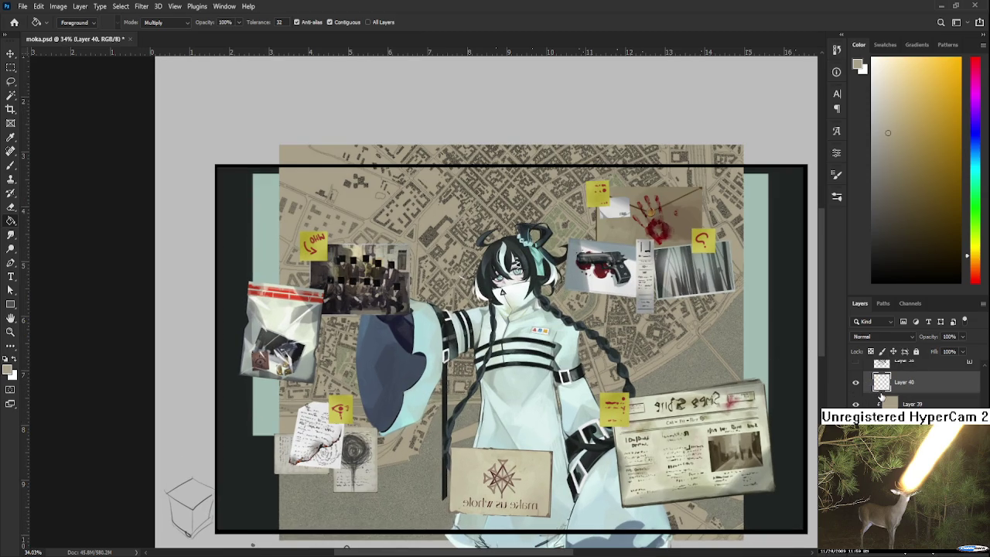
Delete the empty layer and add a Curves adjustment that darkens, then brightens, the tint.
{"action": "key", "text": "ctrl+z"}
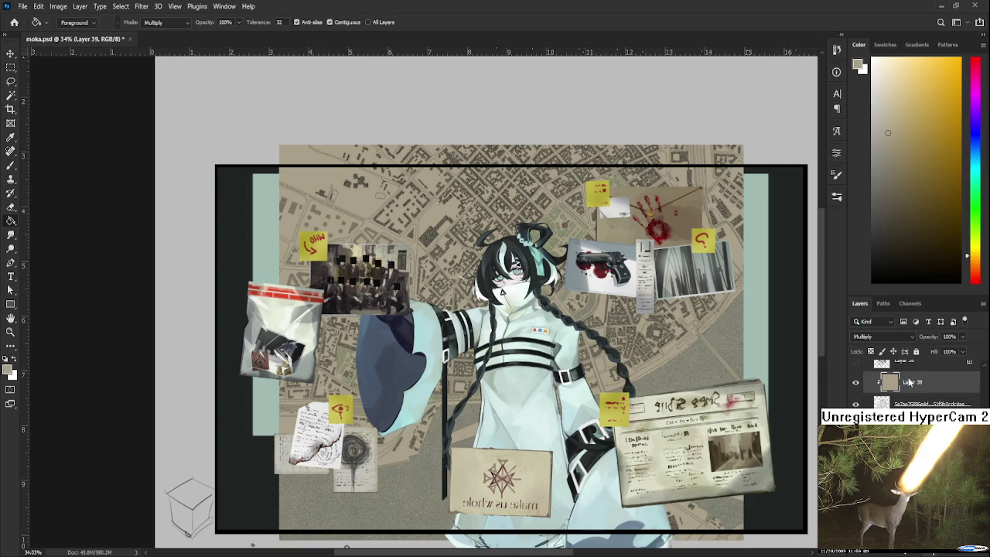
{"action": "key", "text": "ctrl+m"}
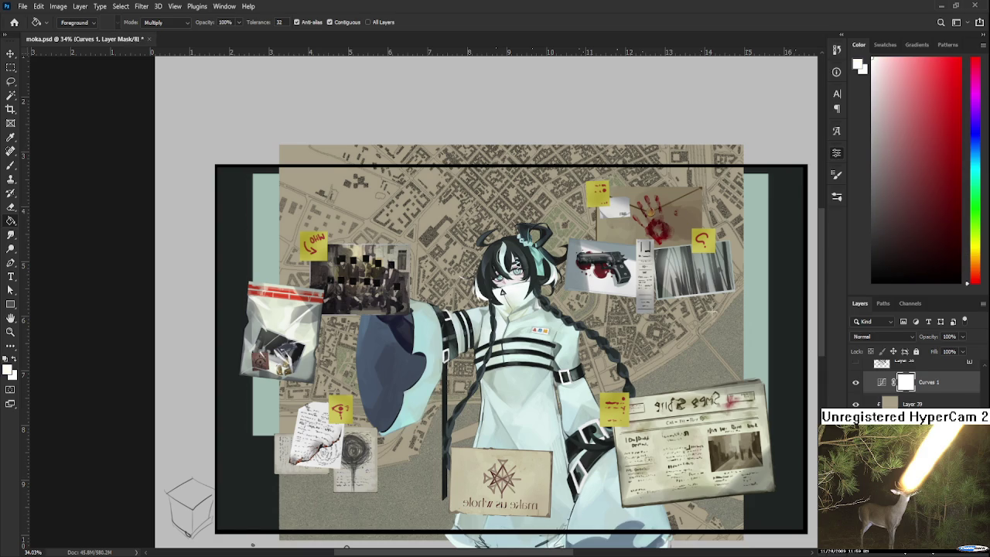
{"action": "left_click", "coordinate": [706, 317]}
{"action": "left_click", "coordinate": [704, 330]}
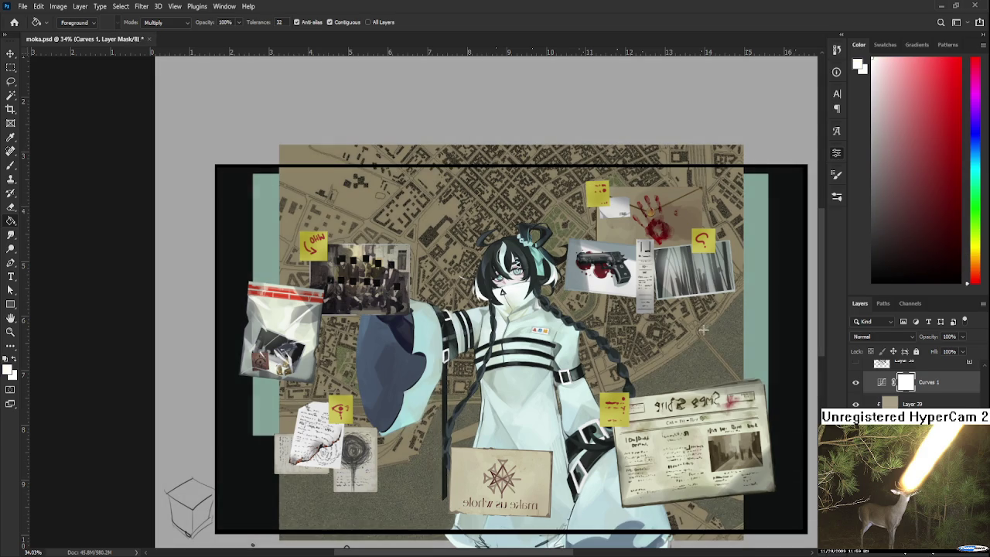
{"action": "left_click", "coordinate": [755, 275]}
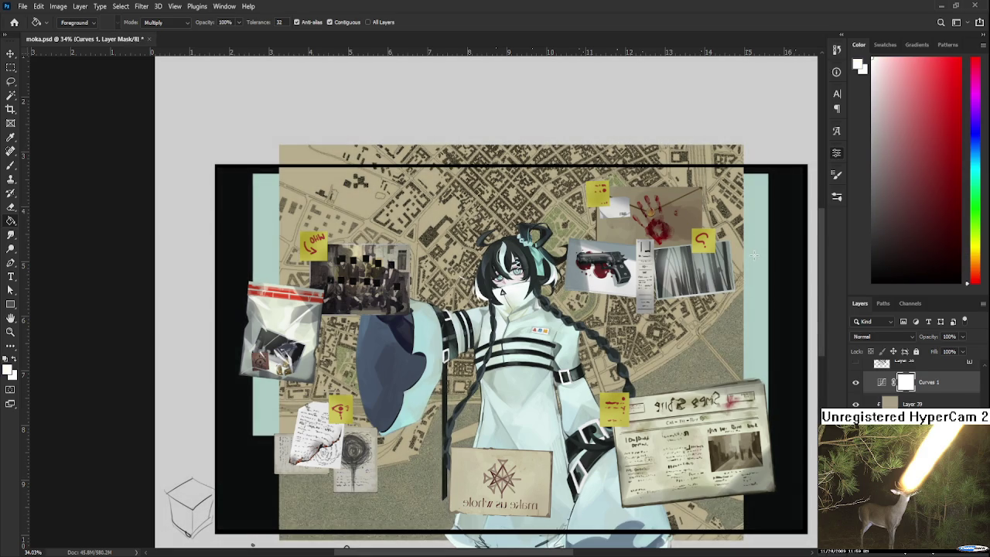
{"action": "left_click", "coordinate": [749, 251]}
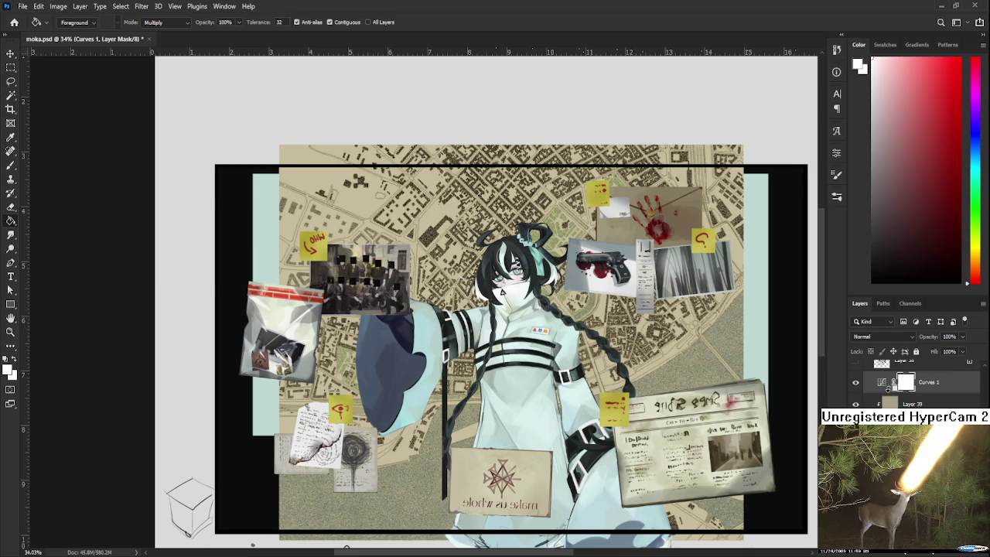
Clip the Curves to the tan tint layer and set the tint's opacity to 68%.
{"action": "left_click", "coordinate": [890, 393], "text": "alt"}
{"action": "scroll", "coordinate": [619, 390], "scroll_direction": "down", "scroll_amount": 1}
{"action": "scroll", "coordinate": [555, 379], "scroll_direction": "up", "scroll_amount": 2}
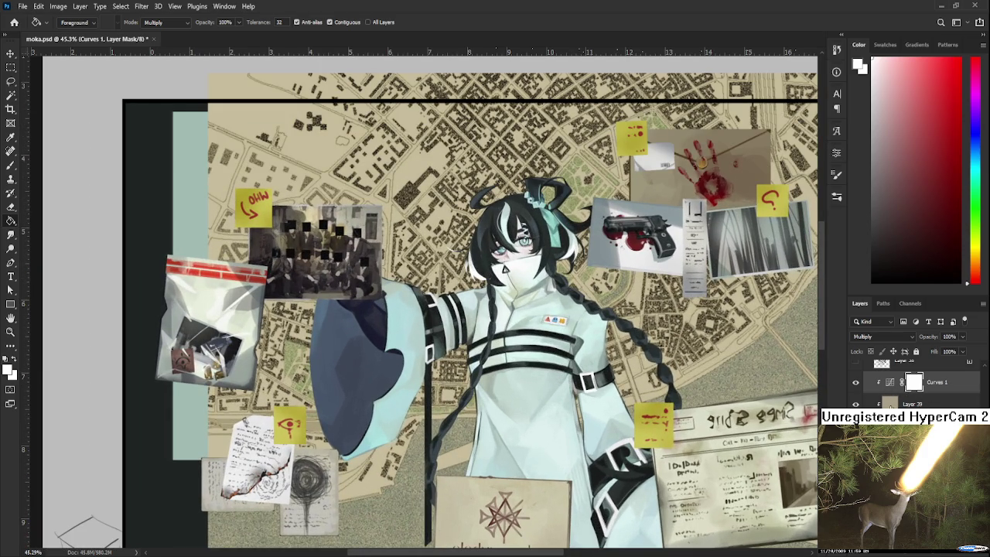
{"action": "left_click", "coordinate": [890, 403]}
{"action": "left_click", "coordinate": [950, 336]}
{"action": "type", "text": "22"}
{"action": "key", "text": "Return"}
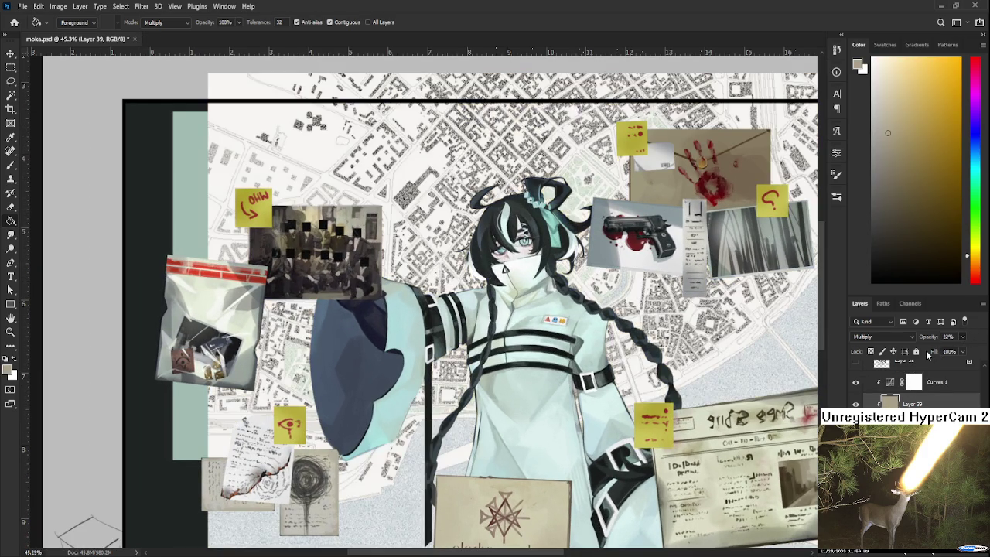
{"action": "type", "text": "68"}
{"action": "key", "text": "Return"}
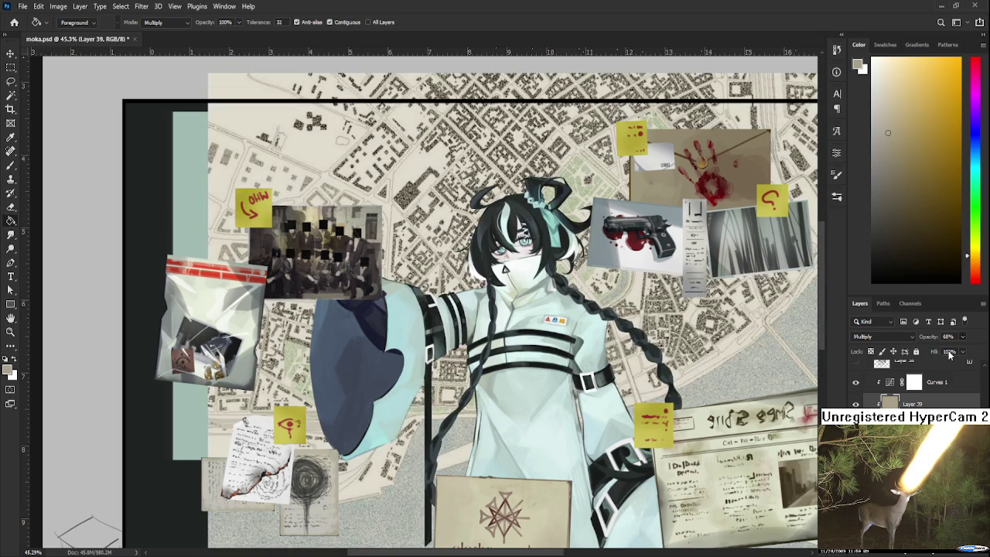
Merge the tan tint layer and its Curves adjustment into one layer.
{"action": "scroll", "coordinate": [607, 371], "scroll_direction": "down", "scroll_amount": 2}
{"action": "scroll", "coordinate": [599, 370], "scroll_direction": "down", "scroll_amount": 1}
{"action": "scroll", "coordinate": [512, 286], "scroll_direction": "down", "scroll_amount": 2}
{"action": "scroll", "coordinate": [506, 279], "scroll_direction": "up", "scroll_amount": 1}
{"action": "scroll", "coordinate": [503, 273], "scroll_direction": "up", "scroll_amount": 1}
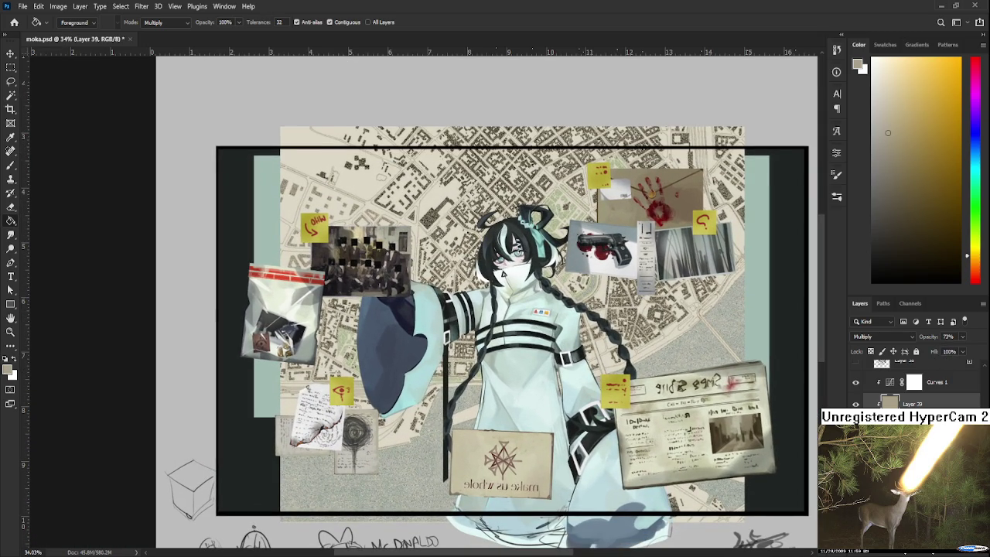
{"action": "left_click", "coordinate": [929, 382], "text": "shift"}
{"action": "key", "text": "ctrl+e"}
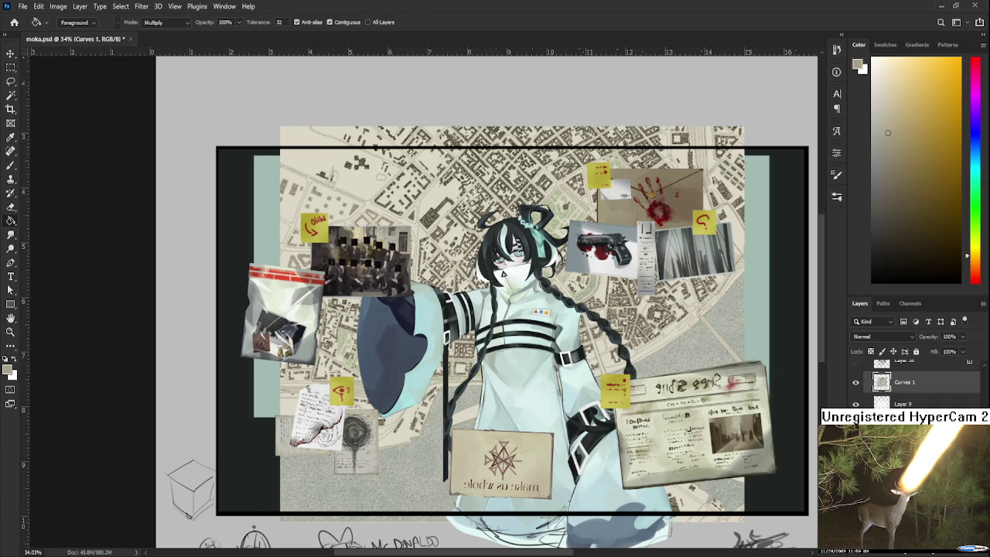
Pan around the collage and restore the beige Multiply tone over the map.
{"action": "scroll", "coordinate": [594, 425], "scroll_direction": "down", "scroll_amount": 1}
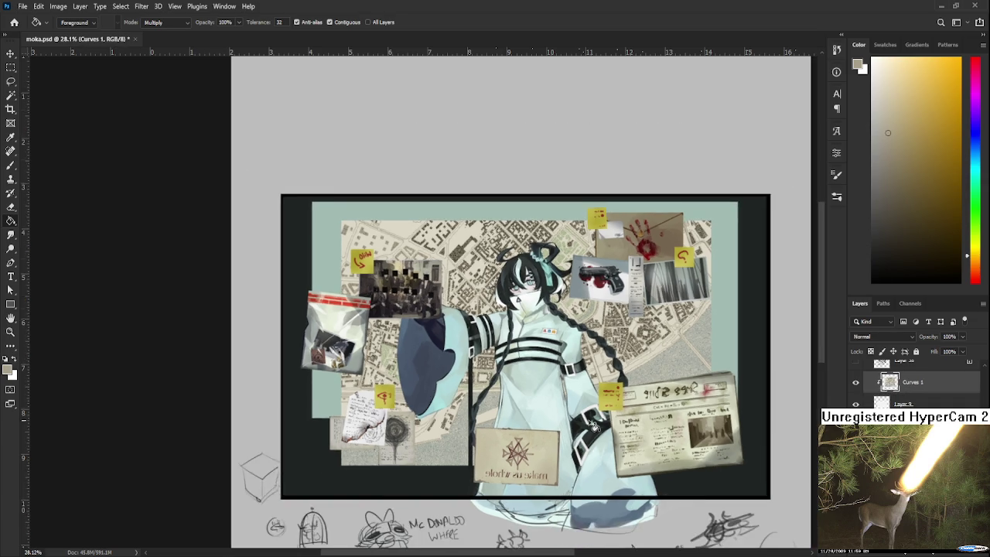
{"action": "scroll", "coordinate": [594, 426], "scroll_direction": "down", "scroll_amount": 1}
{"action": "left_click_drag", "start_coordinate": [594, 425], "coordinate": [529, 335]}
{"action": "scroll", "coordinate": [529, 335], "scroll_direction": "up", "scroll_amount": 2}
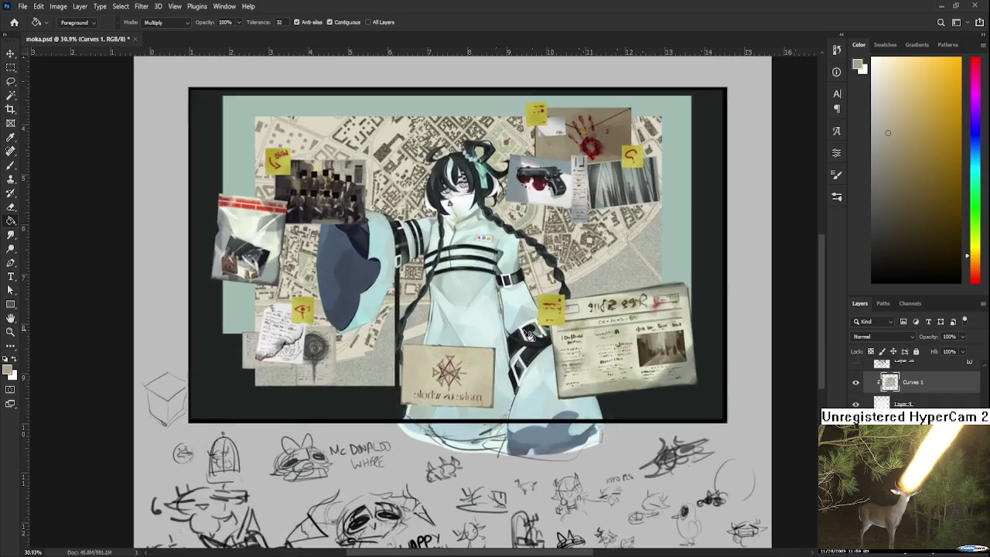
{"action": "scroll", "coordinate": [529, 335], "scroll_direction": "up", "scroll_amount": 1}
{"action": "scroll", "coordinate": [528, 405], "scroll_direction": "up", "scroll_amount": 1}
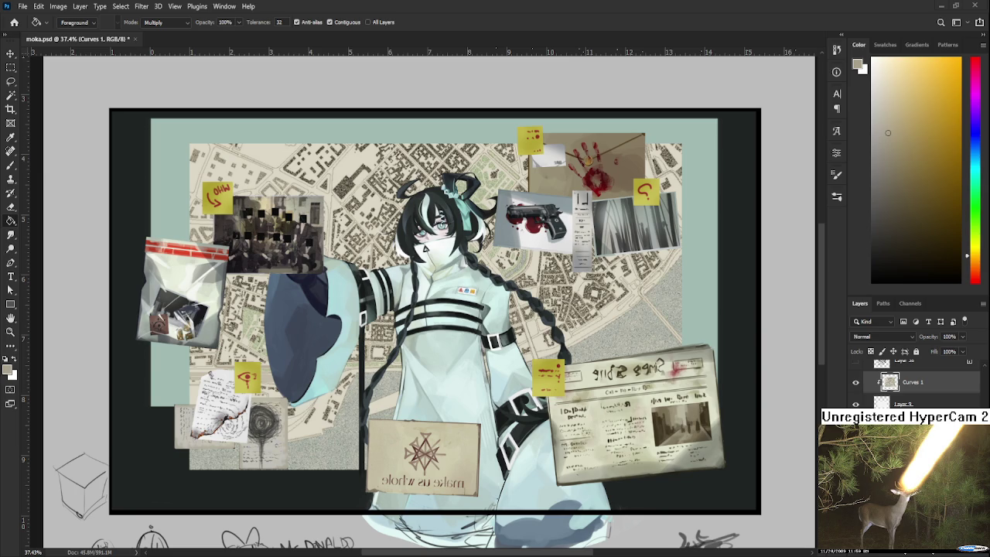
{"action": "scroll", "coordinate": [665, 307], "scroll_direction": "down", "scroll_amount": 2}
{"action": "key", "text": "ctrl+z"}
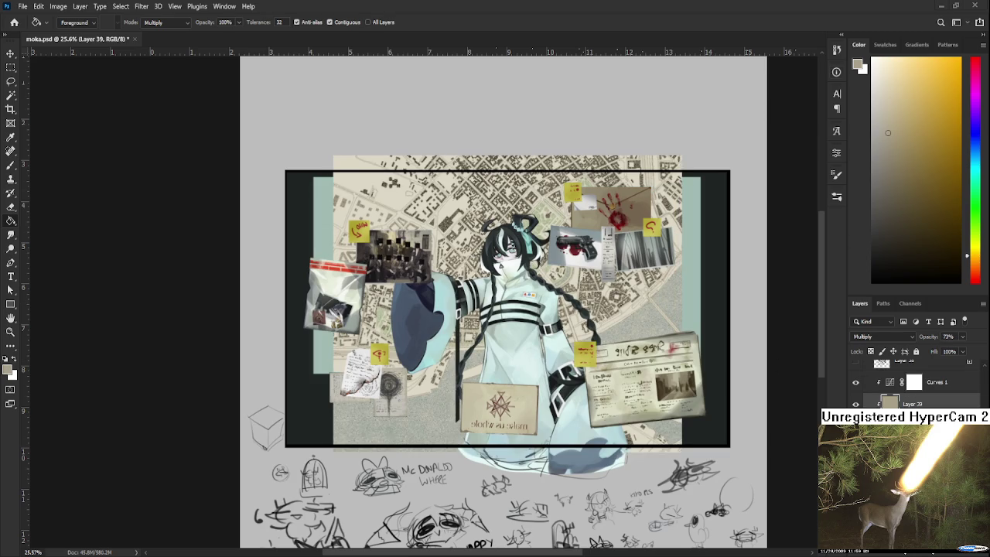
With the Brush tool, try white and then a light blue foreground colour.
{"action": "left_click", "coordinate": [873, 80]}
{"action": "key", "text": "b"}
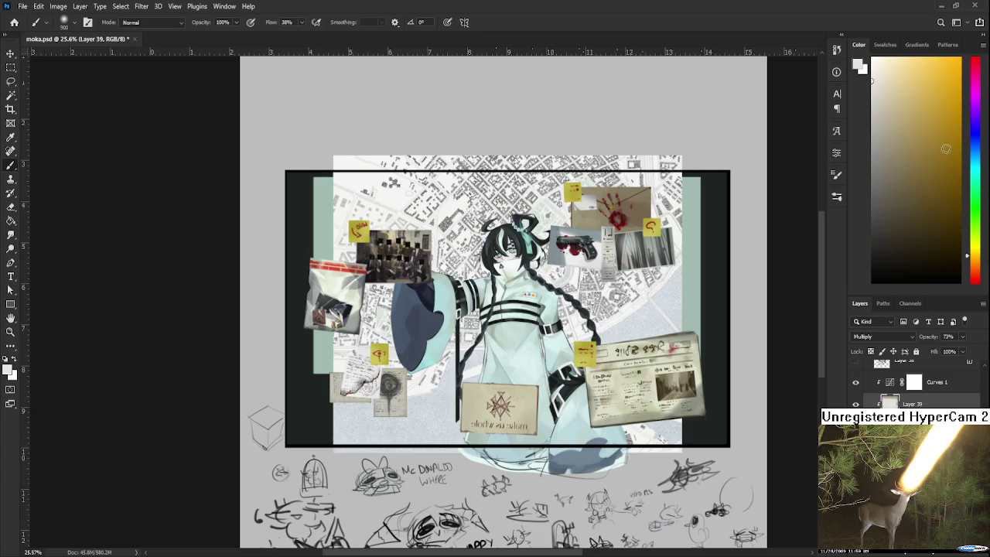
{"action": "left_click", "coordinate": [974, 143]}
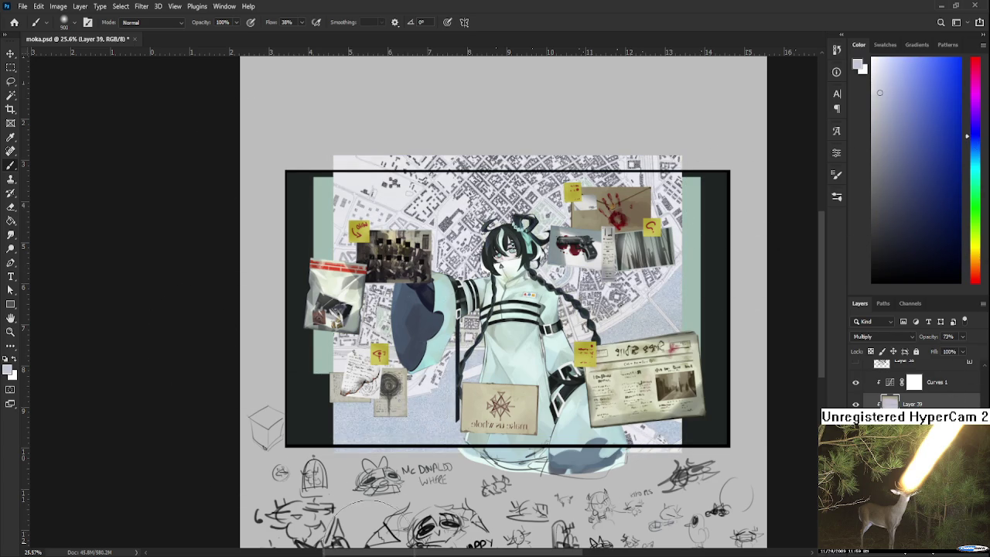
{"action": "left_click", "coordinate": [892, 105]}
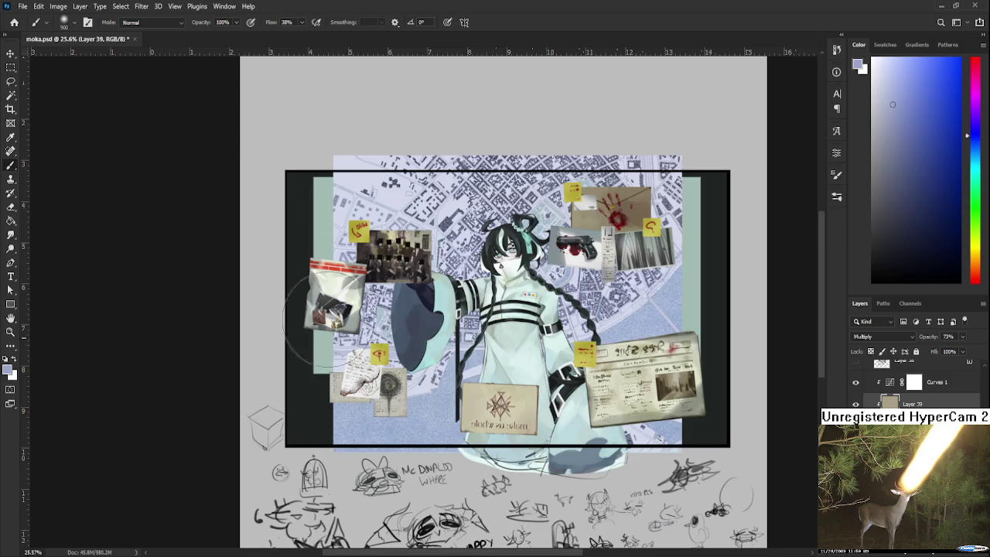
{"action": "scroll", "coordinate": [576, 390], "scroll_direction": "down", "scroll_amount": 1}
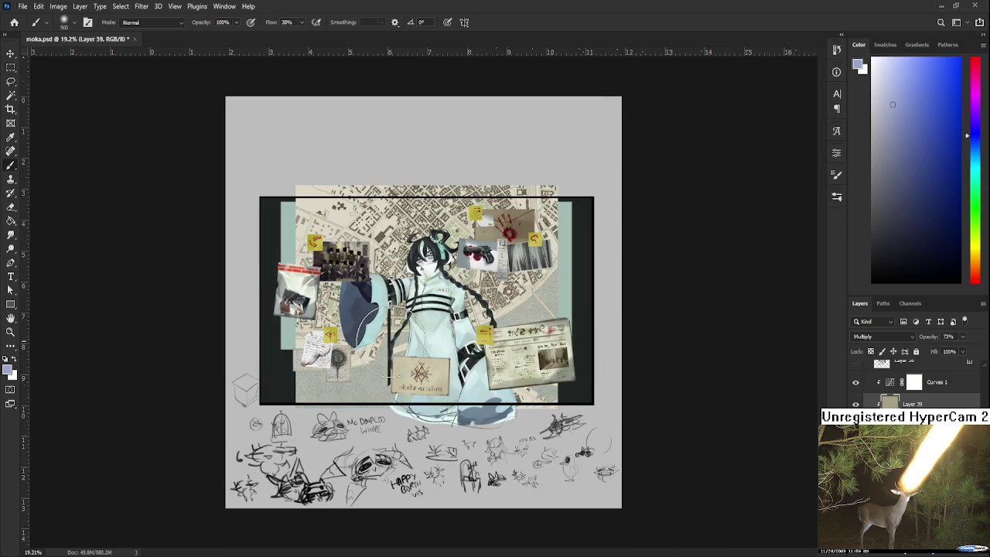
{"action": "scroll", "coordinate": [391, 338], "scroll_direction": "up", "scroll_amount": 1}
{"action": "scroll", "coordinate": [391, 336], "scroll_direction": "up", "scroll_amount": 1}
{"action": "scroll", "coordinate": [371, 332], "scroll_direction": "down", "scroll_amount": 1}
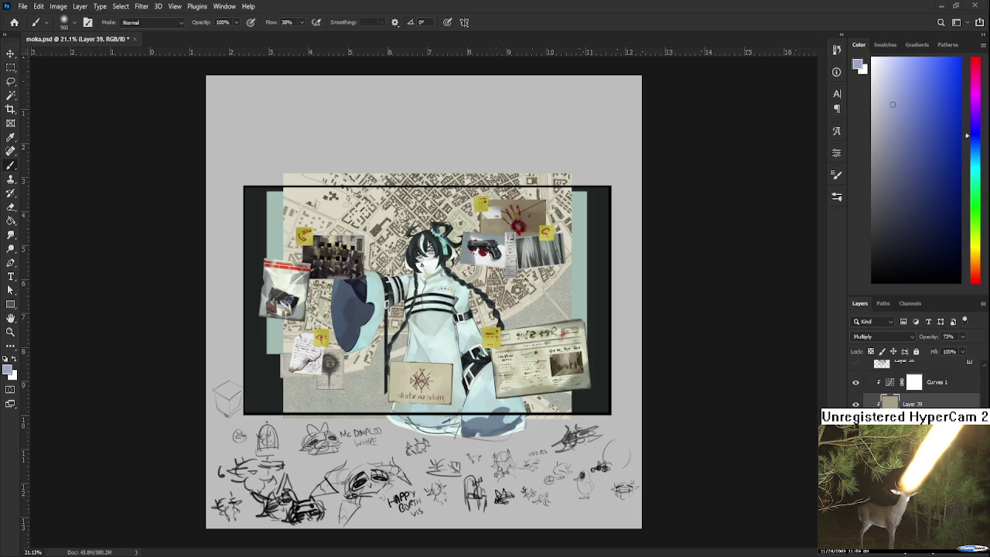
Review the board and move down the layer stack to Layer 9.
{"action": "scroll", "coordinate": [530, 391], "scroll_direction": "down", "scroll_amount": 1}
{"action": "scroll", "coordinate": [530, 391], "scroll_direction": "down", "scroll_amount": 1}
{"action": "scroll", "coordinate": [531, 390], "scroll_direction": "up", "scroll_amount": 1}
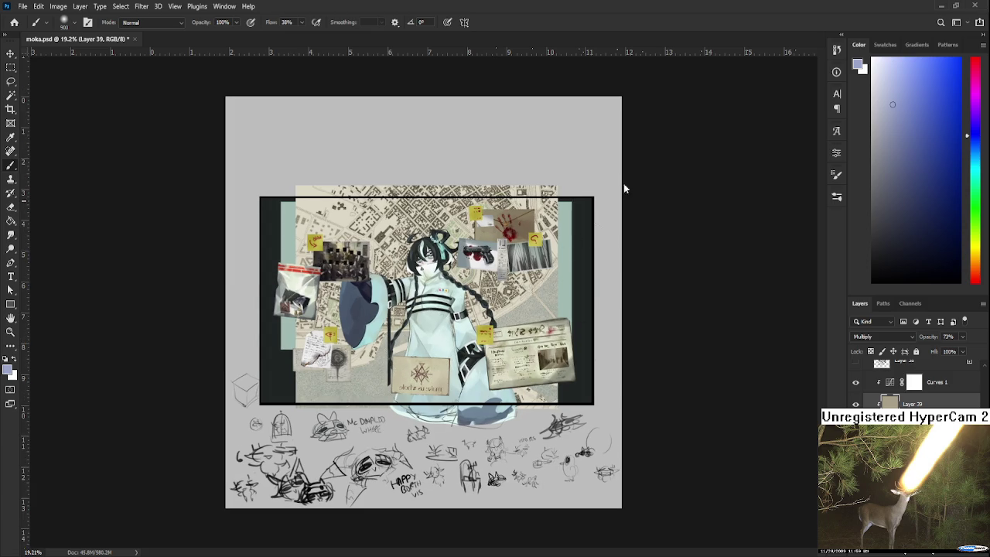
{"action": "scroll", "coordinate": [483, 290], "scroll_direction": "up", "scroll_amount": 1}
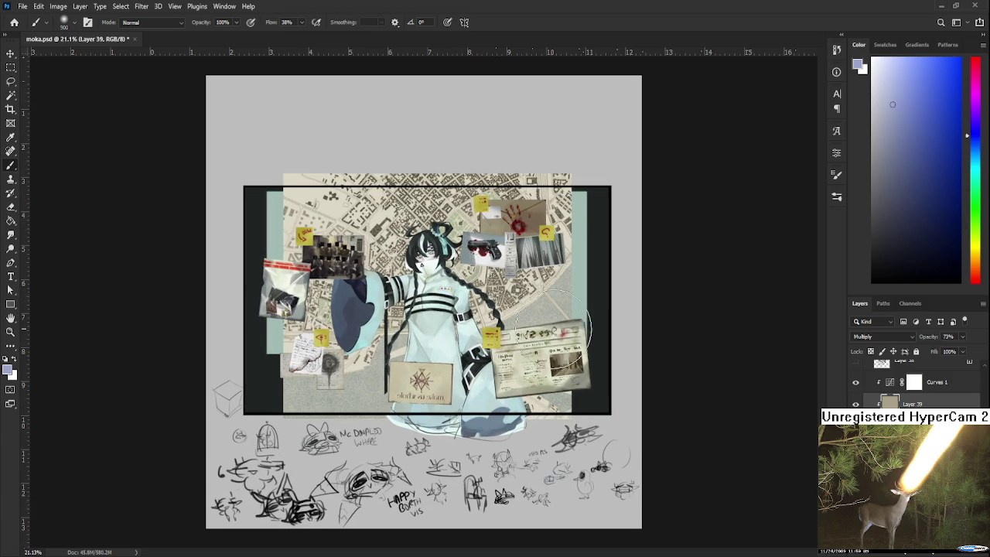
{"action": "scroll", "coordinate": [553, 329], "scroll_direction": "up", "scroll_amount": 1}
{"action": "scroll", "coordinate": [573, 360], "scroll_direction": "up", "scroll_amount": 1}
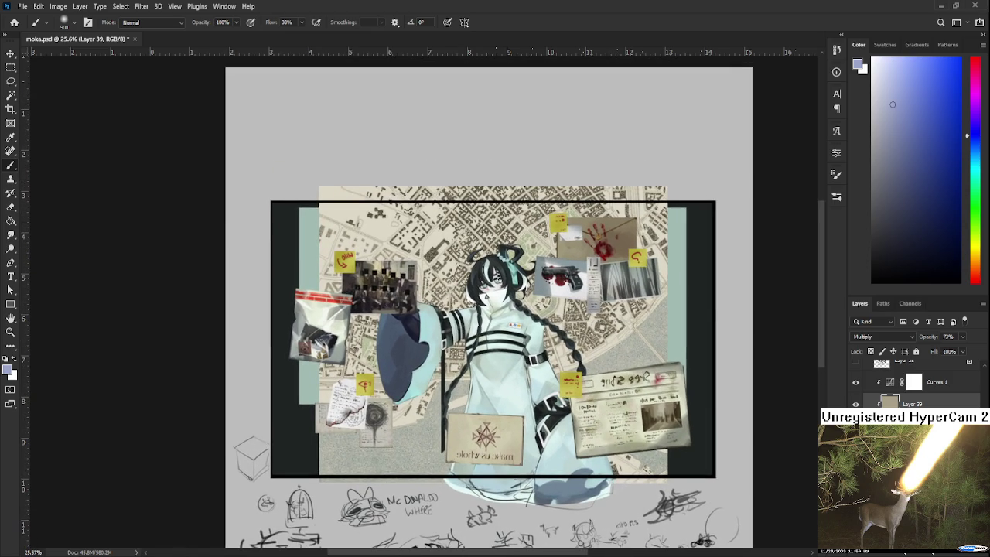
{"action": "key", "text": "alt+bracketleft"}
{"action": "key", "text": "alt+bracketleft"}
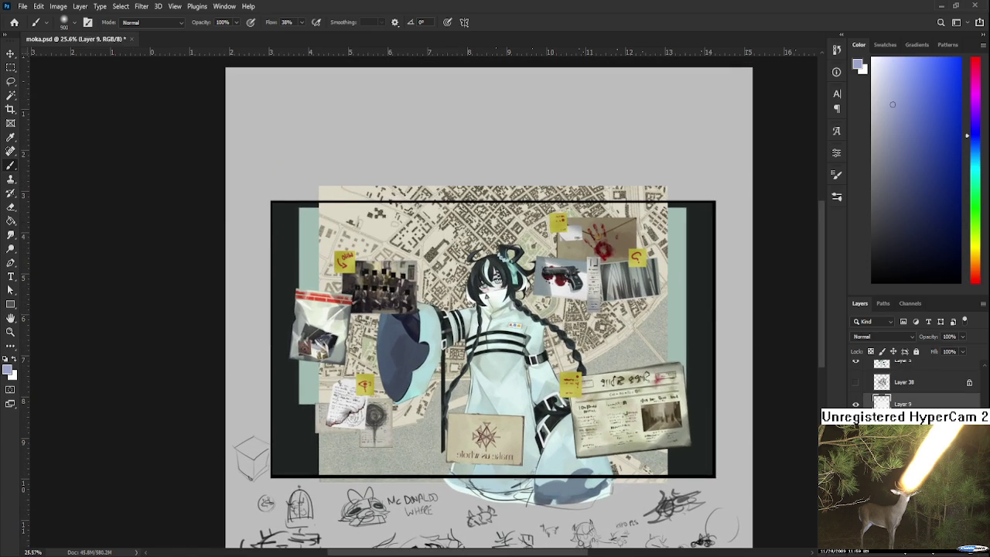
{"action": "key", "text": "alt+bracketleft"}
Hide the old grey map layer and bring the miami-2 image in as an embedded placed layer.
{"action": "key", "text": "ctrl+comma"}
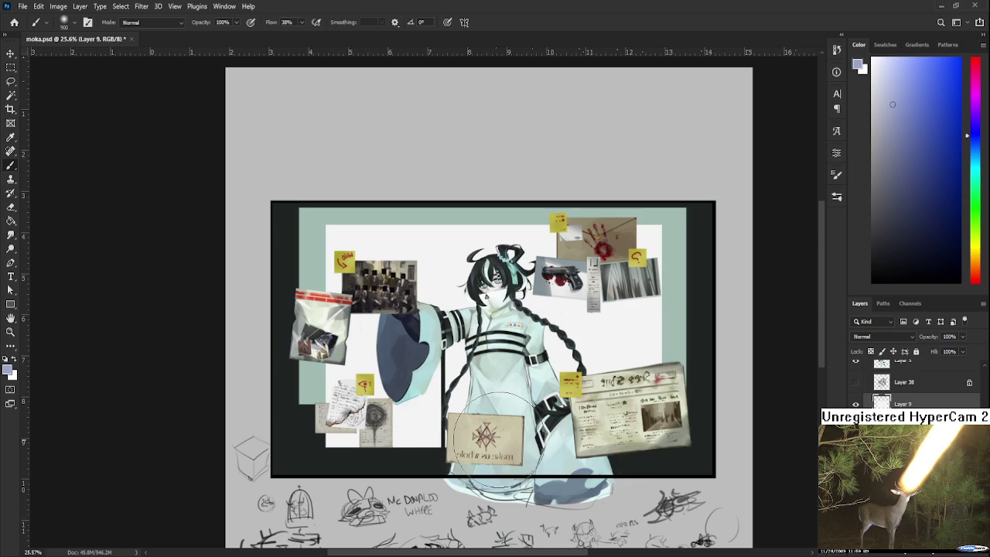
{"action": "scroll", "coordinate": [495, 441], "scroll_direction": "up", "scroll_amount": 3}
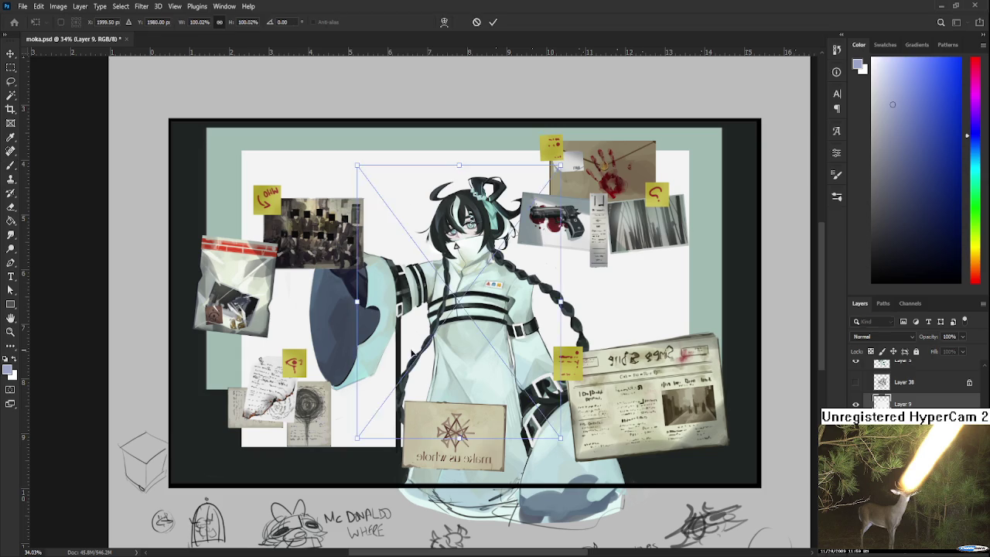
Enlarge the miami-2 map, rotate it a quarter turn counter-clockwise, and clip it inside the teal frame.
{"action": "scroll", "coordinate": [433, 364], "scroll_direction": "down", "scroll_amount": 3}
{"action": "scroll", "coordinate": [433, 363], "scroll_direction": "up", "scroll_amount": 2}
{"action": "left_click_drag", "start_coordinate": [531, 426], "coordinate": [639, 548]}
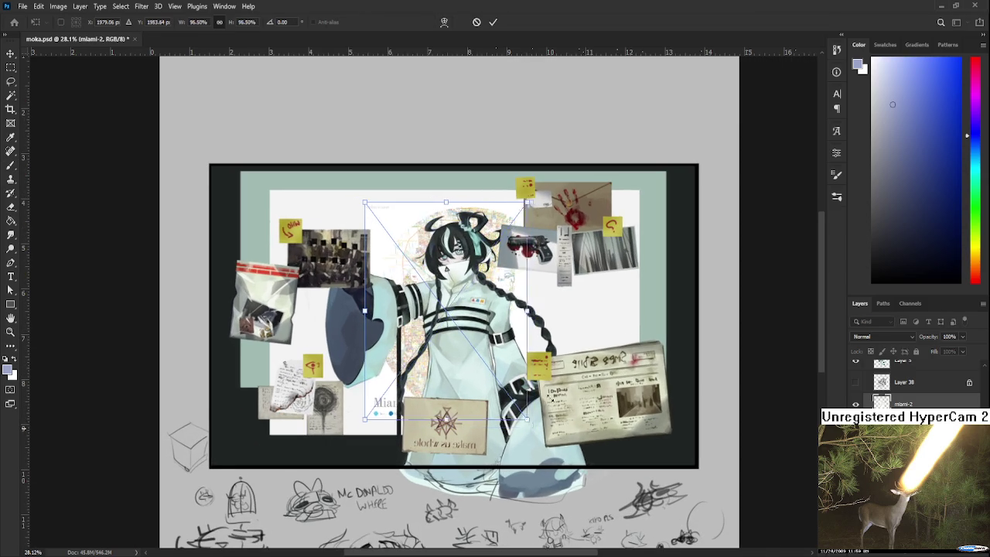
{"action": "left_click_drag", "start_coordinate": [326, 178], "coordinate": [437, 401]}
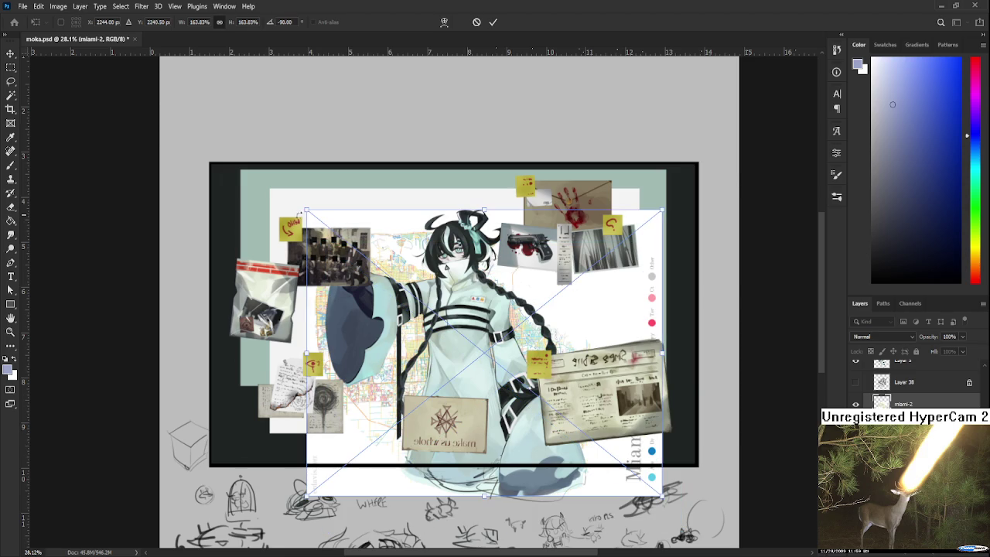
{"action": "mouse_move", "coordinate": [437, 401]}
{"action": "left_mouse_down"}
{"action": "mouse_move", "coordinate": [432, 292]}
{"action": "mouse_move", "coordinate": [397, 281]}
{"action": "left_mouse_up"}
{"action": "key", "text": "Return"}
{"action": "key", "text": "ctrl+alt+g"}
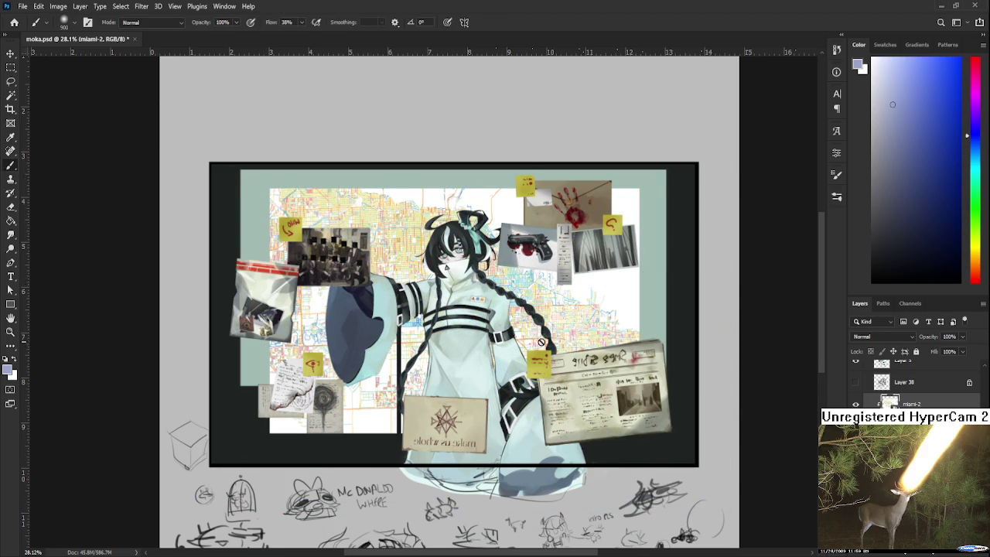
Scale the miami-2 map up slightly more from its centre.
{"action": "scroll", "coordinate": [542, 341], "scroll_direction": "down", "scroll_amount": 1}
{"action": "key", "text": "ctrl+t"}
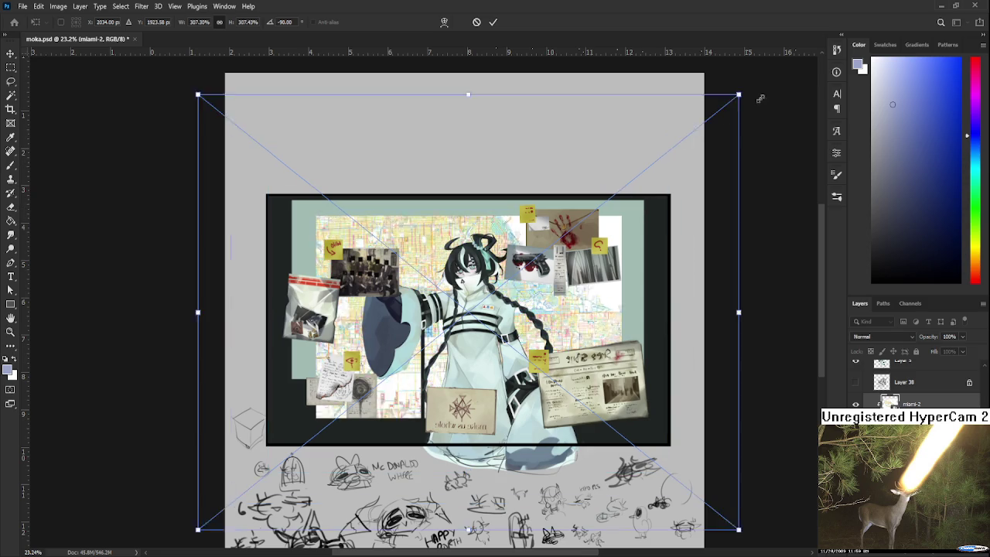
{"action": "left_click_drag", "start_coordinate": [754, 101], "coordinate": [765, 108]}
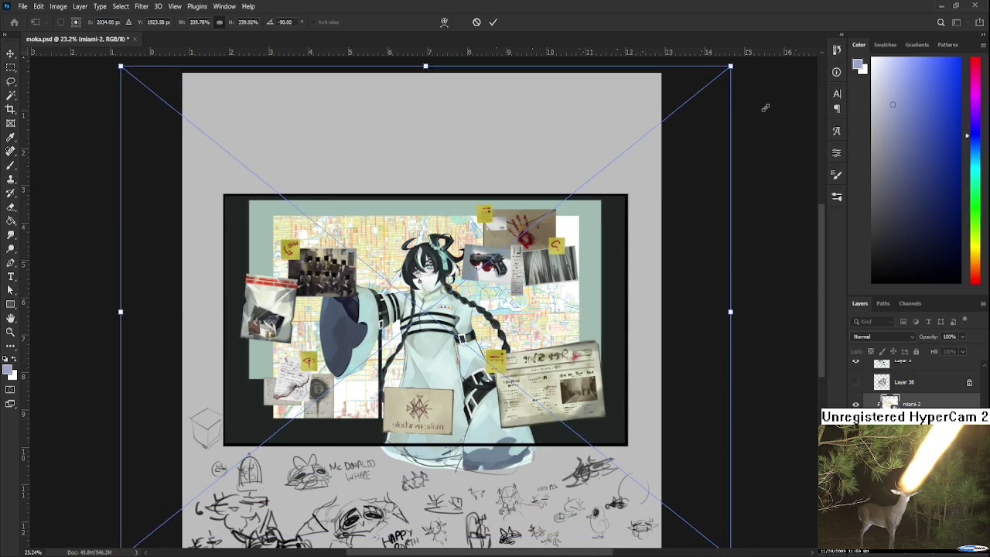
{"action": "key", "text": "Return"}
{"action": "scroll", "coordinate": [389, 286], "scroll_direction": "up", "scroll_amount": 1}
{"action": "scroll", "coordinate": [389, 286], "scroll_direction": "up", "scroll_amount": 1}
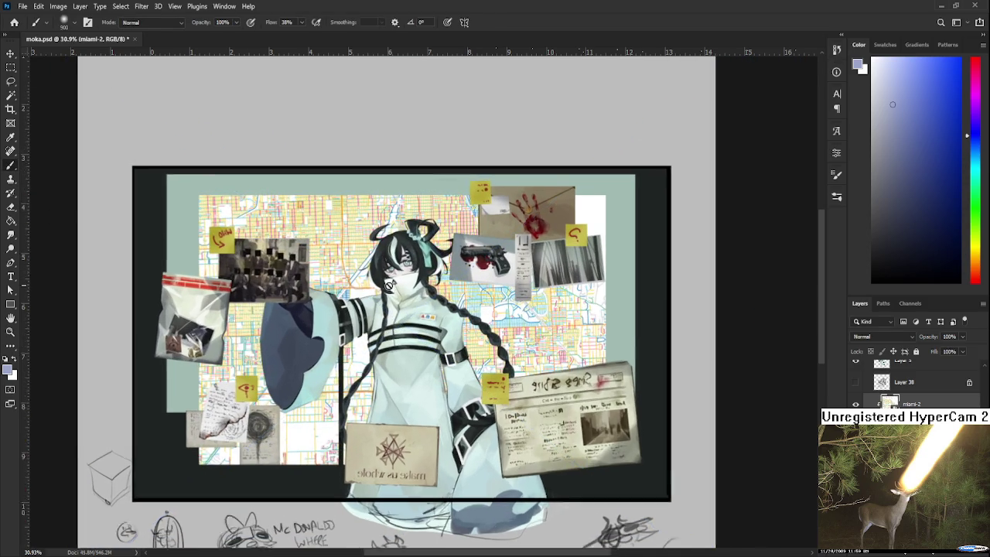
{"action": "scroll", "coordinate": [389, 286], "scroll_direction": "up", "scroll_amount": 1}
{"action": "scroll", "coordinate": [389, 286], "scroll_direction": "up", "scroll_amount": 1}
{"action": "scroll", "coordinate": [389, 286], "scroll_direction": "down", "scroll_amount": 2}
Move the miami-2 map down toward the centre of the board.
{"action": "key", "text": "ctrl+t"}
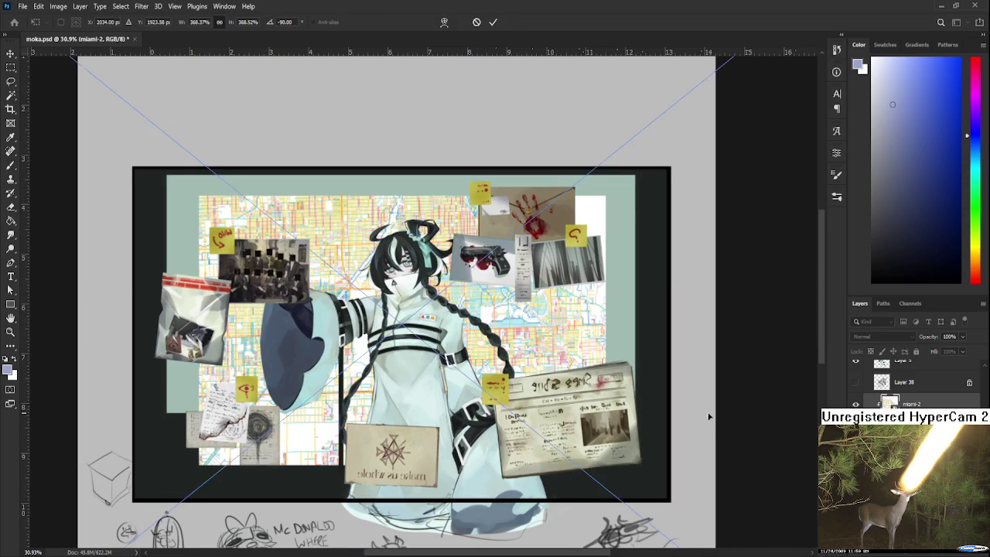
{"action": "mouse_move", "coordinate": [708, 416]}
{"action": "left_mouse_down"}
{"action": "mouse_move", "coordinate": [757, 421]}
{"action": "mouse_move", "coordinate": [730, 480]}
{"action": "left_mouse_up"}
{"action": "scroll", "coordinate": [747, 457], "scroll_direction": "down", "scroll_amount": 5}
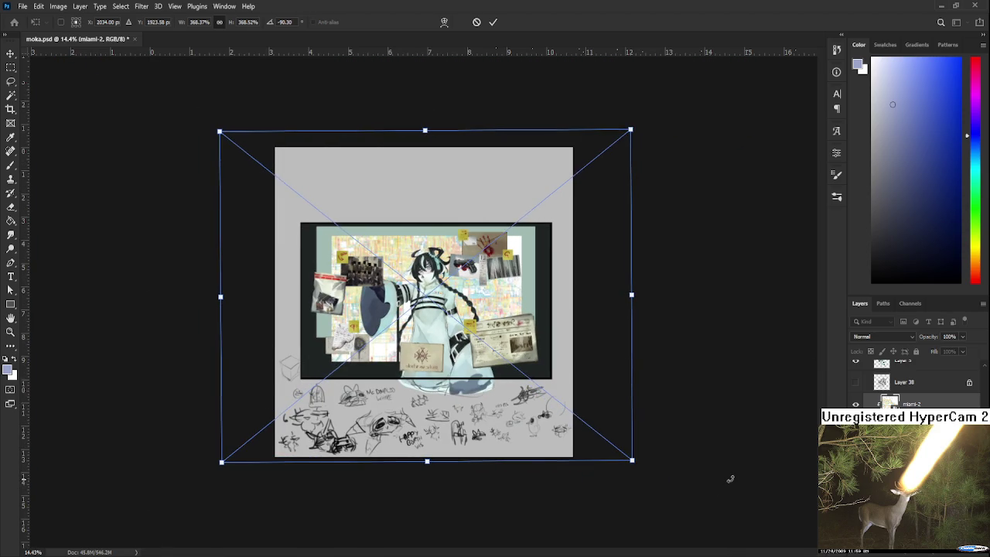
{"action": "key", "text": "Return"}
{"action": "key", "text": "b"}
{"action": "scroll", "coordinate": [616, 422], "scroll_direction": "down", "scroll_amount": 1}
{"action": "scroll", "coordinate": [616, 423], "scroll_direction": "up", "scroll_amount": 2}
{"action": "scroll", "coordinate": [468, 352], "scroll_direction": "up", "scroll_amount": 3}
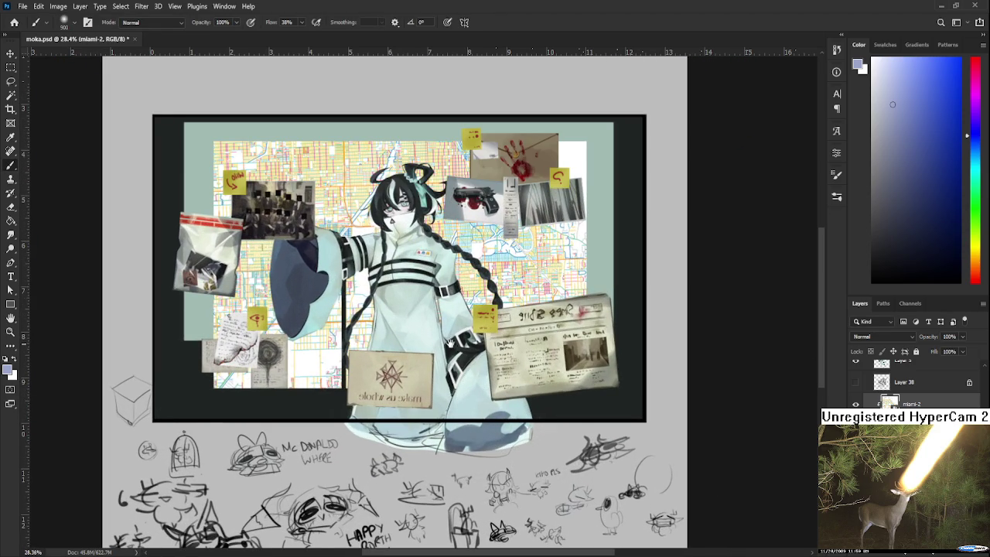
{"action": "scroll", "coordinate": [453, 344], "scroll_direction": "down", "scroll_amount": 2}
{"action": "scroll", "coordinate": [453, 344], "scroll_direction": "down", "scroll_amount": 1}
Rotate the miami-2 map slightly clockwise.
{"action": "key", "text": "ctrl+t"}
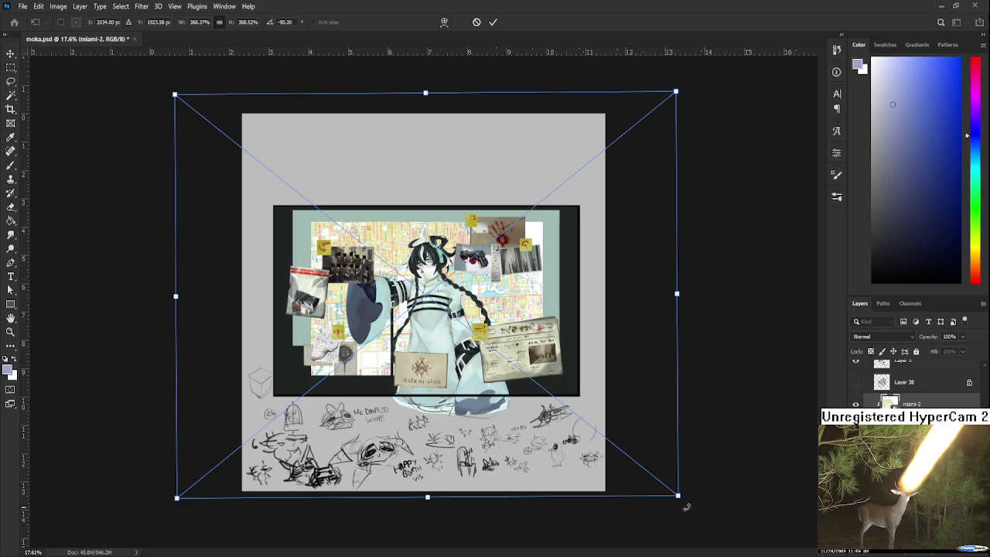
{"action": "left_click_drag", "start_coordinate": [702, 512], "coordinate": [703, 517]}
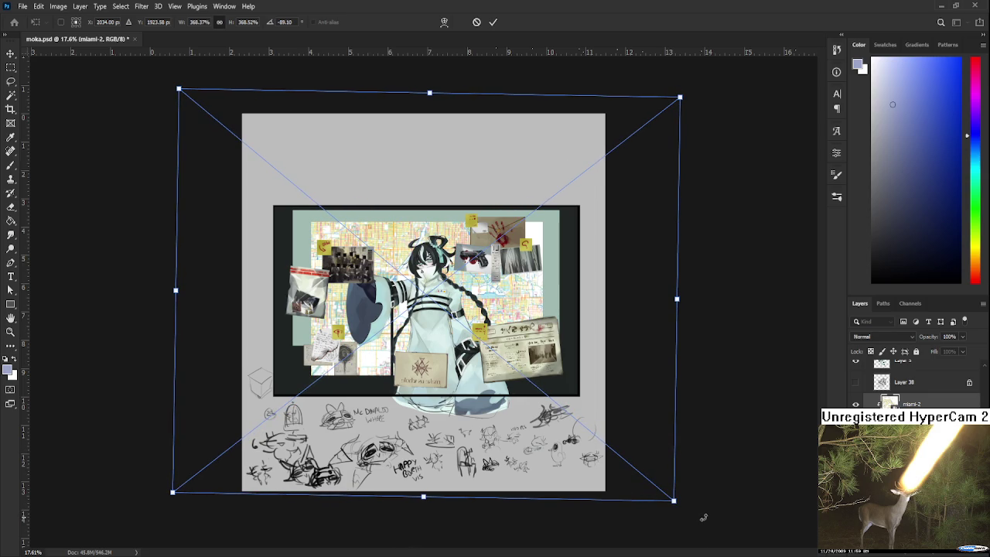
{"action": "key", "text": "Return"}
{"action": "key", "text": "b"}
{"action": "scroll", "coordinate": [441, 325], "scroll_direction": "up", "scroll_amount": 3}
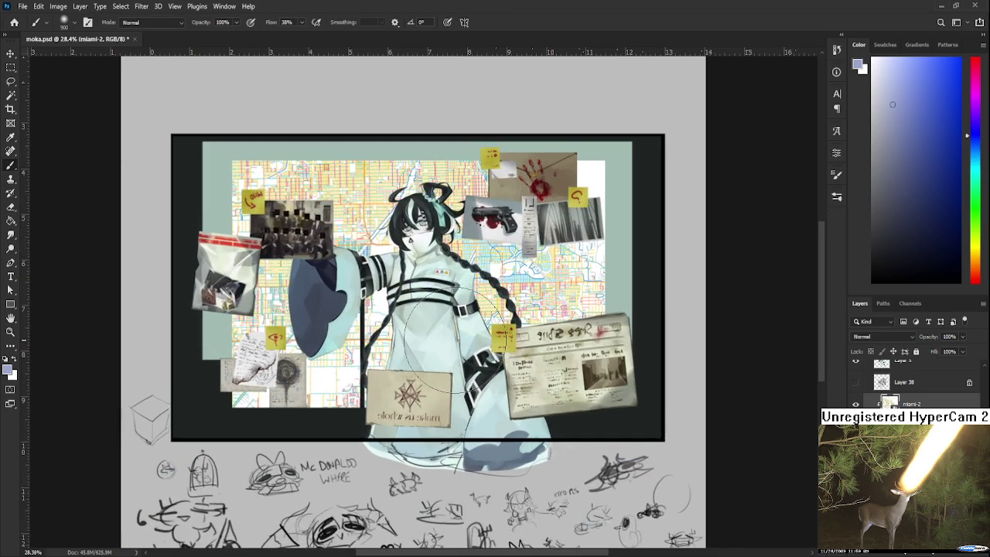
{"action": "scroll", "coordinate": [452, 341], "scroll_direction": "up", "scroll_amount": 1}
{"action": "scroll", "coordinate": [453, 340], "scroll_direction": "up", "scroll_amount": 1}
{"action": "scroll", "coordinate": [453, 341], "scroll_direction": "up", "scroll_amount": 1}
{"action": "scroll", "coordinate": [452, 341], "scroll_direction": "up", "scroll_amount": 1}
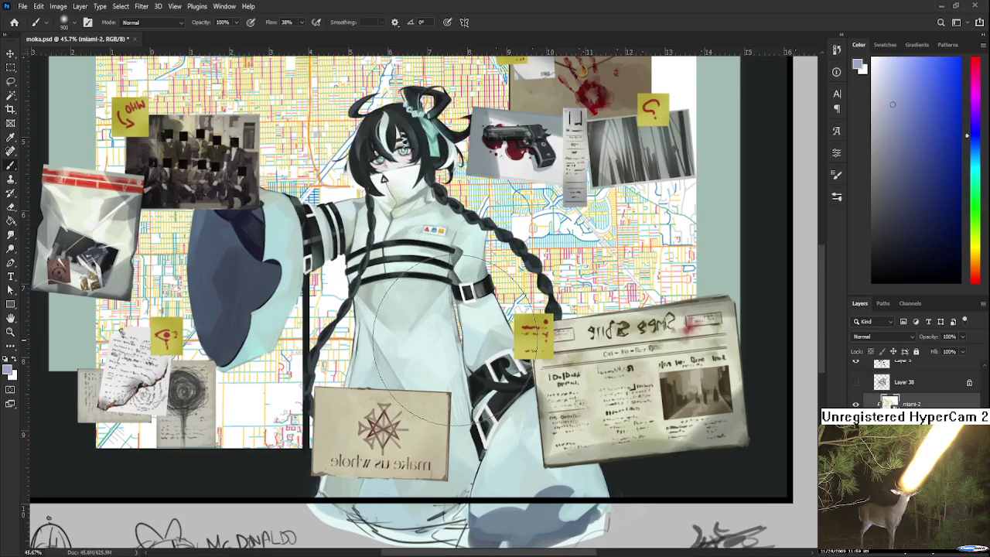
Create Layer 39 above the miami-2 map, select it, and ready the Brush tool.
{"action": "left_click_drag", "start_coordinate": [427, 349], "coordinate": [481, 407]}
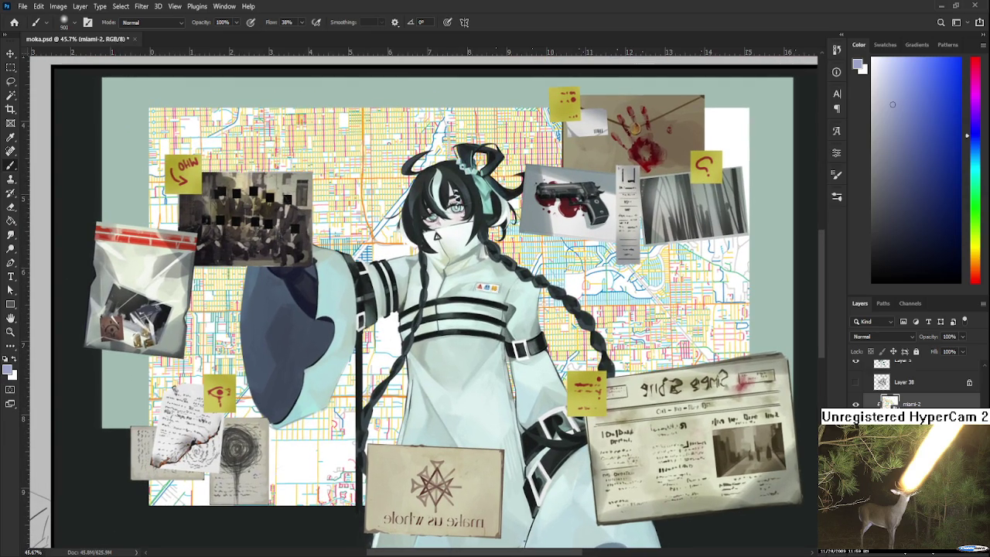
{"action": "scroll", "coordinate": [684, 337], "scroll_direction": "up", "scroll_amount": 2}
{"action": "scroll", "coordinate": [684, 338], "scroll_direction": "up", "scroll_amount": 2}
{"action": "scroll", "coordinate": [683, 338], "scroll_direction": "up", "scroll_amount": 1}
{"action": "scroll", "coordinate": [683, 337], "scroll_direction": "down", "scroll_amount": 2}
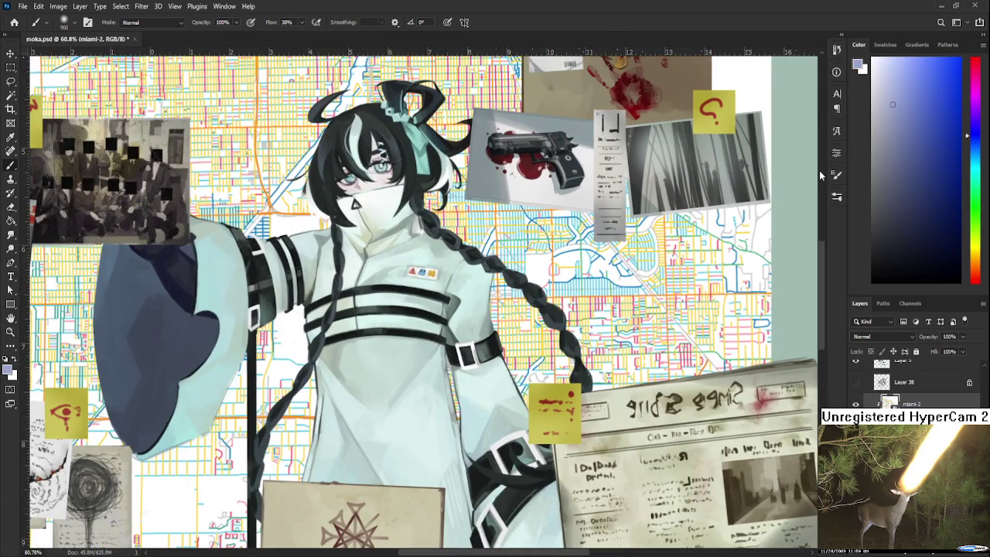
{"action": "scroll", "coordinate": [805, 294], "scroll_direction": "down", "scroll_amount": 2}
{"action": "key", "text": "l"}
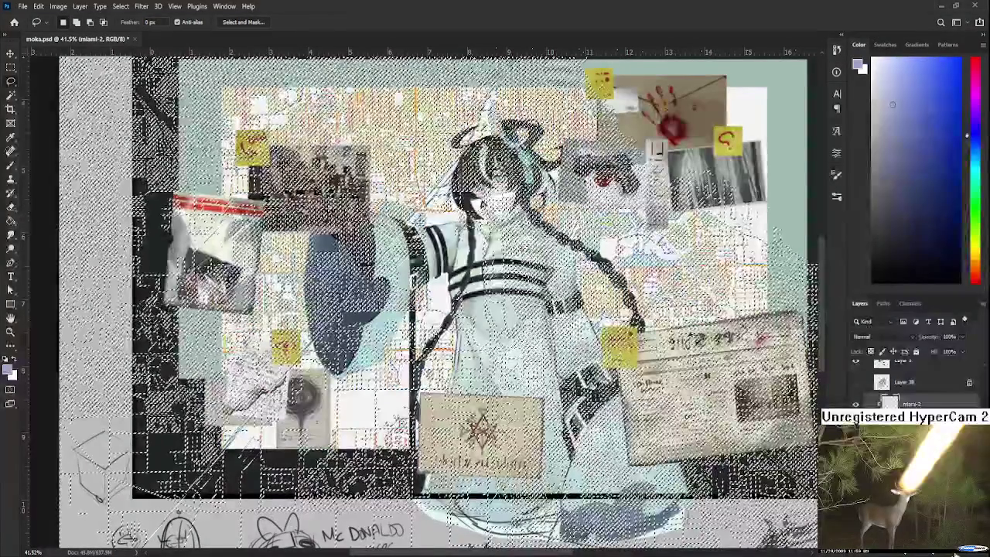
{"action": "key", "text": "ctrl+shift+alt+n"}
{"action": "left_click", "coordinate": [872, 256]}
{"action": "scroll", "coordinate": [369, 321], "scroll_direction": "down", "scroll_amount": 2}
{"action": "scroll", "coordinate": [370, 322], "scroll_direction": "down", "scroll_amount": 1}
{"action": "key", "text": "b"}
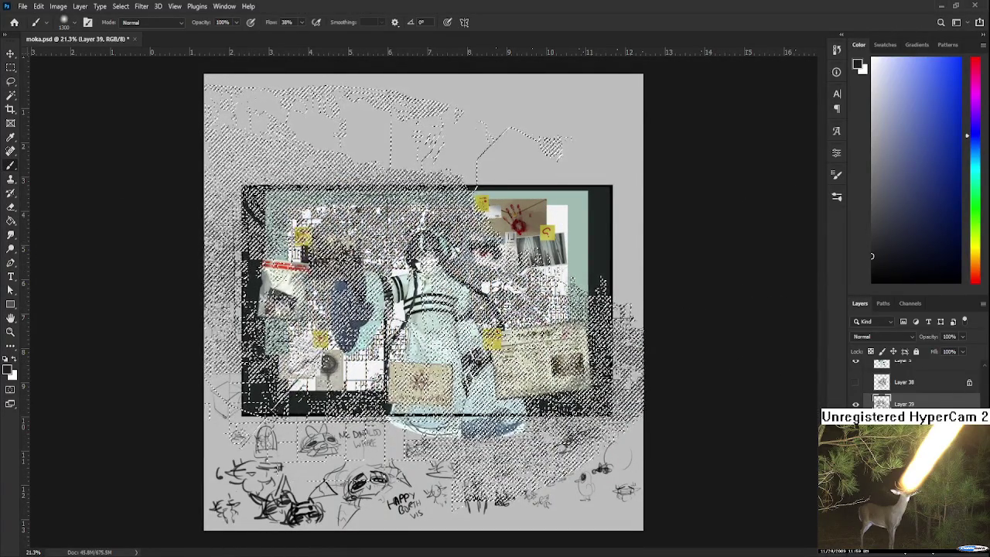
Move the miami-2 map layer up between Layer 38 and Layer 39, back on the Lasso tool.
{"action": "key", "text": "l"}
{"action": "scroll", "coordinate": [424, 338], "scroll_direction": "up", "scroll_amount": 1}
{"action": "scroll", "coordinate": [422, 337], "scroll_direction": "up", "scroll_amount": 1}
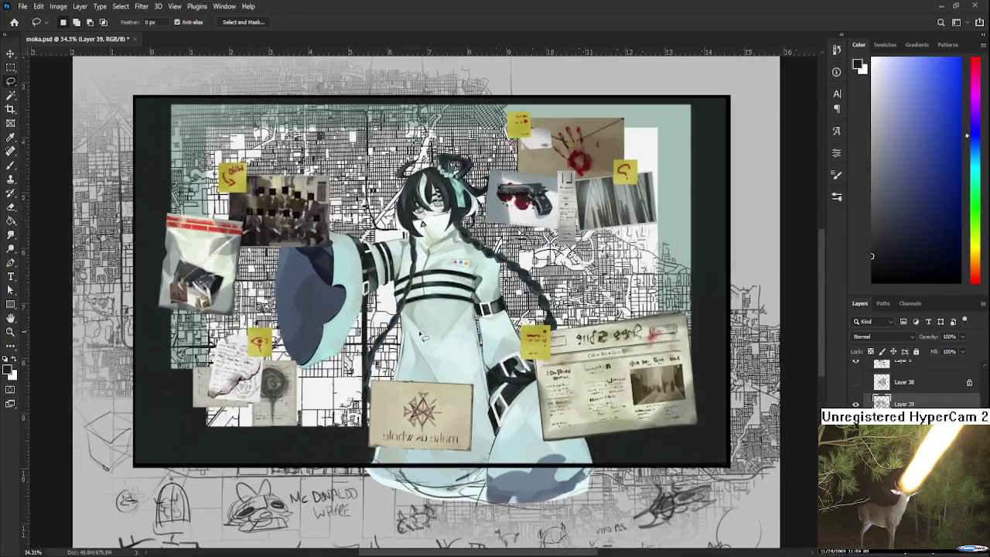
{"action": "scroll", "coordinate": [422, 337], "scroll_direction": "up", "scroll_amount": 1}
{"action": "scroll", "coordinate": [422, 337], "scroll_direction": "up", "scroll_amount": 1}
{"action": "scroll", "coordinate": [422, 337], "scroll_direction": "up", "scroll_amount": 1}
{"action": "scroll", "coordinate": [422, 337], "scroll_direction": "down", "scroll_amount": 1}
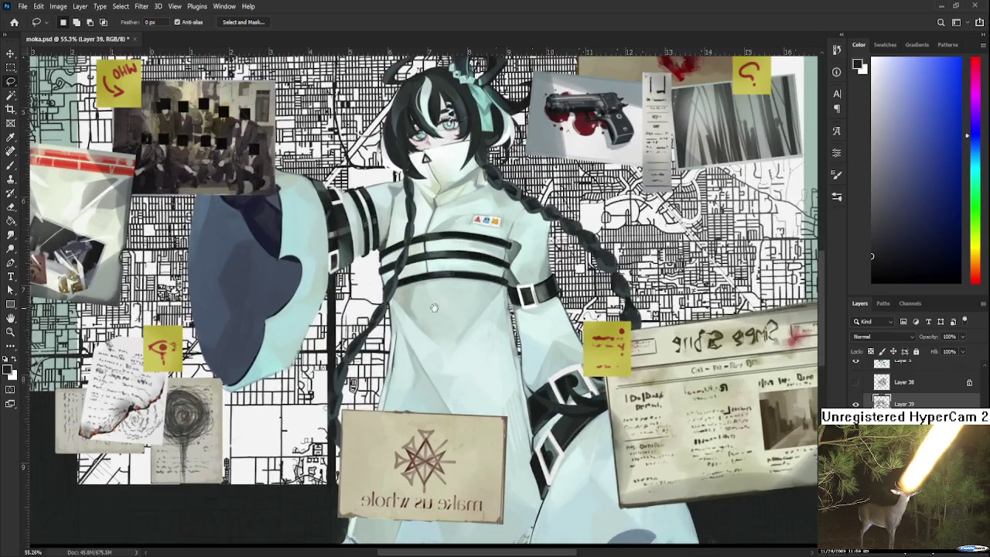
{"action": "scroll", "coordinate": [422, 338], "scroll_direction": "down", "scroll_amount": 1}
{"action": "scroll", "coordinate": [420, 475], "scroll_direction": "down", "scroll_amount": 1}
{"action": "scroll", "coordinate": [420, 475], "scroll_direction": "down", "scroll_amount": 1}
{"action": "scroll", "coordinate": [420, 475], "scroll_direction": "down", "scroll_amount": 1}
{"action": "scroll", "coordinate": [420, 475], "scroll_direction": "down", "scroll_amount": 3}
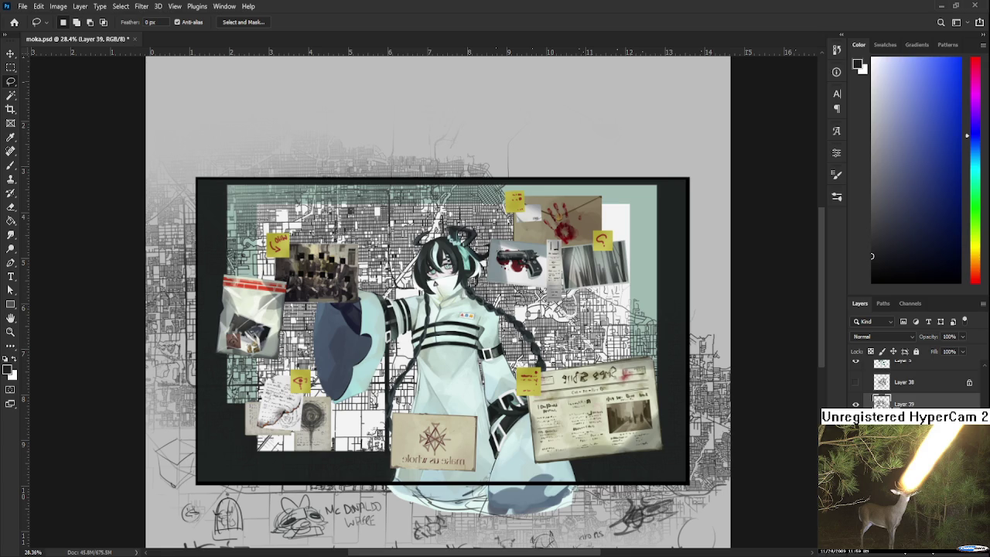
{"action": "scroll", "coordinate": [398, 290], "scroll_direction": "up", "scroll_amount": 1}
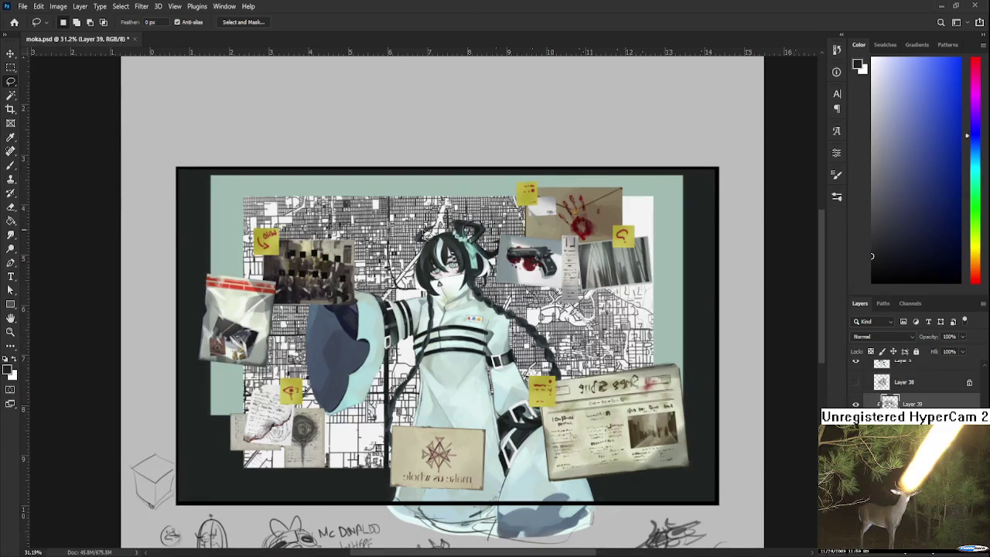
{"action": "key", "text": "b"}
{"action": "key", "text": "ctrl+z"}
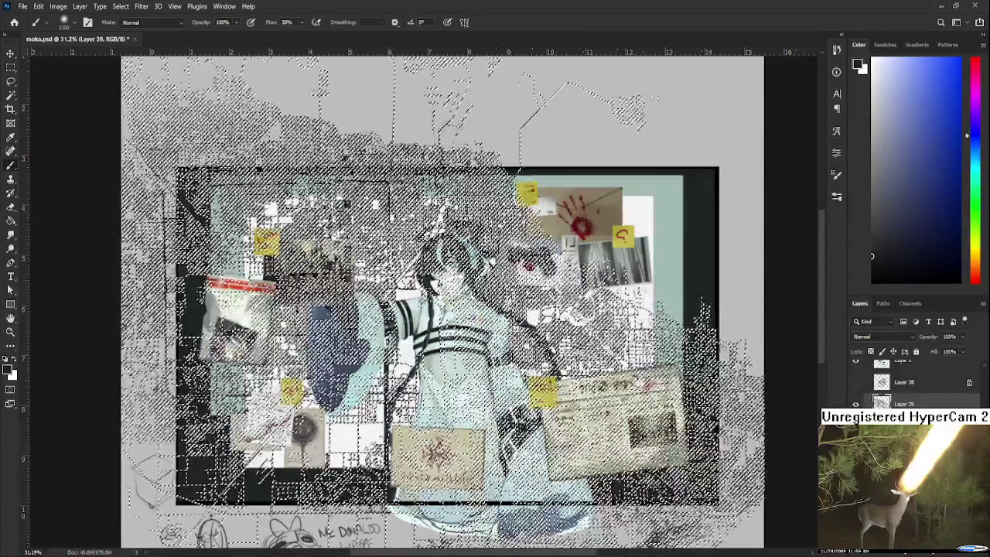
{"action": "left_click_drag", "start_coordinate": [925, 422], "coordinate": [925, 393]}
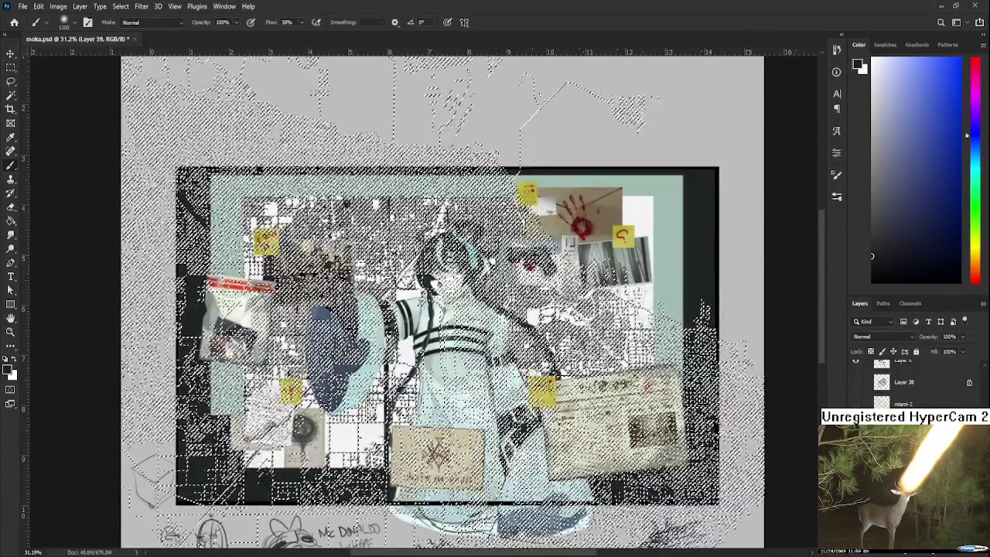
{"action": "key", "text": "l"}
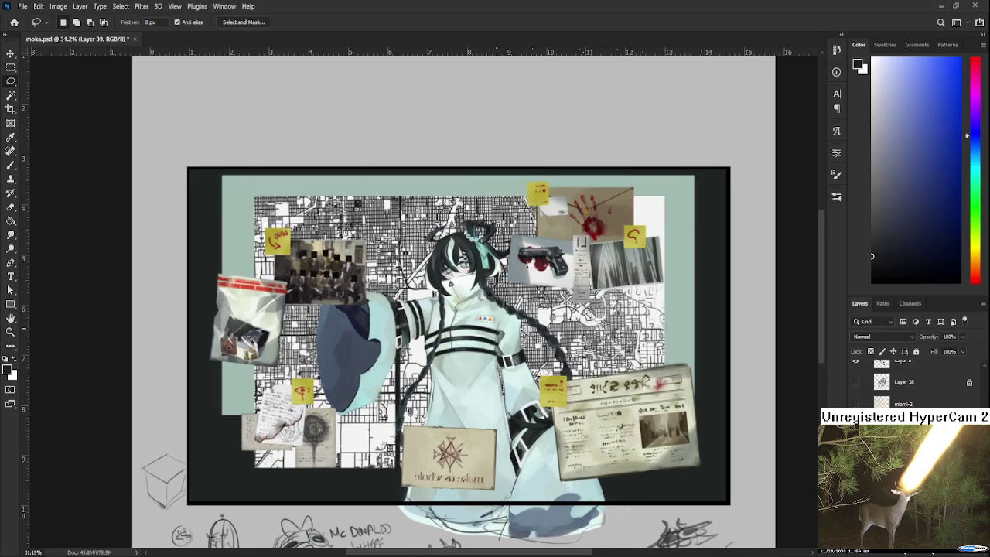
{"action": "scroll", "coordinate": [526, 335], "scroll_direction": "up", "scroll_amount": 2}
{"action": "scroll", "coordinate": [526, 334], "scroll_direction": "up", "scroll_amount": 2}
{"action": "scroll", "coordinate": [526, 334], "scroll_direction": "down", "scroll_amount": 2}
{"action": "scroll", "coordinate": [522, 331], "scroll_direction": "down", "scroll_amount": 2}
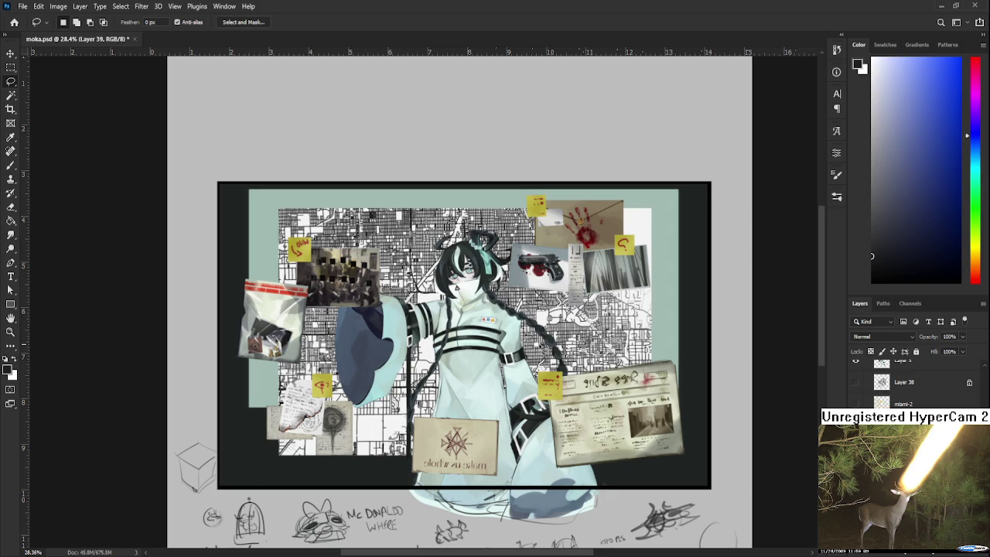
{"action": "scroll", "coordinate": [487, 303], "scroll_direction": "up", "scroll_amount": 2}
{"action": "scroll", "coordinate": [487, 304], "scroll_direction": "up", "scroll_amount": 2}
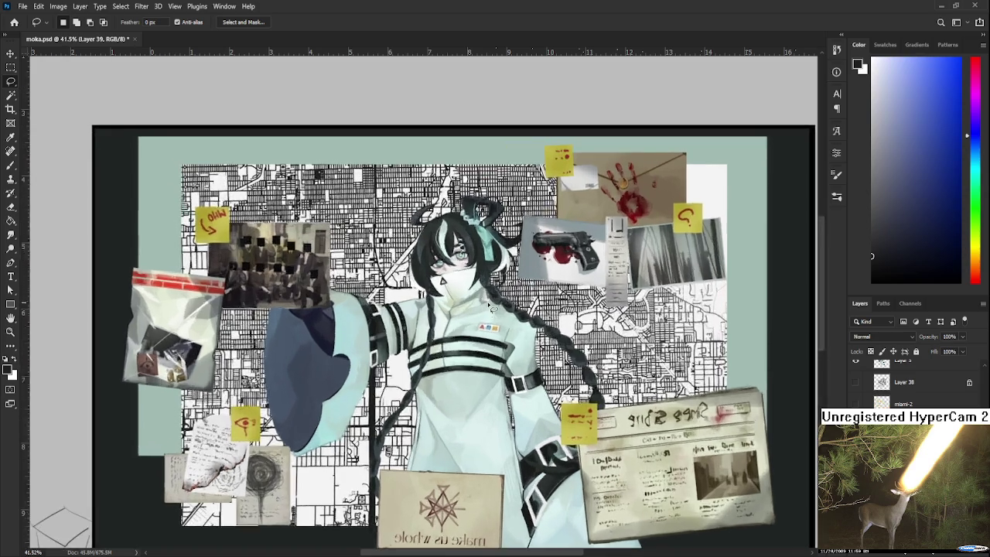
{"action": "scroll", "coordinate": [488, 303], "scroll_direction": "up", "scroll_amount": 2}
{"action": "scroll", "coordinate": [489, 306], "scroll_direction": "down", "scroll_amount": 2}
{"action": "scroll", "coordinate": [489, 306], "scroll_direction": "down", "scroll_amount": 2}
{"action": "scroll", "coordinate": [489, 306], "scroll_direction": "down", "scroll_amount": 2}
{"action": "mouse_move", "coordinate": [454, 404]}
{"action": "left_mouse_down"}
{"action": "mouse_move", "coordinate": [497, 355]}
{"action": "mouse_move", "coordinate": [462, 379]}
{"action": "left_mouse_up"}
{"action": "scroll", "coordinate": [461, 379], "scroll_direction": "up", "scroll_amount": 1}
{"action": "scroll", "coordinate": [462, 379], "scroll_direction": "up", "scroll_amount": 1}
{"action": "scroll", "coordinate": [462, 381], "scroll_direction": "down", "scroll_amount": 1}
{"action": "scroll", "coordinate": [462, 380], "scroll_direction": "up", "scroll_amount": 1}
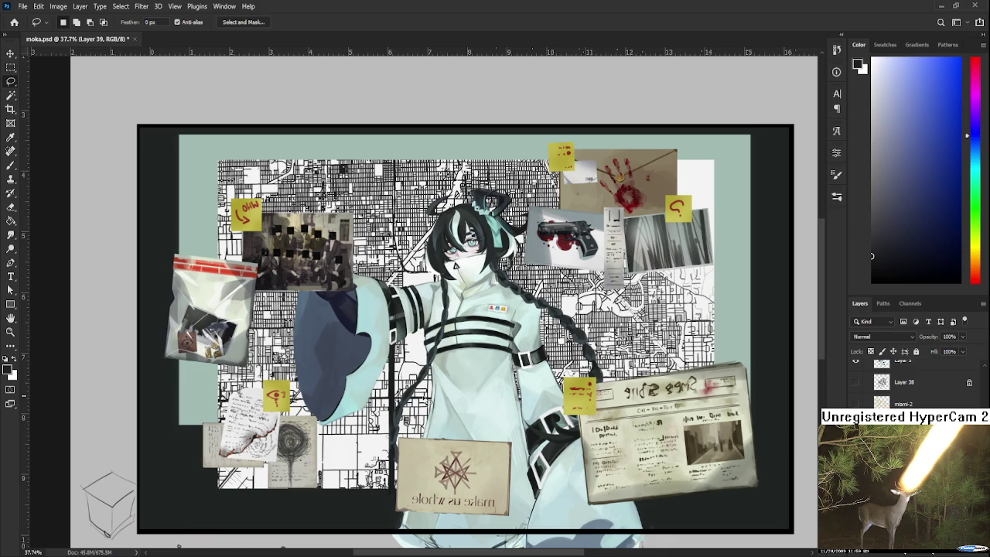
{"action": "scroll", "coordinate": [422, 391], "scroll_direction": "down", "scroll_amount": 1}
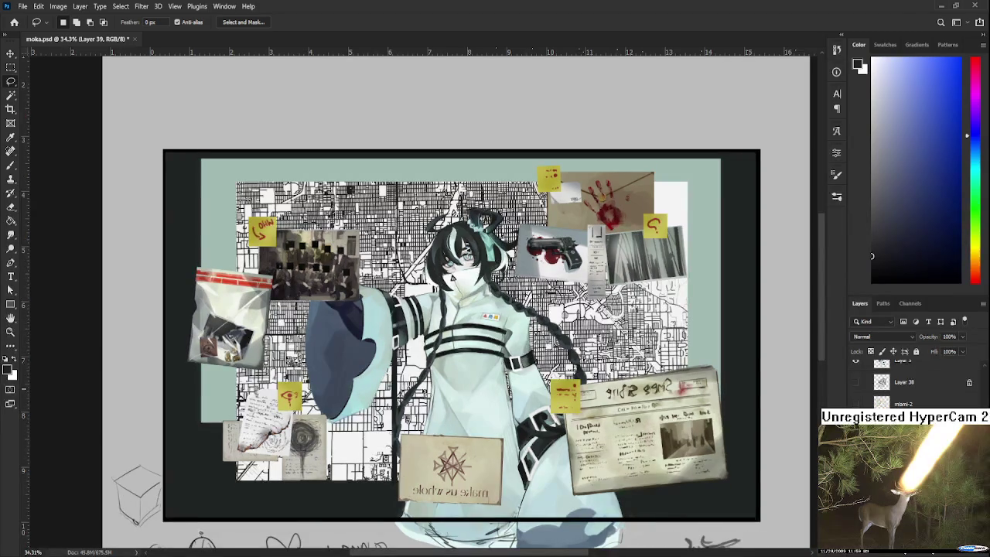
{"action": "scroll", "coordinate": [423, 391], "scroll_direction": "up", "scroll_amount": 1}
{"action": "scroll", "coordinate": [422, 391], "scroll_direction": "up", "scroll_amount": 1}
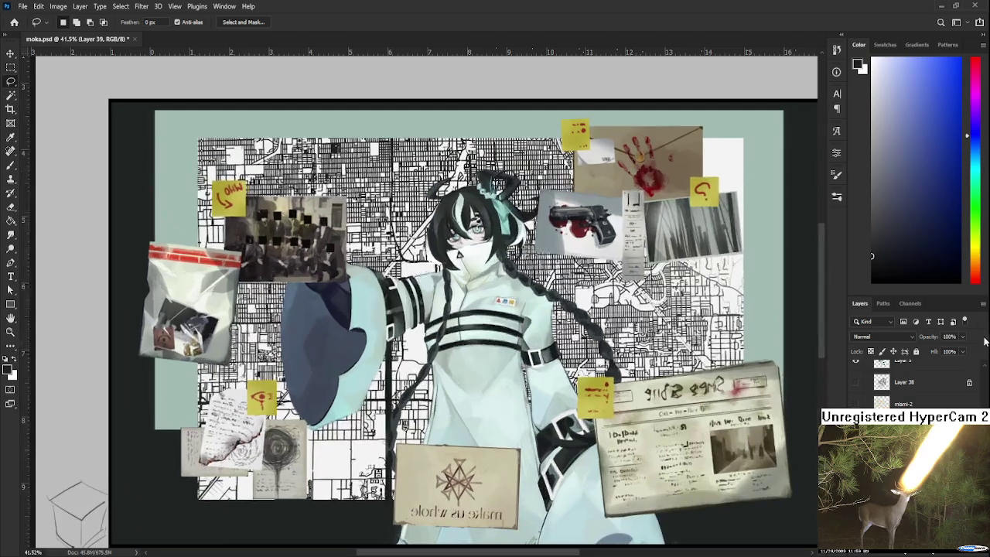
Set the street map layer's opacity to 67% using the number keys.
{"action": "key", "text": "4"}
{"action": "key", "text": "8"}
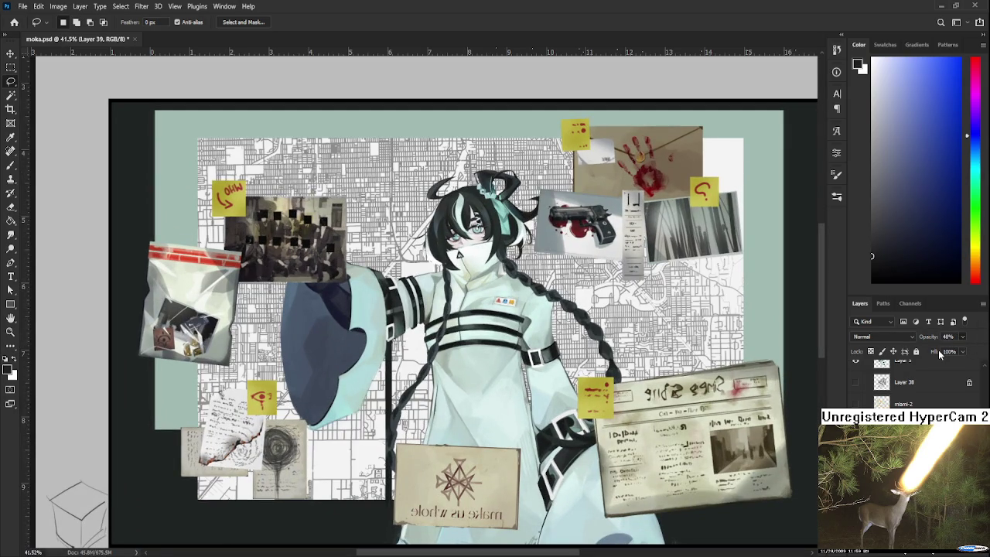
{"action": "key", "text": "3"}
{"action": "key", "text": "6"}
{"action": "key", "text": "7"}
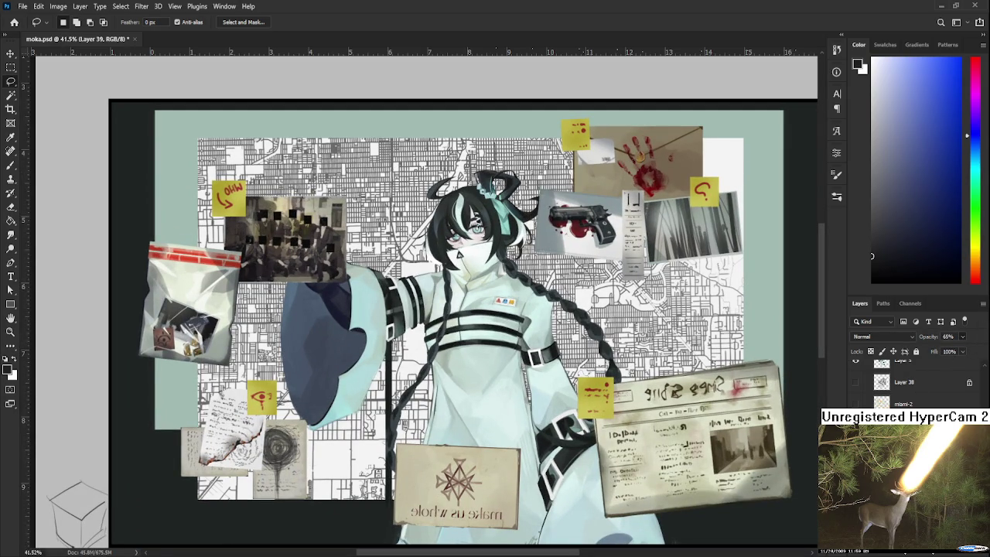
Make Layer 9 active with the Brush and white as the paint colour.
{"action": "left_click_drag", "start_coordinate": [574, 328], "coordinate": [602, 326]}
{"action": "scroll", "coordinate": [602, 326], "scroll_direction": "down", "scroll_amount": 1}
{"action": "key", "text": "b"}
{"action": "key", "text": "x"}
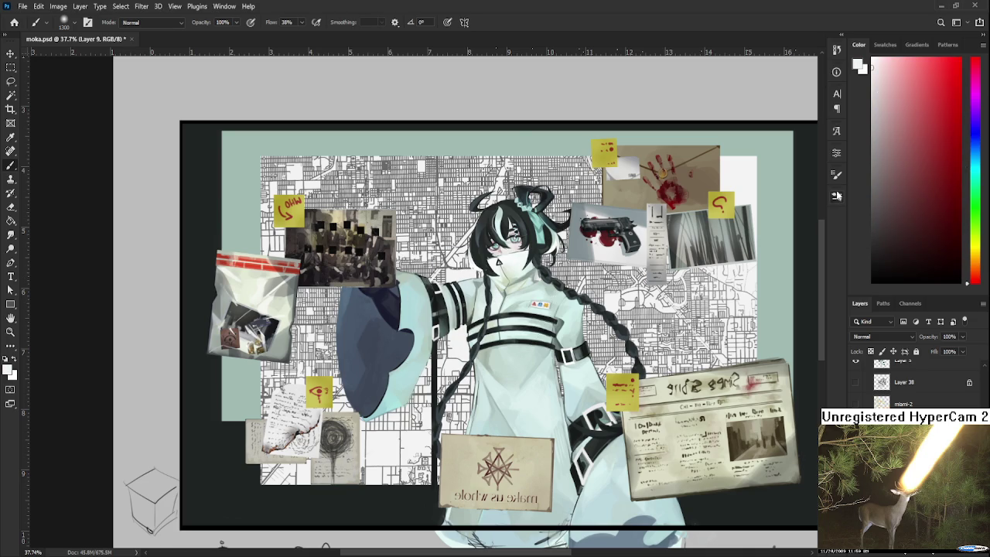
Pick a pale bluish-grey, shrink the brush to 250, and paint a faint stroke near the head.
{"action": "left_click", "coordinate": [974, 139]}
{"action": "left_click", "coordinate": [886, 117]}
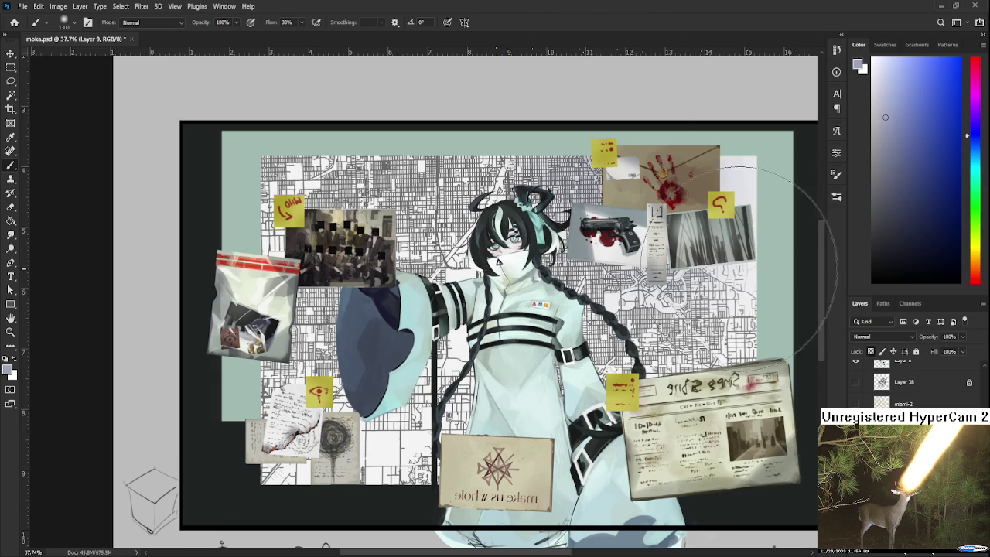
{"action": "left_click_drag", "start_coordinate": [762, 224], "coordinate": [781, 307]}
{"action": "key", "text": "ctrl+z"}
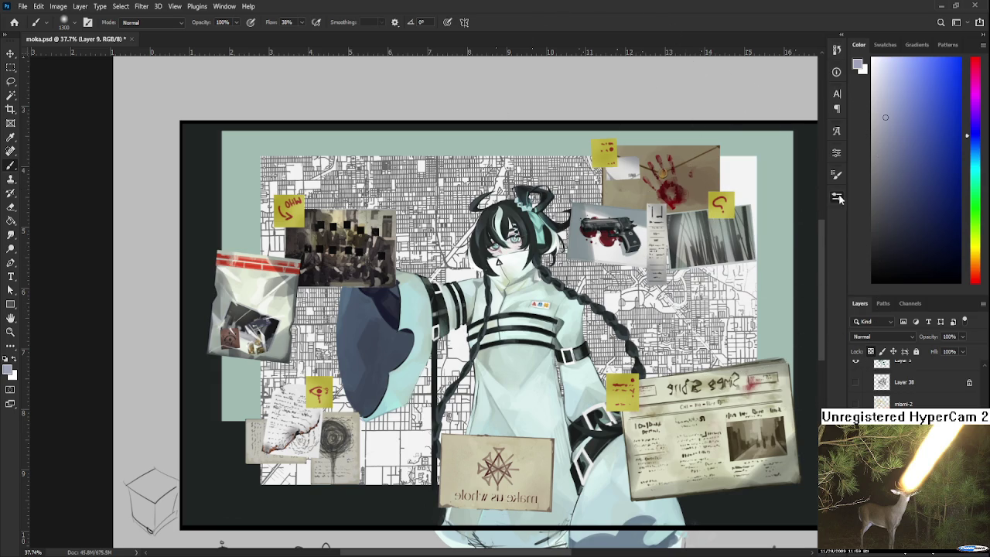
{"action": "key", "text": "bracketleft"}
{"action": "key", "text": "bracketleft"}
{"action": "key", "text": "bracketleft"}
{"action": "left_click_drag", "start_coordinate": [375, 182], "coordinate": [401, 185]}
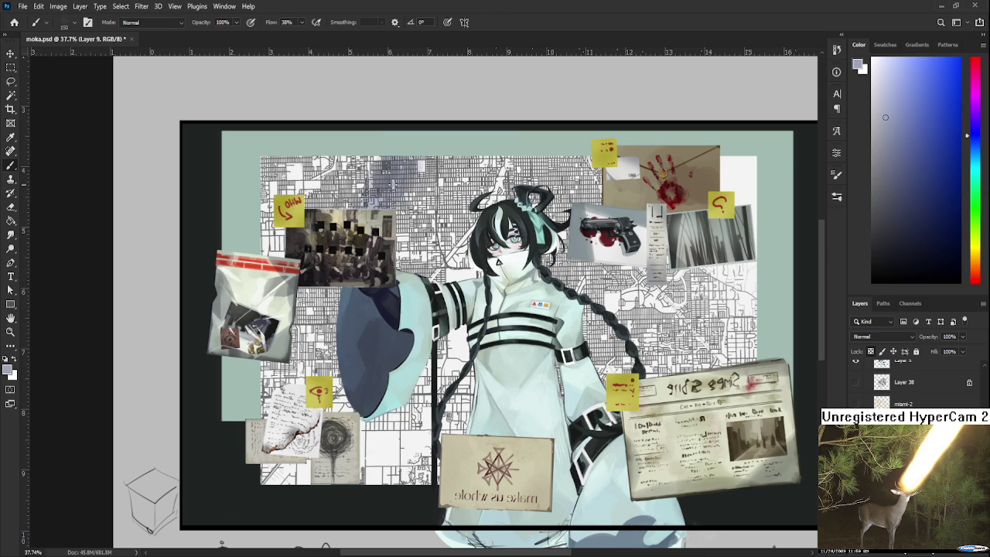
{"action": "key", "text": "ctrl+z"}
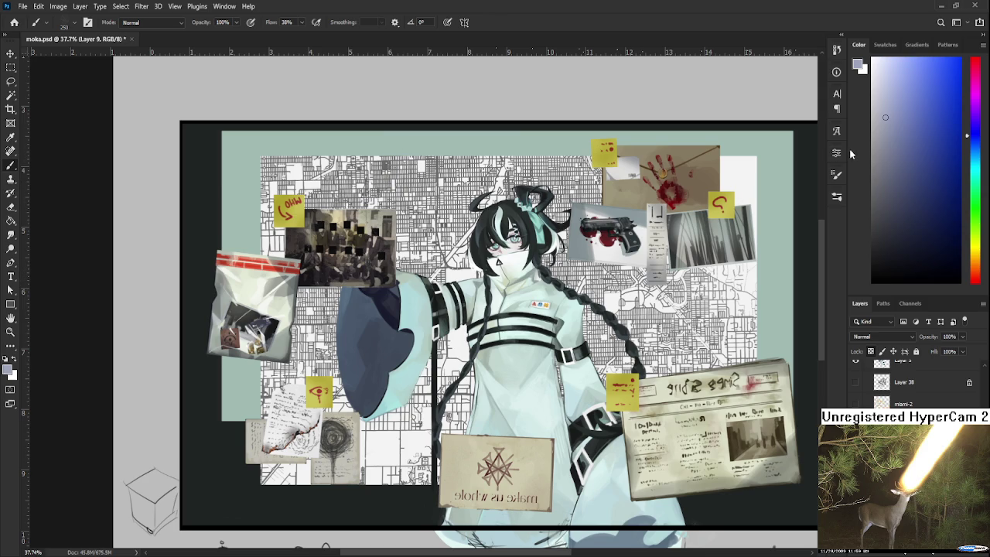
{"action": "left_click", "coordinate": [878, 117]}
{"action": "mouse_move", "coordinate": [449, 166]}
{"action": "left_mouse_down"}
{"action": "mouse_move", "coordinate": [417, 232]}
{"action": "mouse_move", "coordinate": [410, 166]}
{"action": "mouse_move", "coordinate": [379, 201]}
{"action": "mouse_move", "coordinate": [352, 186]}
{"action": "mouse_move", "coordinate": [309, 193]}
{"action": "left_mouse_up"}
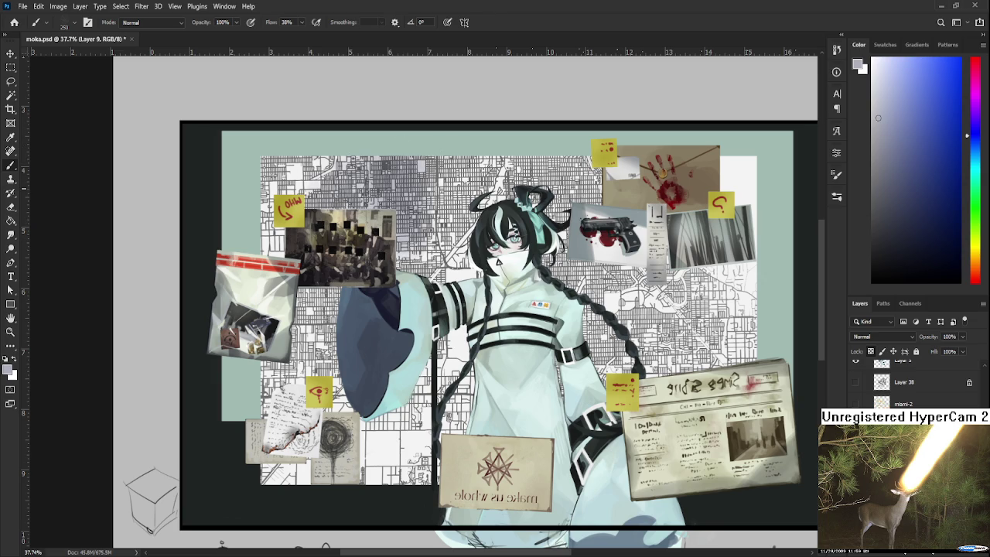
Paint a light stroke on the coat left of the torso, panning around the artwork.
{"action": "left_click_drag", "start_coordinate": [309, 283], "coordinate": [331, 239]}
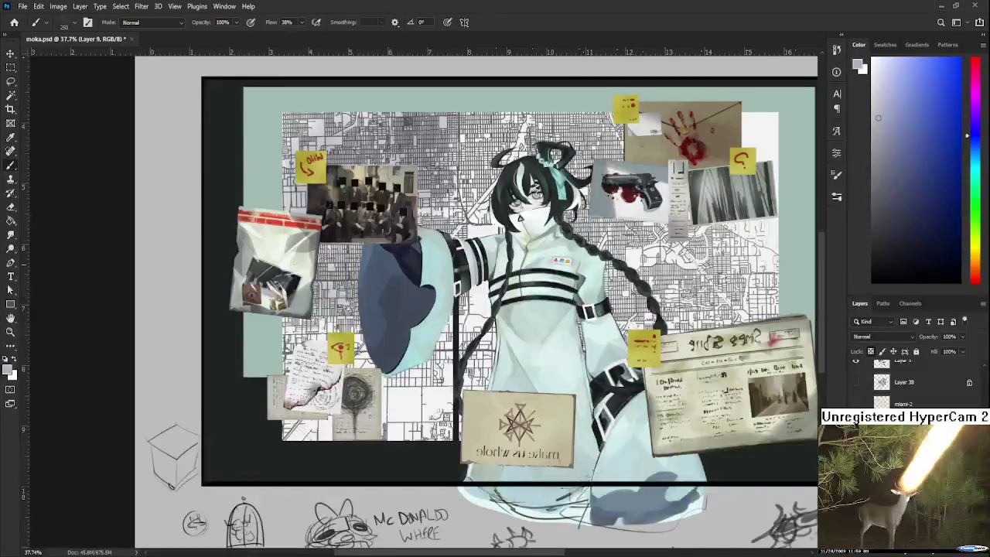
{"action": "left_click_drag", "start_coordinate": [395, 443], "coordinate": [389, 386]}
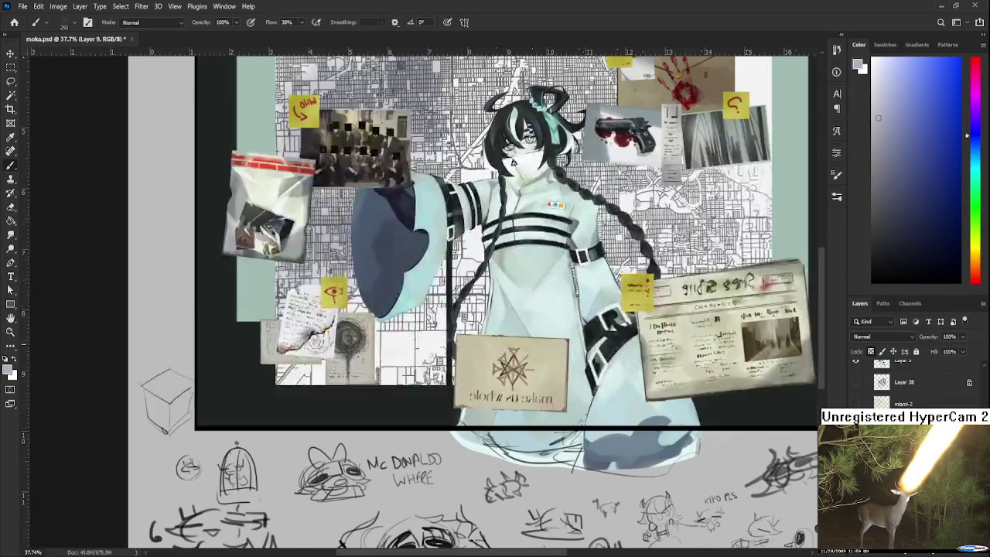
{"action": "mouse_move", "coordinate": [489, 346]}
{"action": "left_mouse_down"}
{"action": "mouse_move", "coordinate": [435, 392]}
{"action": "mouse_move", "coordinate": [403, 449]}
{"action": "left_mouse_up"}
{"action": "left_click_drag", "start_coordinate": [417, 393], "coordinate": [393, 332]}
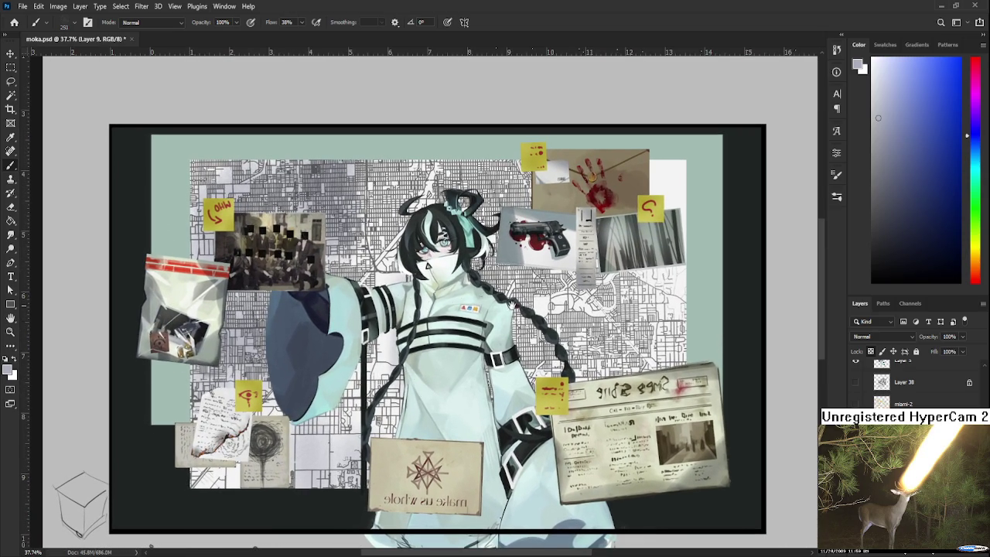
{"action": "left_click_drag", "start_coordinate": [480, 301], "coordinate": [419, 277]}
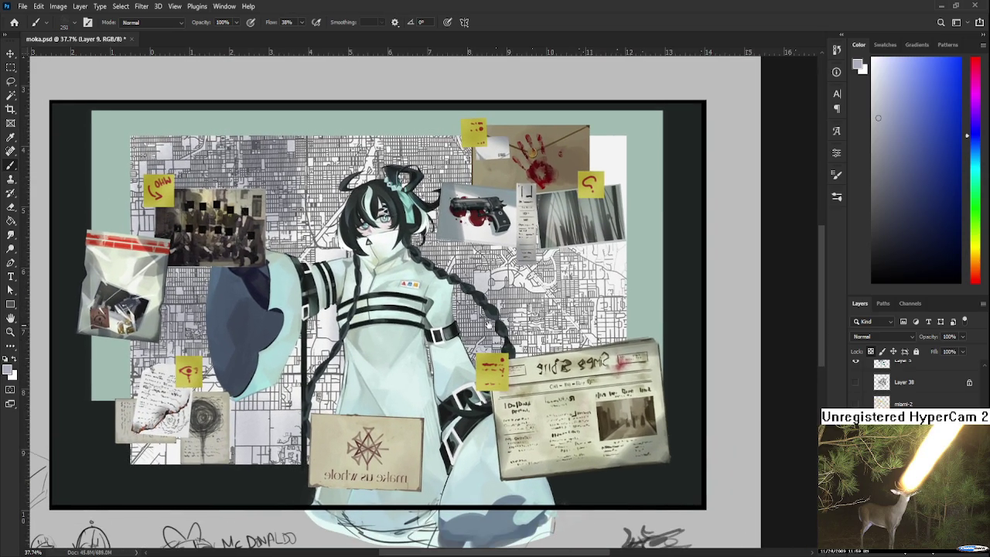
{"action": "left_click_drag", "start_coordinate": [493, 287], "coordinate": [476, 290]}
{"action": "left_click_drag", "start_coordinate": [498, 338], "coordinate": [499, 364]}
{"action": "mouse_move", "coordinate": [495, 310]}
{"action": "left_mouse_down"}
{"action": "mouse_move", "coordinate": [479, 292]}
{"action": "mouse_move", "coordinate": [483, 349]}
{"action": "left_mouse_up"}
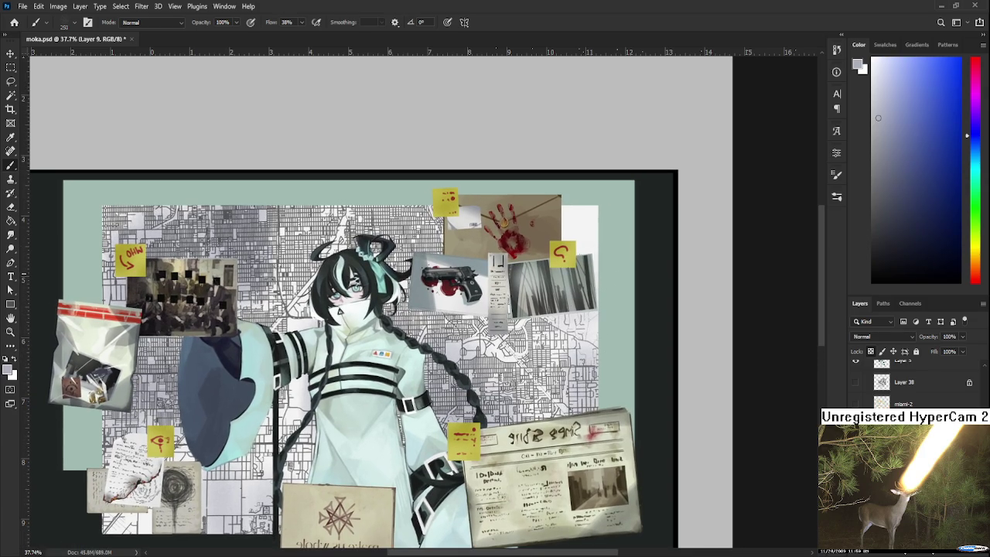
{"action": "left_click_drag", "start_coordinate": [580, 208], "coordinate": [641, 217]}
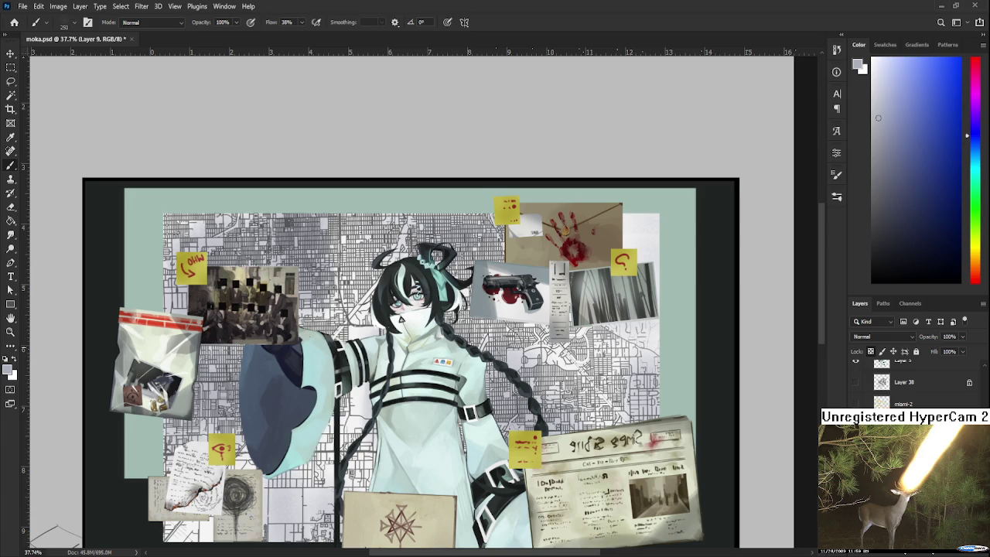
Sample the off-white paper behind the collage as the paint colour.
{"action": "left_click", "coordinate": [356, 329], "text": "alt"}
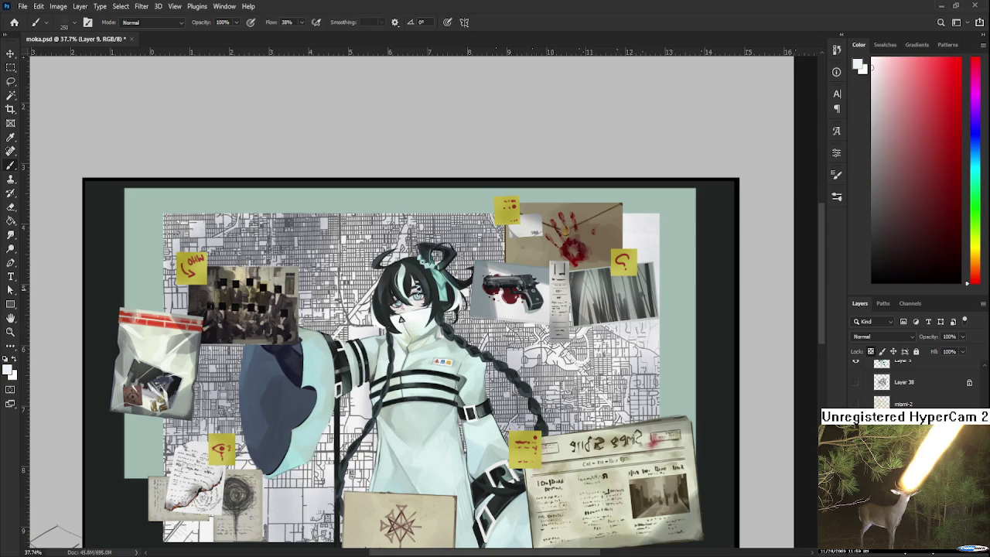
{"action": "mouse_move", "coordinate": [401, 319]}
{"action": "left_mouse_down"}
{"action": "mouse_move", "coordinate": [478, 345]}
{"action": "mouse_move", "coordinate": [492, 286]}
{"action": "left_mouse_up"}
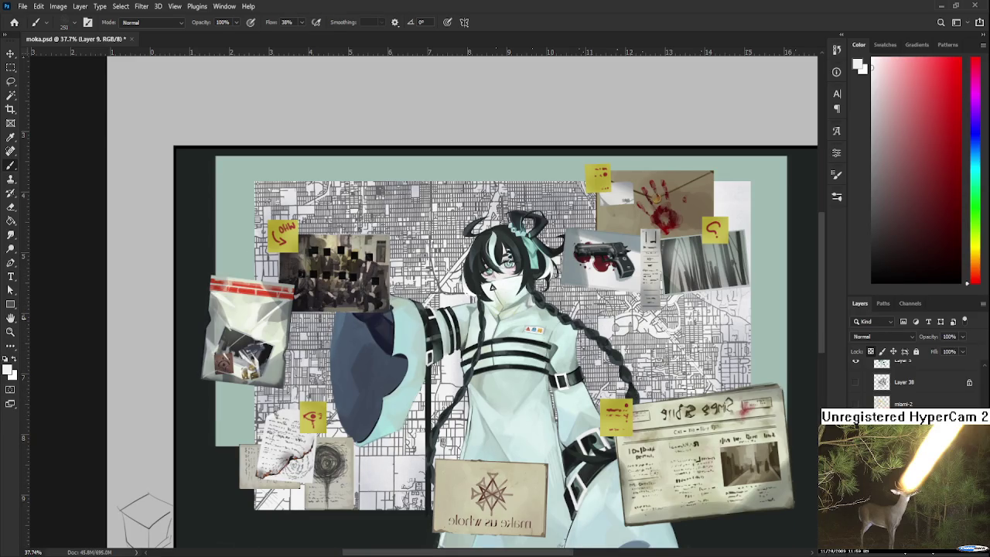
{"action": "left_click_drag", "start_coordinate": [774, 338], "coordinate": [667, 344]}
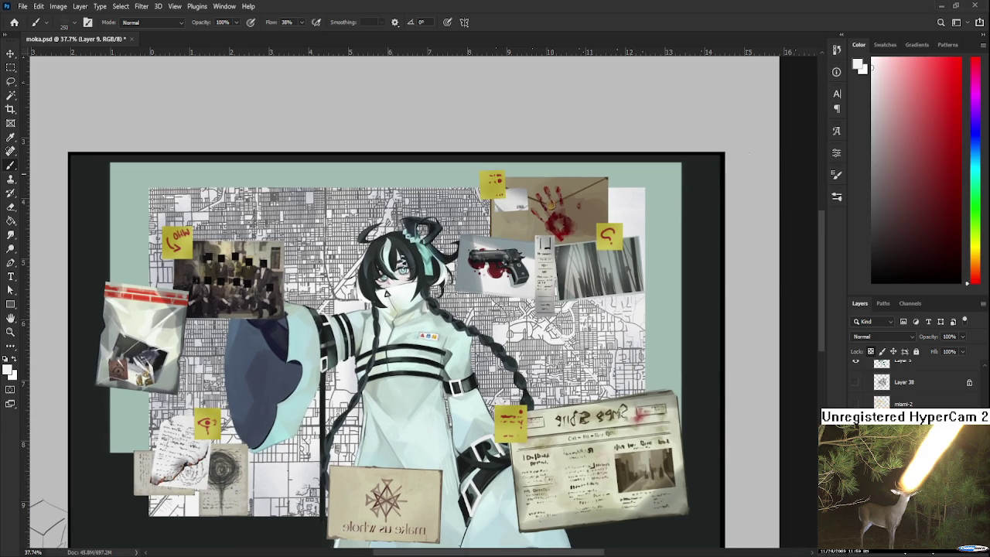
{"action": "left_click", "coordinate": [585, 188], "text": "alt"}
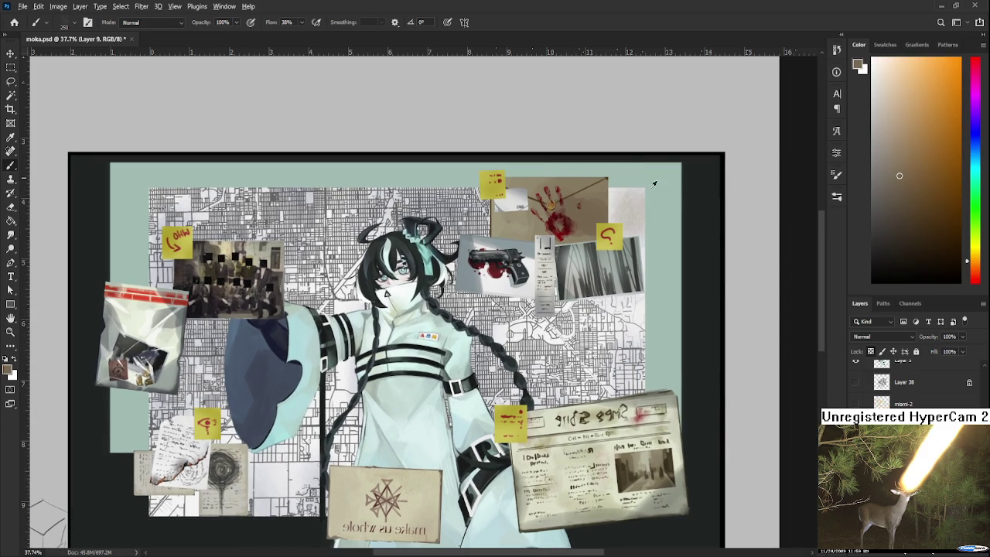
{"action": "left_click", "coordinate": [630, 215], "text": "alt"}
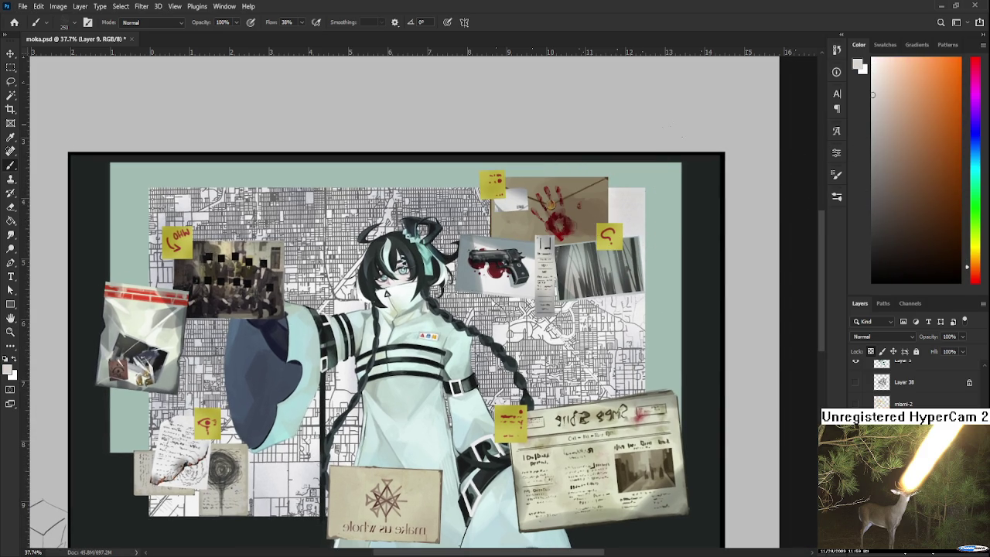
Pan to view the sketches below and the top margin, then recentre the collage.
{"action": "left_click_drag", "start_coordinate": [625, 355], "coordinate": [658, 311]}
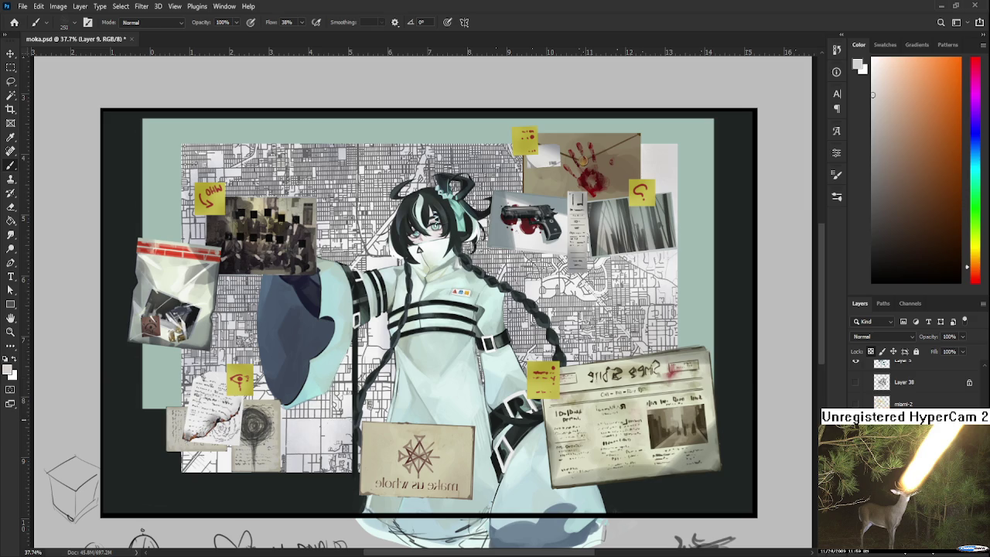
{"action": "left_click_drag", "start_coordinate": [326, 410], "coordinate": [386, 401]}
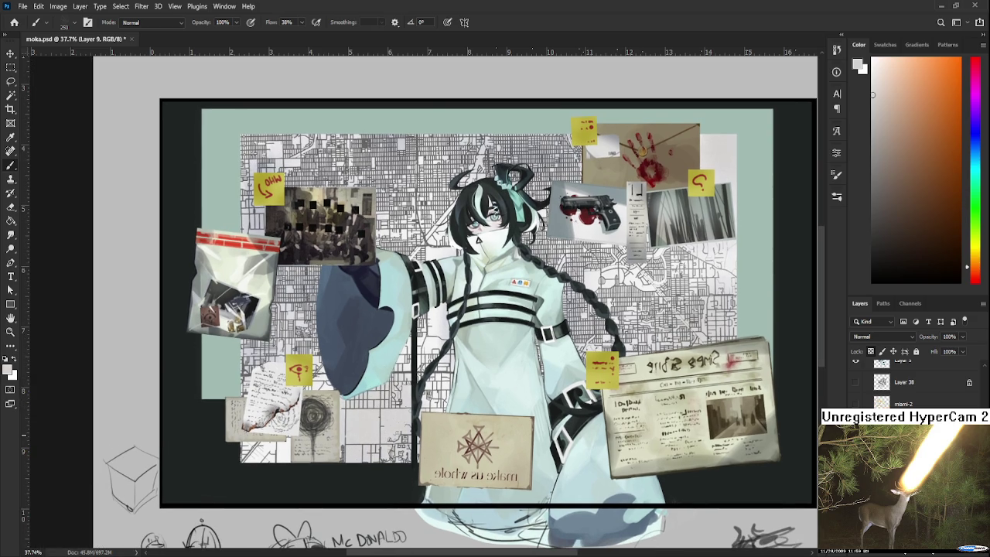
{"action": "mouse_move", "coordinate": [363, 400]}
{"action": "left_mouse_down"}
{"action": "mouse_move", "coordinate": [396, 439]}
{"action": "mouse_move", "coordinate": [352, 446]}
{"action": "left_mouse_up"}
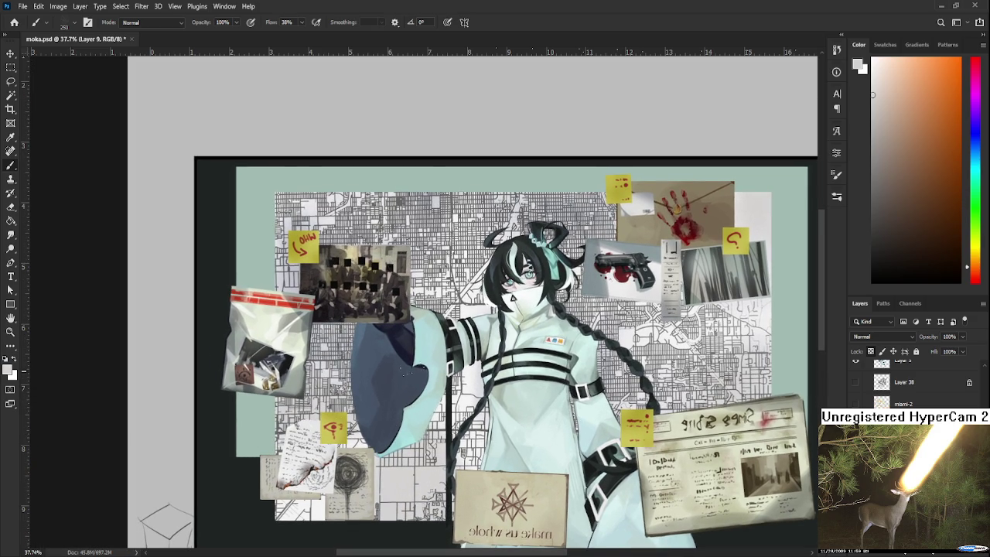
{"action": "left_click_drag", "start_coordinate": [512, 298], "coordinate": [529, 407]}
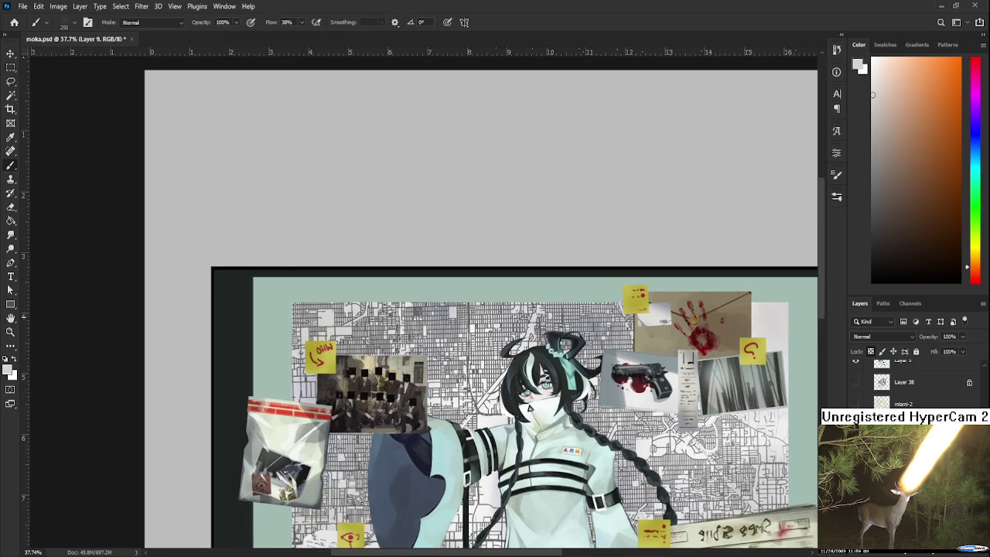
{"action": "left_click_drag", "start_coordinate": [400, 401], "coordinate": [389, 343]}
{"action": "left_click_drag", "start_coordinate": [506, 383], "coordinate": [463, 366]}
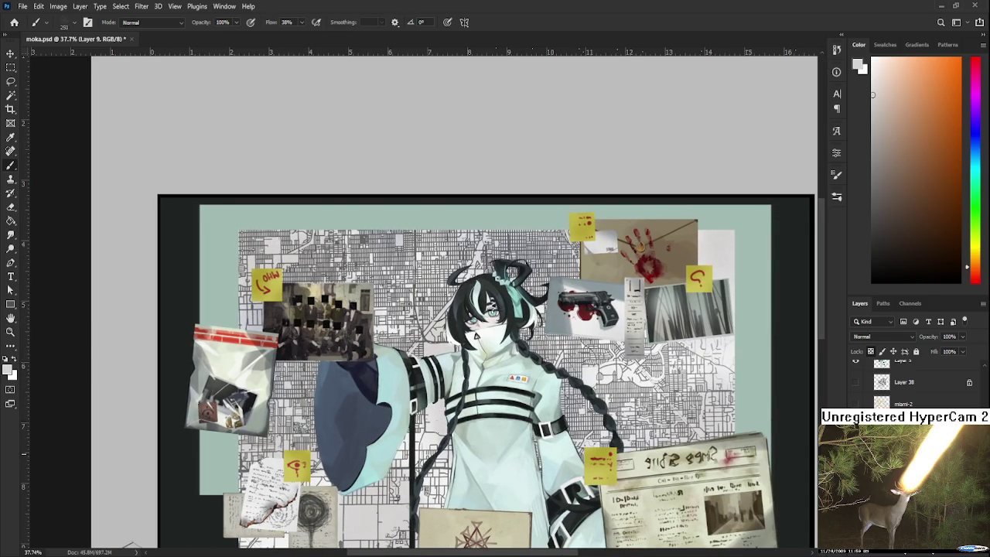
{"action": "left_click_drag", "start_coordinate": [431, 457], "coordinate": [435, 381]}
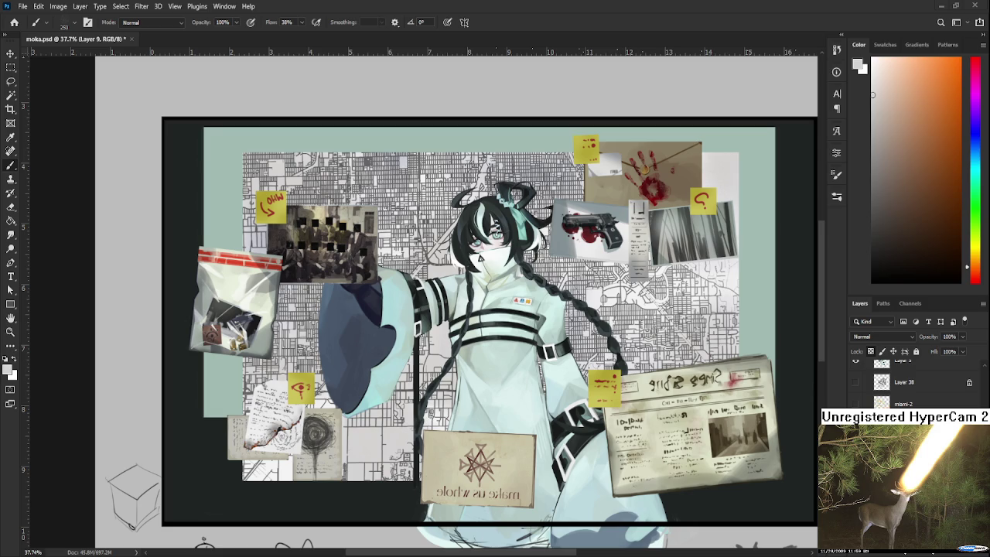
{"action": "key", "text": "ctrl+v"}
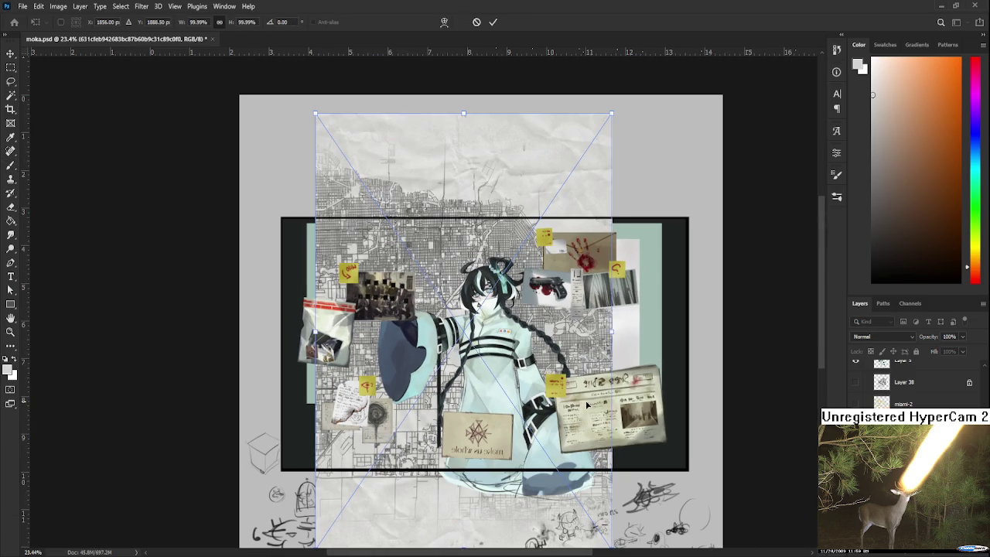
Rotate the pasted crumpled-paper map -90° and commit the transform.
{"action": "left_click_drag", "start_coordinate": [629, 105], "coordinate": [254, 191]}
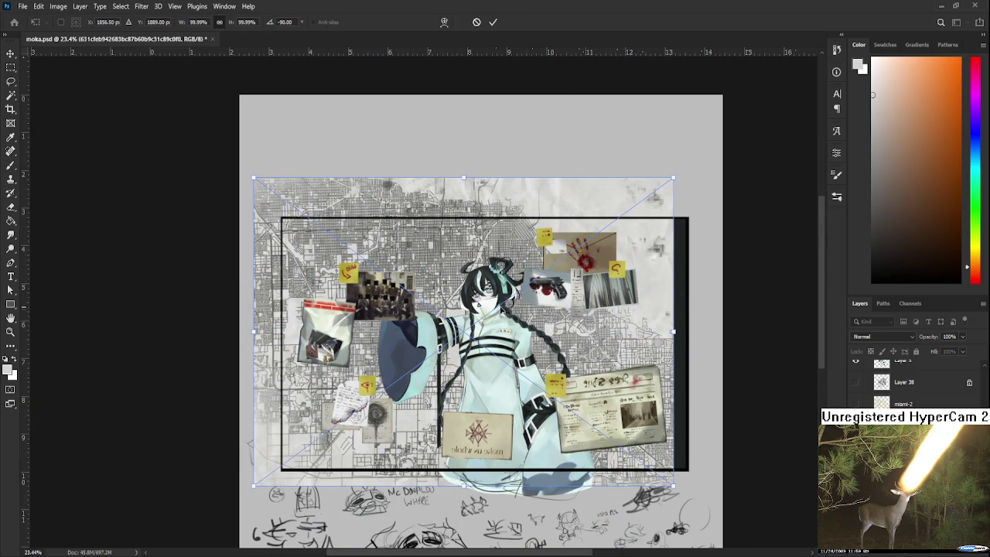
{"action": "key", "text": "Return"}
{"action": "key", "text": "b"}
{"action": "scroll", "coordinate": [577, 360], "scroll_direction": "up", "scroll_amount": 1}
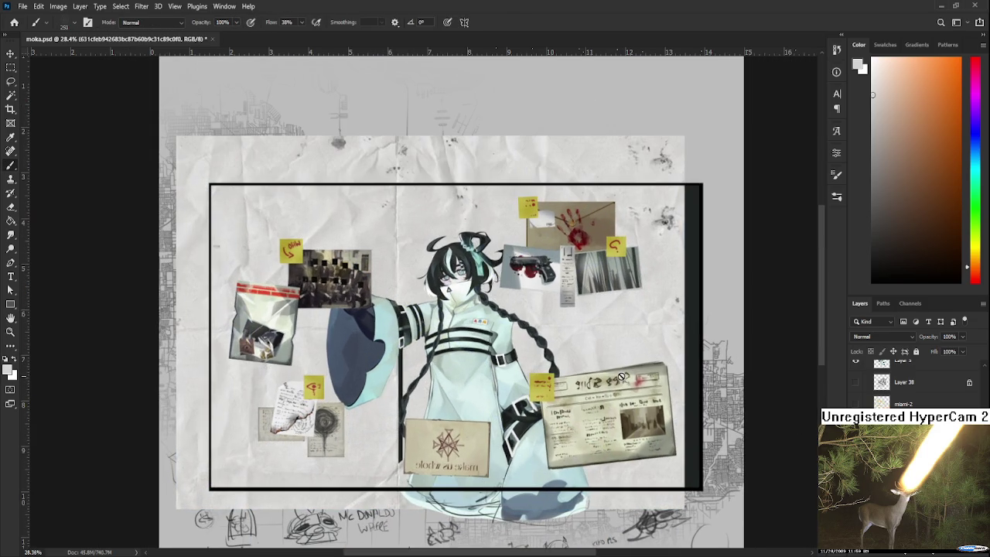
{"action": "left_click_drag", "start_coordinate": [577, 361], "coordinate": [611, 368]}
{"action": "key", "text": "ctrl+t"}
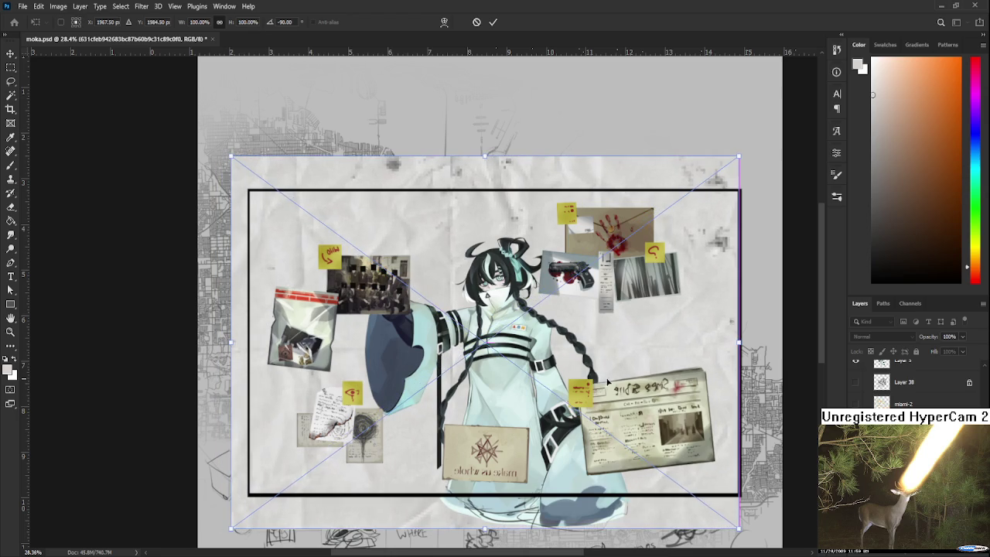
{"action": "key", "text": "Return"}
Try Color Burn, Pin Light, Hard Mix and Divide blend modes on the paper map layer.
{"action": "scroll", "coordinate": [912, 339], "scroll_direction": "down", "scroll_amount": 5}
{"action": "key", "text": "Down"}
{"action": "key", "text": "Down"}
{"action": "key", "text": "Up"}
{"action": "key", "text": "Up"}
{"action": "key", "text": "Up"}
{"action": "key", "text": "Up"}
{"action": "key", "text": "Down"}
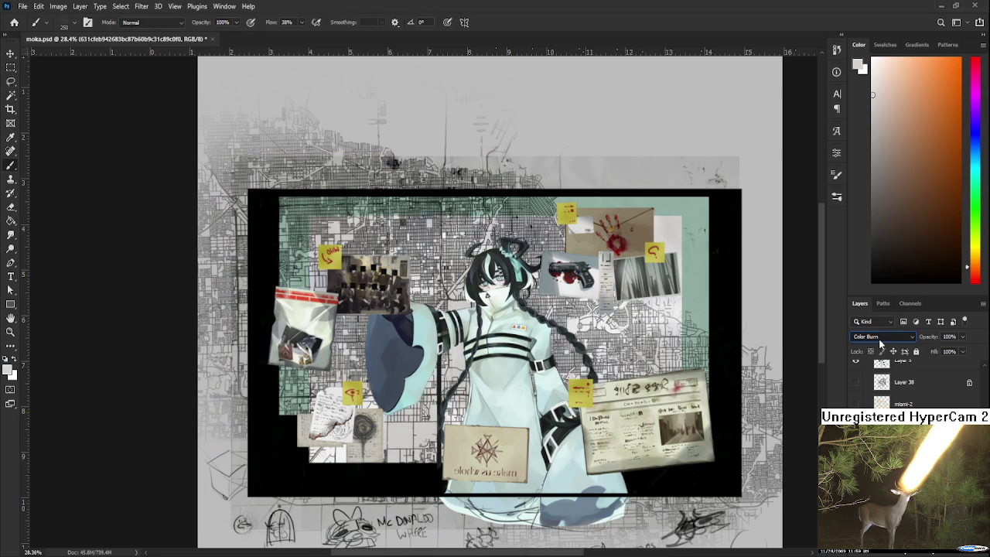
{"action": "key", "text": "Down"}
{"action": "key", "text": "Down"}
{"action": "key", "text": "Down"}
{"action": "key", "text": "Down"}
{"action": "key", "text": "Down"}
{"action": "key", "text": "Down"}
{"action": "key", "text": "Down"}
{"action": "key", "text": "Down"}
{"action": "key", "text": "Down"}
{"action": "key", "text": "Down"}
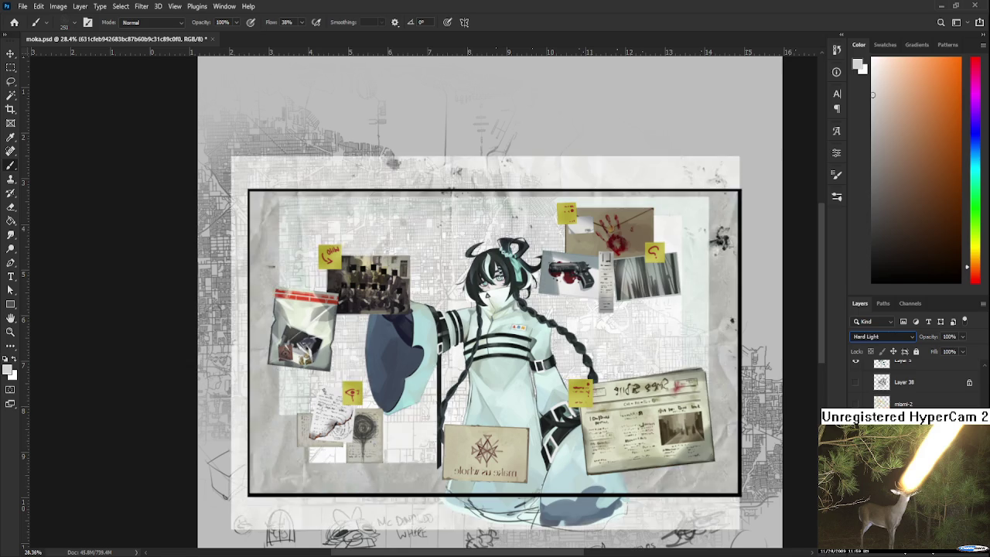
{"action": "key", "text": "Down"}
{"action": "key", "text": "Down"}
{"action": "key", "text": "Down"}
{"action": "key", "text": "Down"}
{"action": "key", "text": "Up"}
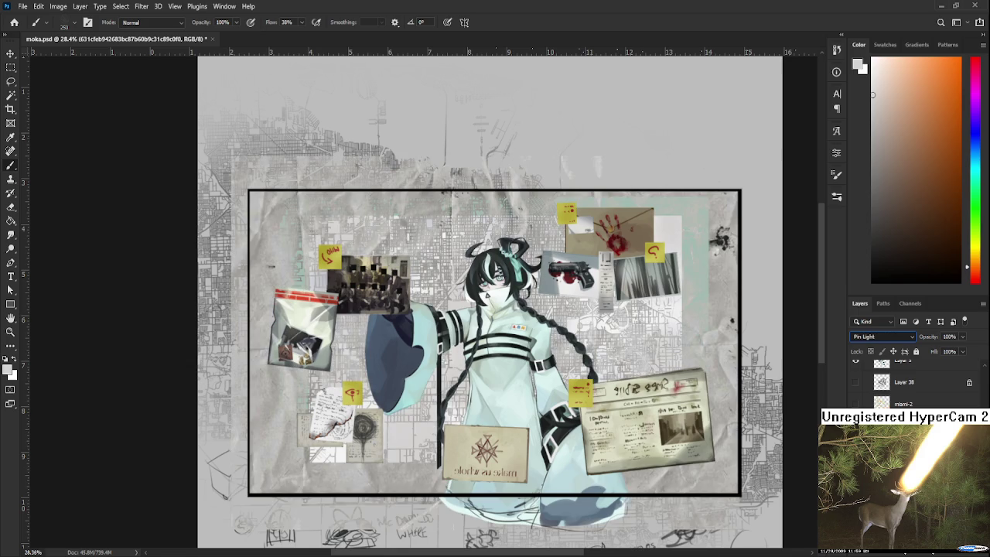
{"action": "key", "text": "Down"}
{"action": "key", "text": "Down"}
{"action": "key", "text": "Down"}
{"action": "key", "text": "Down"}
{"action": "key", "text": "Down"}
{"action": "key", "text": "Down"}
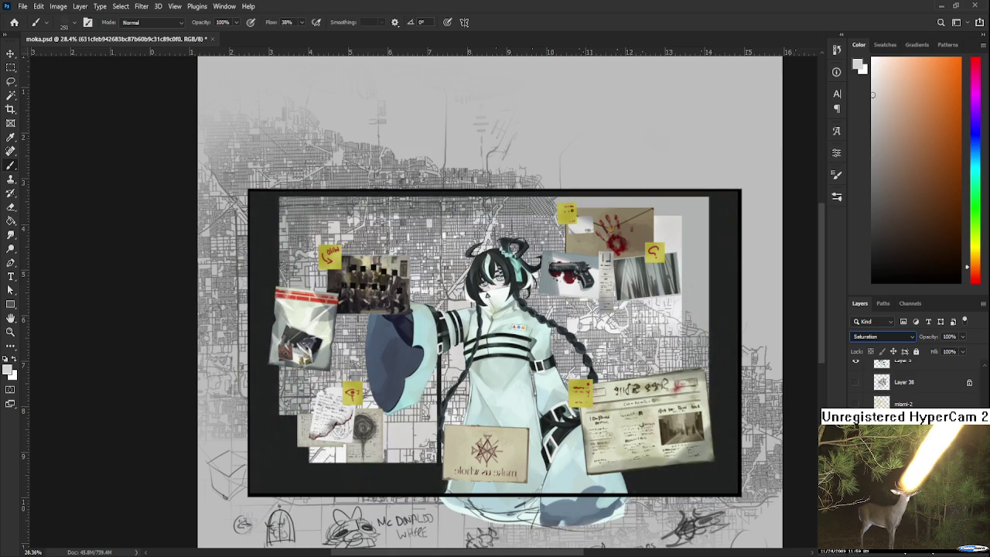
Compare Overlay and Lighten, then settle the paper map layer on Multiply.
{"action": "key", "text": "Up"}
{"action": "key", "text": "Up"}
{"action": "key", "text": "Up"}
{"action": "key", "text": "Up"}
{"action": "key", "text": "Up"}
{"action": "key", "text": "Up"}
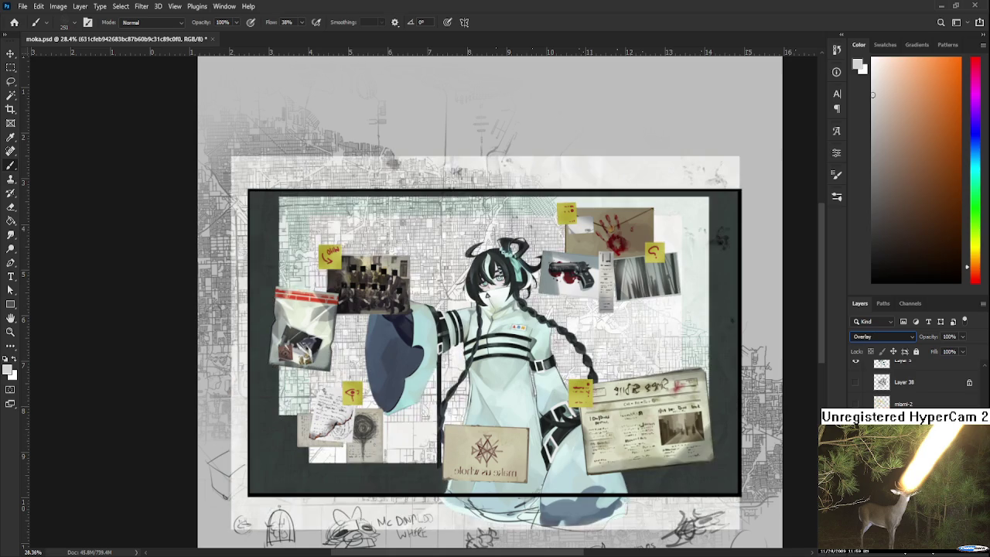
{"action": "key", "text": "Up"}
{"action": "key", "text": "Up"}
{"action": "key", "text": "Up"}
{"action": "key", "text": "Up"}
{"action": "key", "text": "Up"}
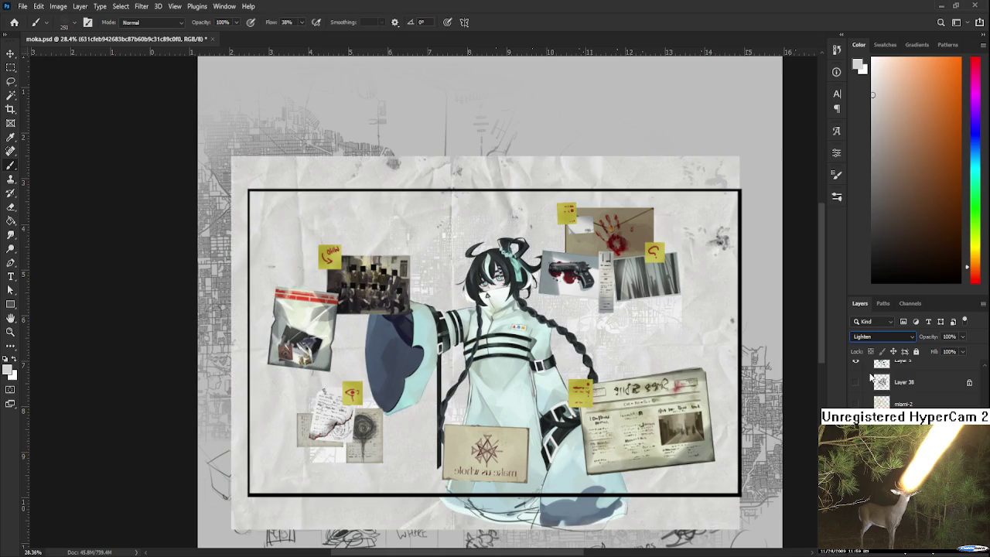
{"action": "key", "text": "Up"}
{"action": "key", "text": "Up"}
{"action": "key", "text": "Up"}
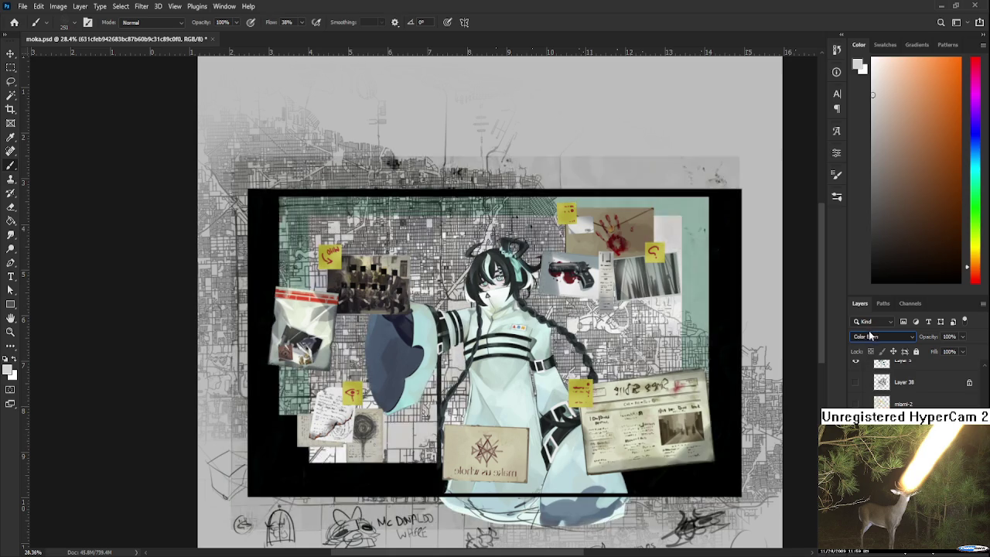
{"action": "key", "text": "Up"}
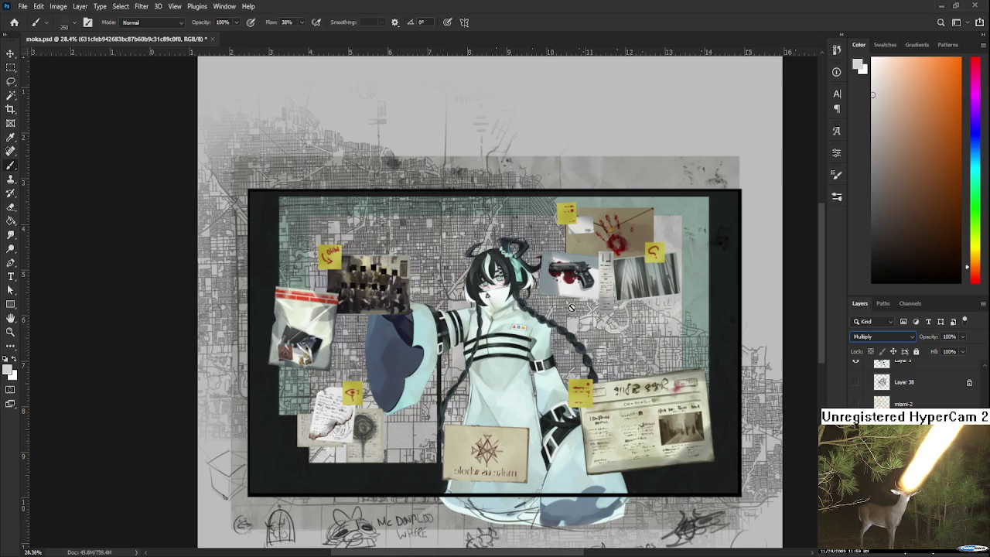
{"action": "scroll", "coordinate": [512, 269], "scroll_direction": "up", "scroll_amount": 1}
{"action": "scroll", "coordinate": [512, 273], "scroll_direction": "down", "scroll_amount": 1}
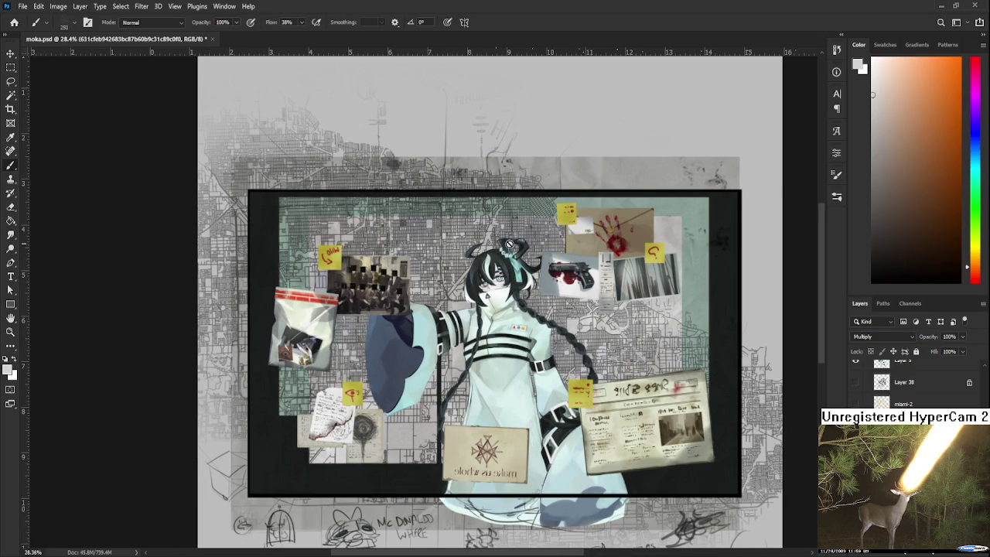
{"action": "scroll", "coordinate": [513, 266], "scroll_direction": "down", "scroll_amount": 1}
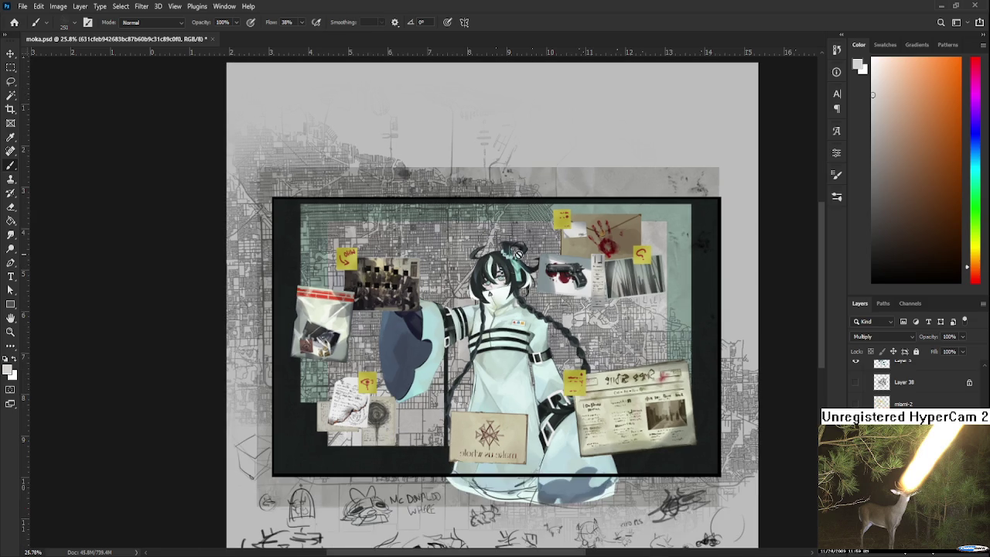
{"action": "scroll", "coordinate": [520, 255], "scroll_direction": "down", "scroll_amount": 1}
{"action": "scroll", "coordinate": [520, 255], "scroll_direction": "down", "scroll_amount": 1}
{"action": "key", "text": "ctrl+t"}
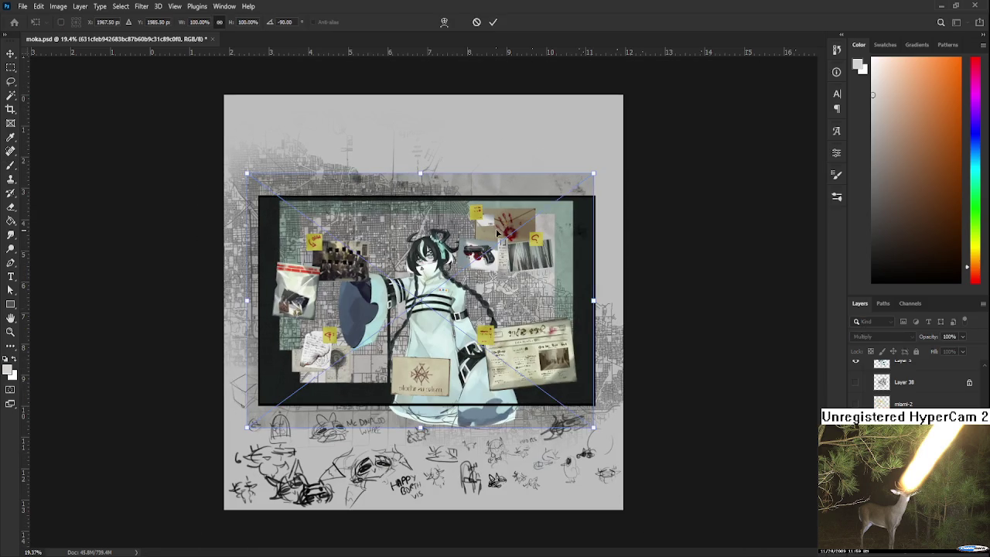
Scale the paper map layer to about 78%, position it inside the frame, and apply.
{"action": "left_click_drag", "start_coordinate": [594, 173], "coordinate": [507, 236]}
{"action": "left_click_drag", "start_coordinate": [451, 323], "coordinate": [496, 292]}
{"action": "left_click_drag", "start_coordinate": [554, 395], "coordinate": [564, 402]}
{"action": "scroll", "coordinate": [417, 354], "scroll_direction": "up", "scroll_amount": 1}
{"action": "scroll", "coordinate": [417, 354], "scroll_direction": "up", "scroll_amount": 2}
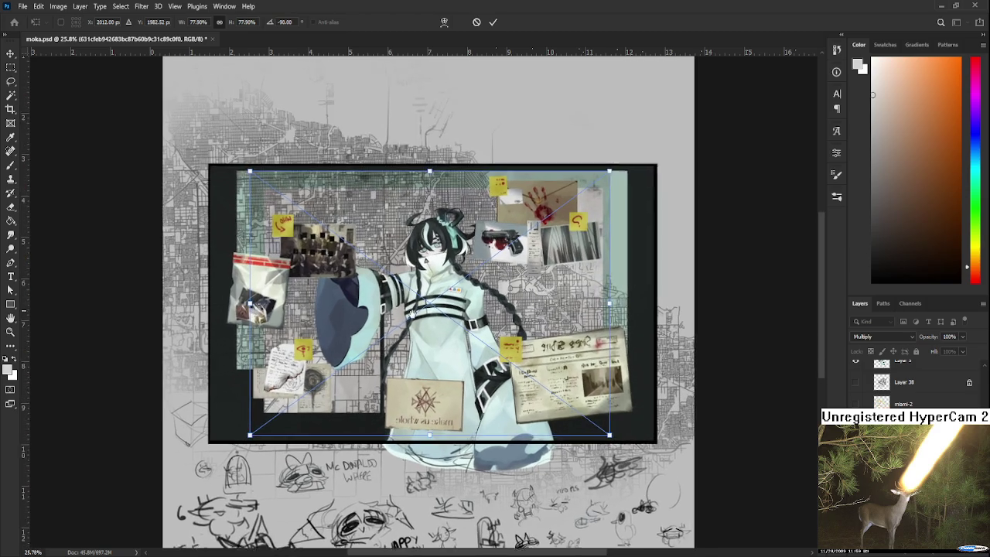
{"action": "scroll", "coordinate": [414, 333], "scroll_direction": "up", "scroll_amount": 1}
{"action": "scroll", "coordinate": [414, 333], "scroll_direction": "up", "scroll_amount": 1}
{"action": "scroll", "coordinate": [414, 332], "scroll_direction": "up", "scroll_amount": 1}
{"action": "scroll", "coordinate": [414, 333], "scroll_direction": "up", "scroll_amount": 1}
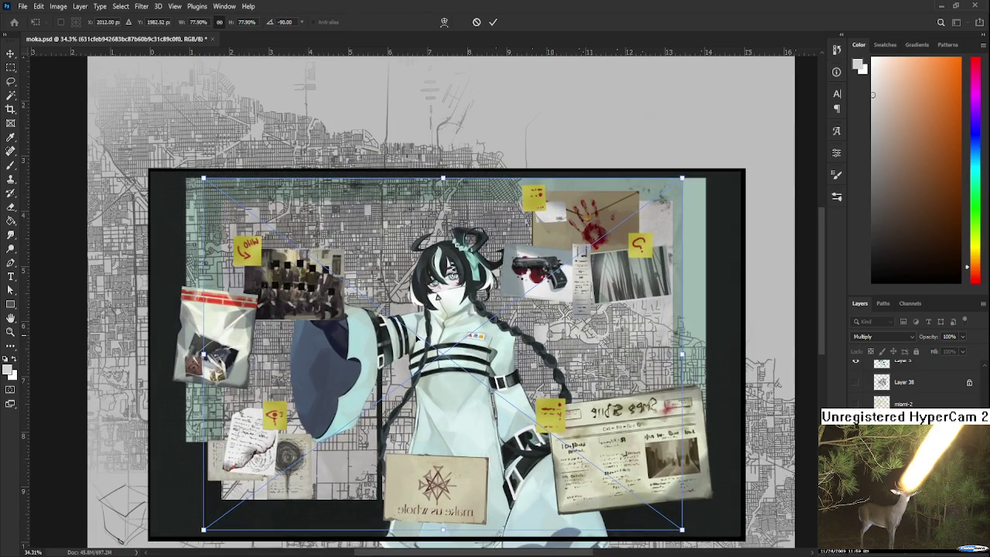
{"action": "left_click_drag", "start_coordinate": [432, 328], "coordinate": [431, 313]}
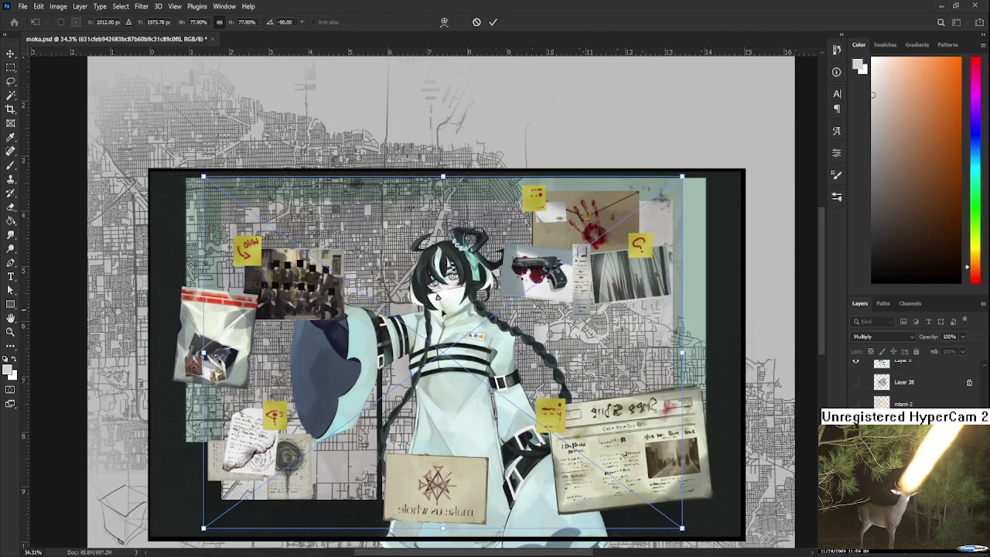
{"action": "key", "text": "Return"}
{"action": "key", "text": "b"}
{"action": "key", "text": "alt+bracketleft"}
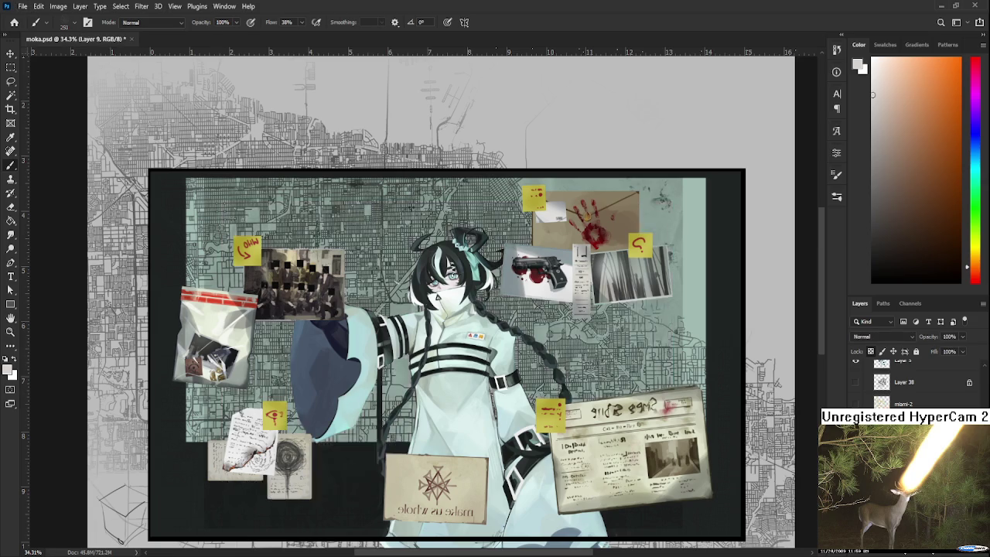
{"action": "key", "text": "alt+bracketright"}
{"action": "key", "text": "ctrl+alt+g"}
{"action": "key", "text": "alt+bracketright"}
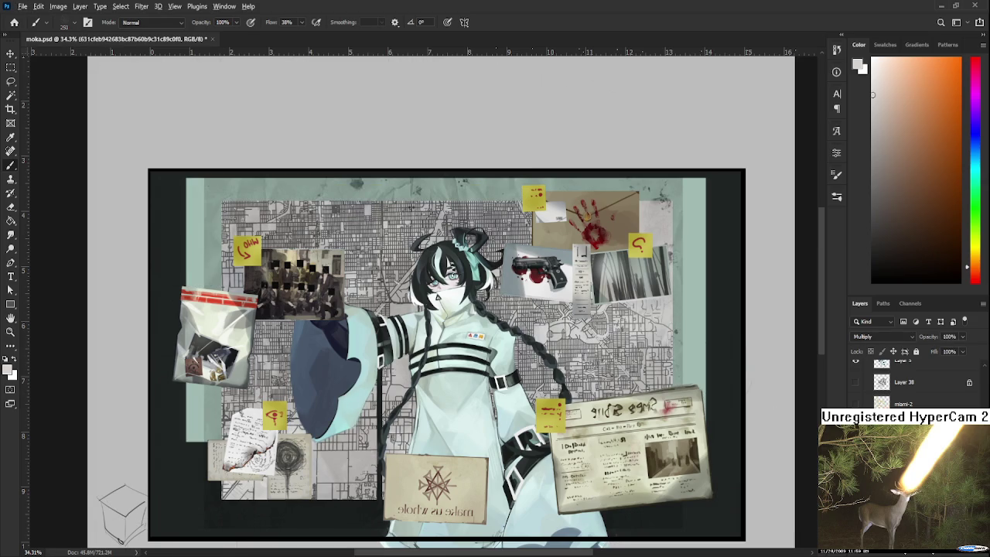
{"action": "left_click_drag", "start_coordinate": [512, 321], "coordinate": [582, 318]}
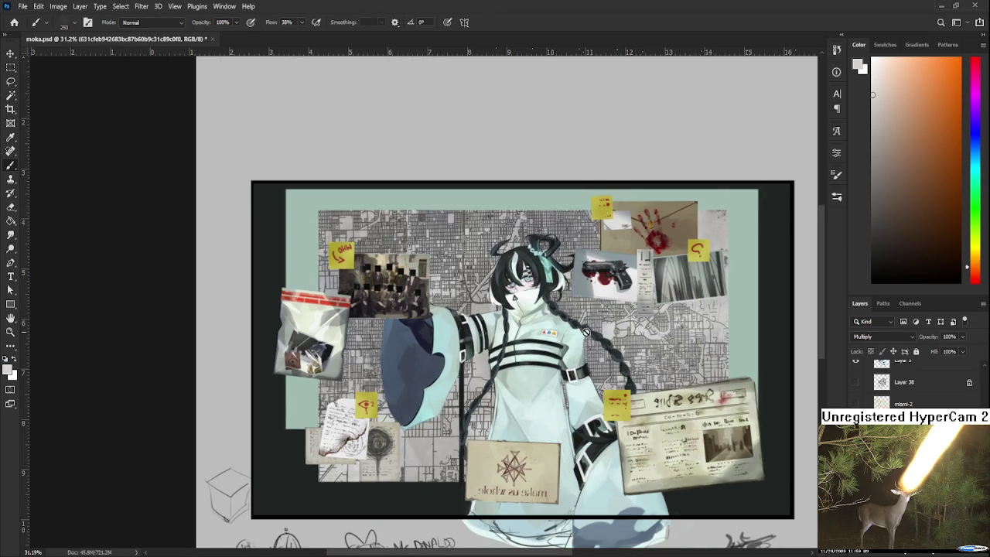
{"action": "scroll", "coordinate": [581, 318], "scroll_direction": "up", "scroll_amount": 2}
{"action": "scroll", "coordinate": [699, 495], "scroll_direction": "up", "scroll_amount": 1}
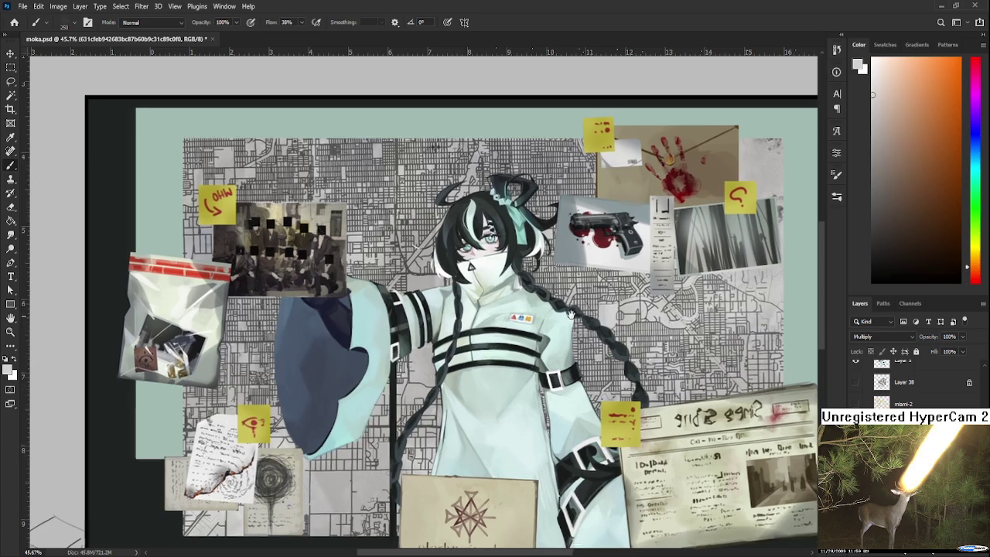
{"action": "scroll", "coordinate": [910, 334], "scroll_direction": "down", "scroll_amount": 2}
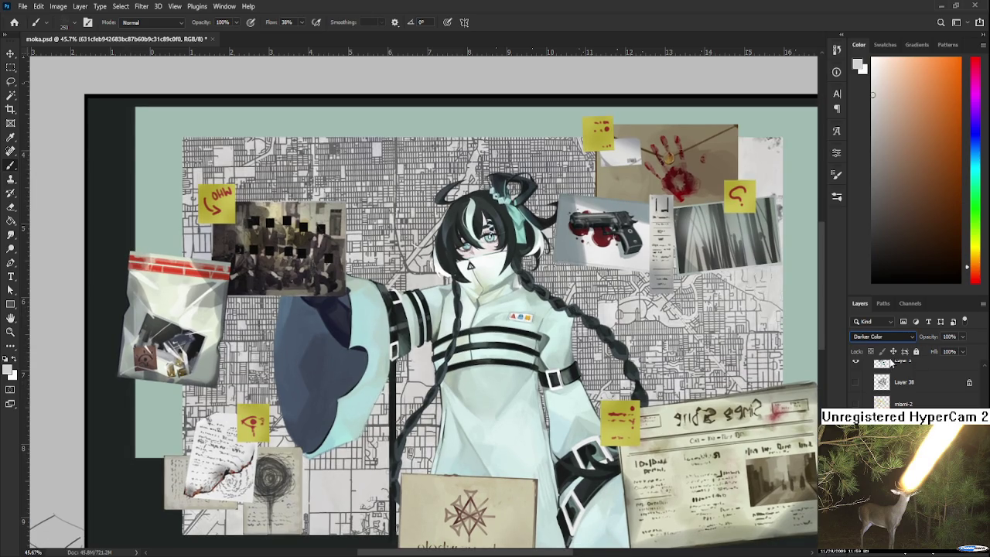
{"action": "scroll", "coordinate": [910, 334], "scroll_direction": "down", "scroll_amount": 1}
{"action": "scroll", "coordinate": [909, 334], "scroll_direction": "down", "scroll_amount": 1}
{"action": "scroll", "coordinate": [910, 334], "scroll_direction": "down", "scroll_amount": 1}
{"action": "scroll", "coordinate": [909, 337], "scroll_direction": "up", "scroll_amount": 1}
{"action": "scroll", "coordinate": [909, 336], "scroll_direction": "down", "scroll_amount": 1}
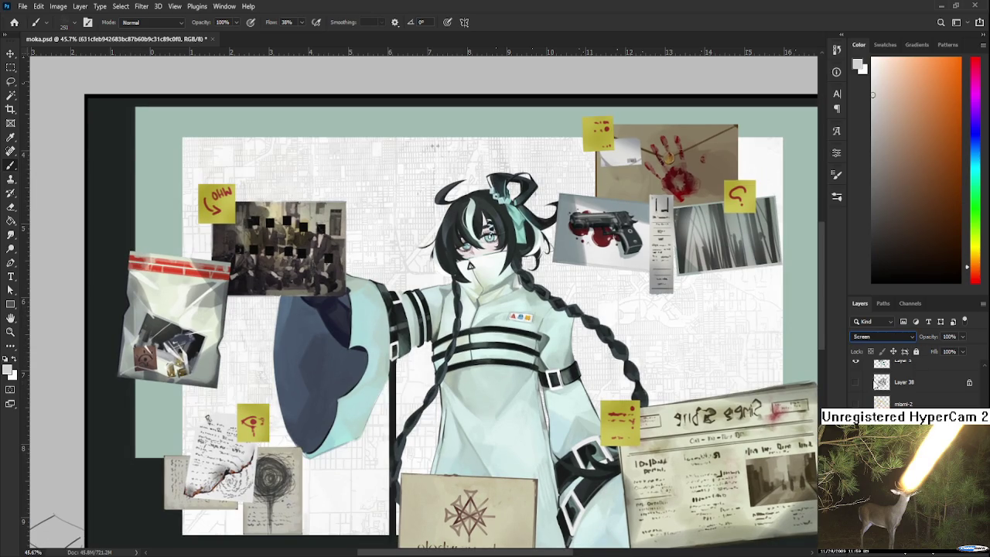
{"action": "scroll", "coordinate": [909, 337], "scroll_direction": "down", "scroll_amount": 1}
{"action": "scroll", "coordinate": [909, 336], "scroll_direction": "up", "scroll_amount": 1}
{"action": "scroll", "coordinate": [882, 336], "scroll_direction": "down", "scroll_amount": 1}
{"action": "scroll", "coordinate": [882, 337], "scroll_direction": "up", "scroll_amount": 1}
{"action": "scroll", "coordinate": [882, 336], "scroll_direction": "down", "scroll_amount": 2}
{"action": "scroll", "coordinate": [881, 336], "scroll_direction": "down", "scroll_amount": 2}
{"action": "scroll", "coordinate": [882, 337], "scroll_direction": "down", "scroll_amount": 1}
{"action": "scroll", "coordinate": [882, 337], "scroll_direction": "up", "scroll_amount": 1}
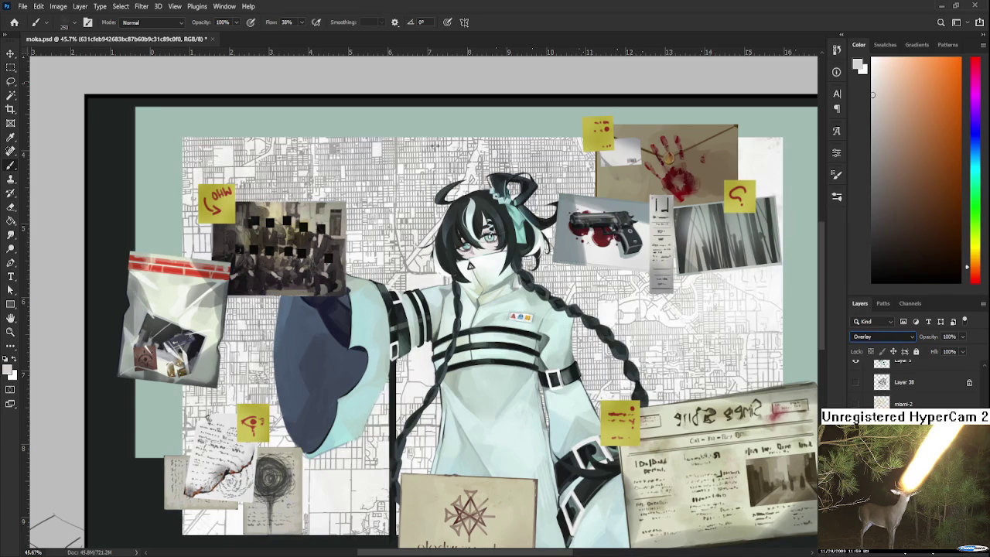
{"action": "scroll", "coordinate": [881, 337], "scroll_direction": "up", "scroll_amount": 1}
{"action": "scroll", "coordinate": [882, 336], "scroll_direction": "down", "scroll_amount": 2}
{"action": "scroll", "coordinate": [882, 336], "scroll_direction": "down", "scroll_amount": 2}
{"action": "scroll", "coordinate": [882, 337], "scroll_direction": "down", "scroll_amount": 2}
{"action": "scroll", "coordinate": [882, 336], "scroll_direction": "down", "scroll_amount": 1}
{"action": "scroll", "coordinate": [882, 337], "scroll_direction": "down", "scroll_amount": 2}
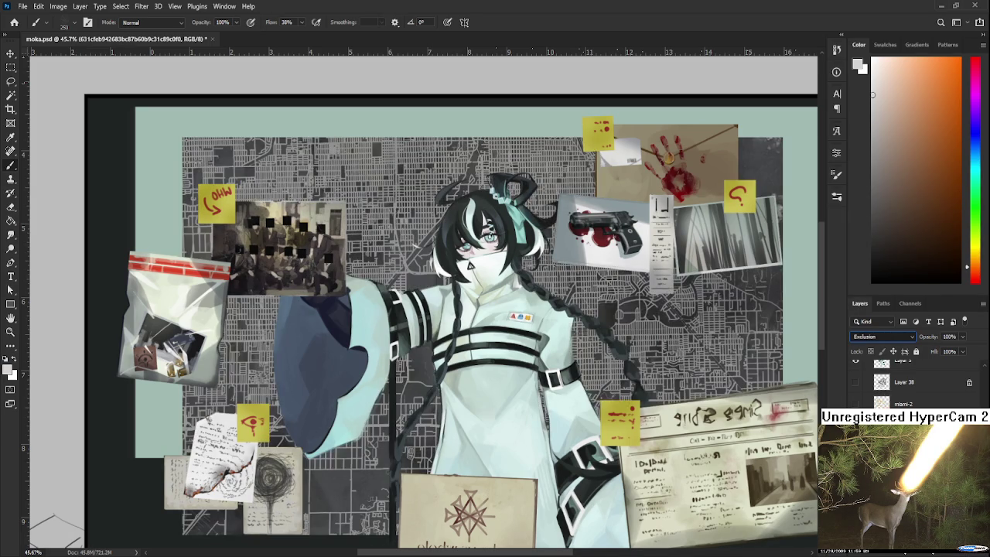
{"action": "scroll", "coordinate": [881, 337], "scroll_direction": "down", "scroll_amount": 2}
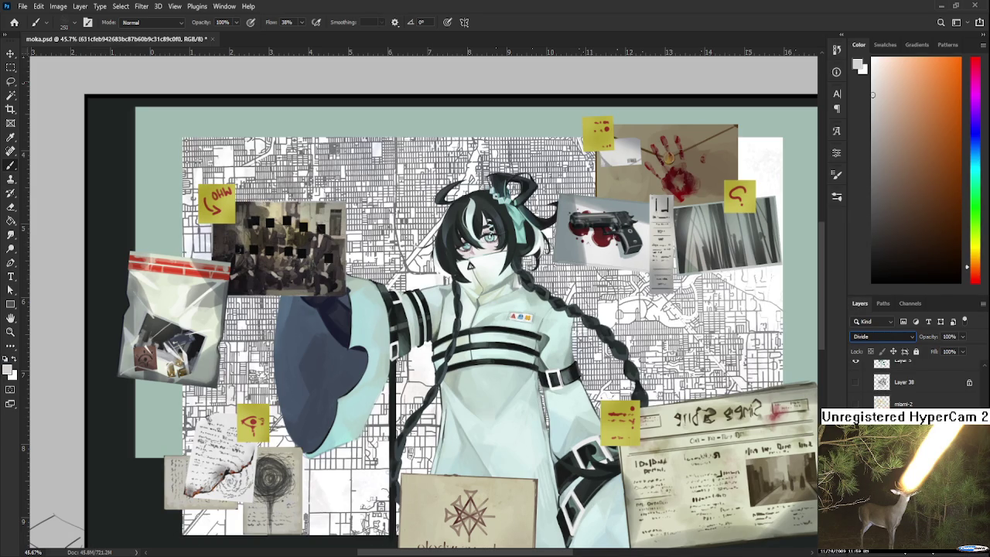
{"action": "key", "text": "Up"}
{"action": "key", "text": "Up"}
{"action": "key", "text": "Up"}
{"action": "key", "text": "Up"}
{"action": "key", "text": "Up"}
{"action": "key", "text": "Up"}
{"action": "key", "text": "Up"}
{"action": "key", "text": "Up"}
{"action": "key", "text": "Up"}
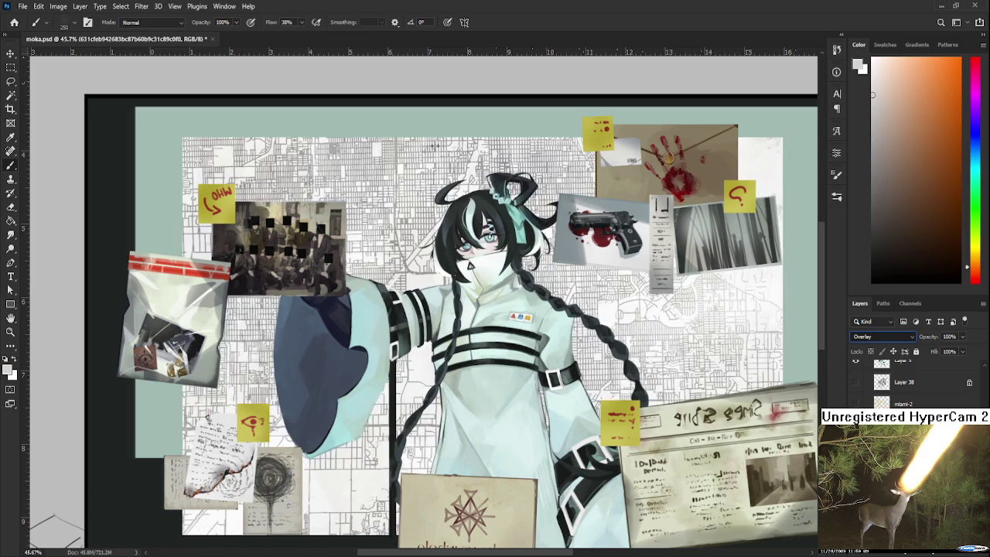
{"action": "key", "text": "Up"}
{"action": "key", "text": "Up"}
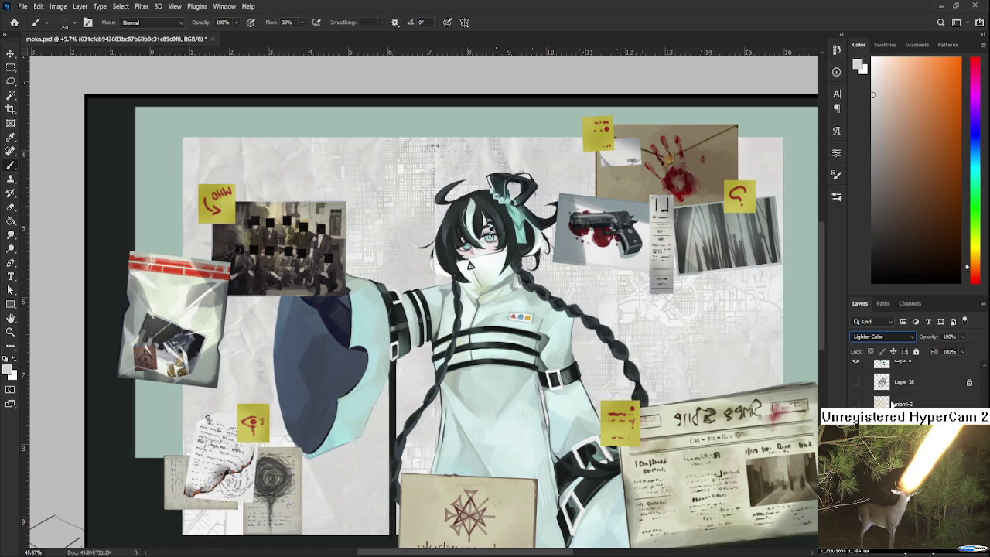
{"action": "key", "text": "Up"}
{"action": "key", "text": "Up"}
{"action": "key", "text": "Up"}
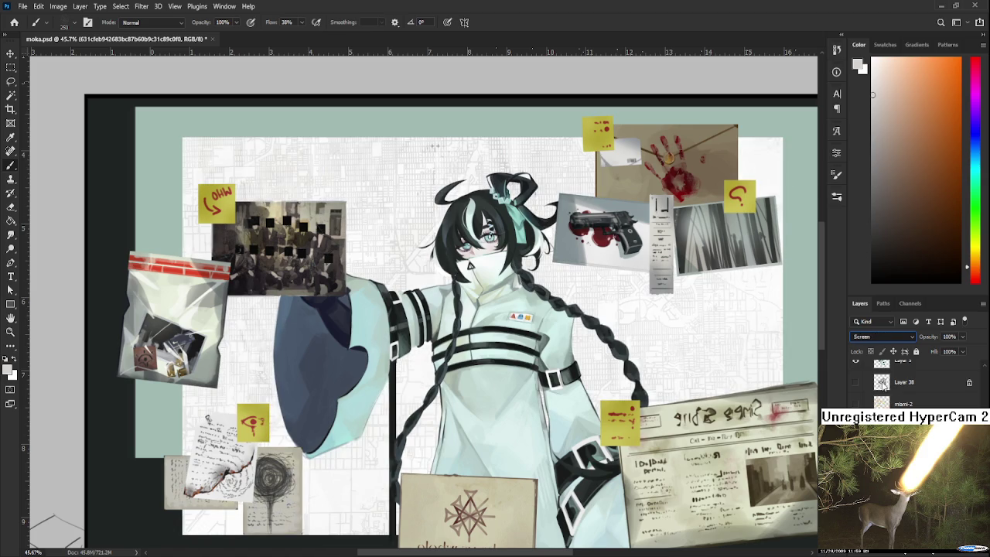
{"action": "key", "text": "Up"}
{"action": "key", "text": "Up"}
{"action": "key", "text": "Up"}
{"action": "key", "text": "Up"}
{"action": "key", "text": "Down"}
{"action": "key", "text": "Down"}
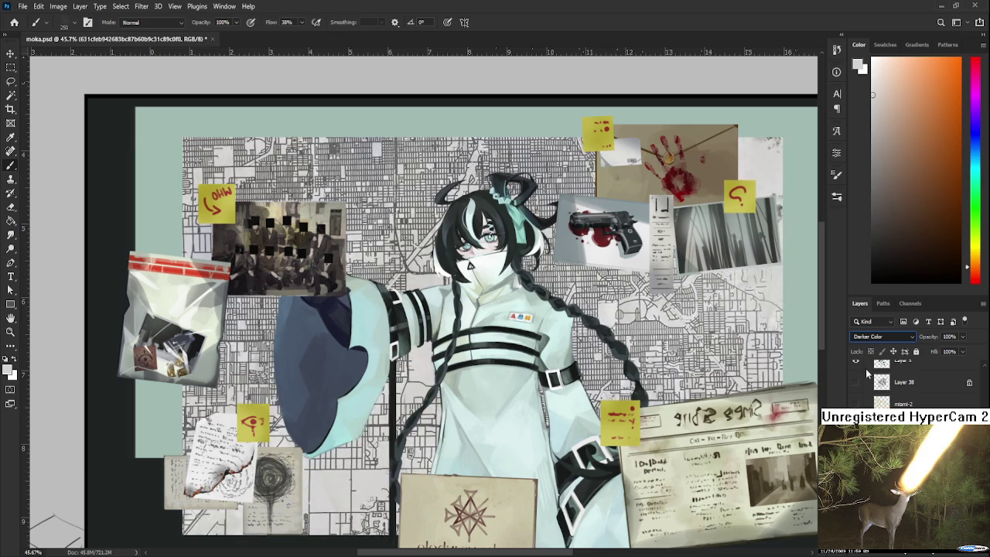
{"action": "key", "text": "Down"}
{"action": "key", "text": "Down"}
{"action": "key", "text": "Down"}
{"action": "key", "text": "Down"}
{"action": "key", "text": "Down"}
{"action": "key", "text": "Down"}
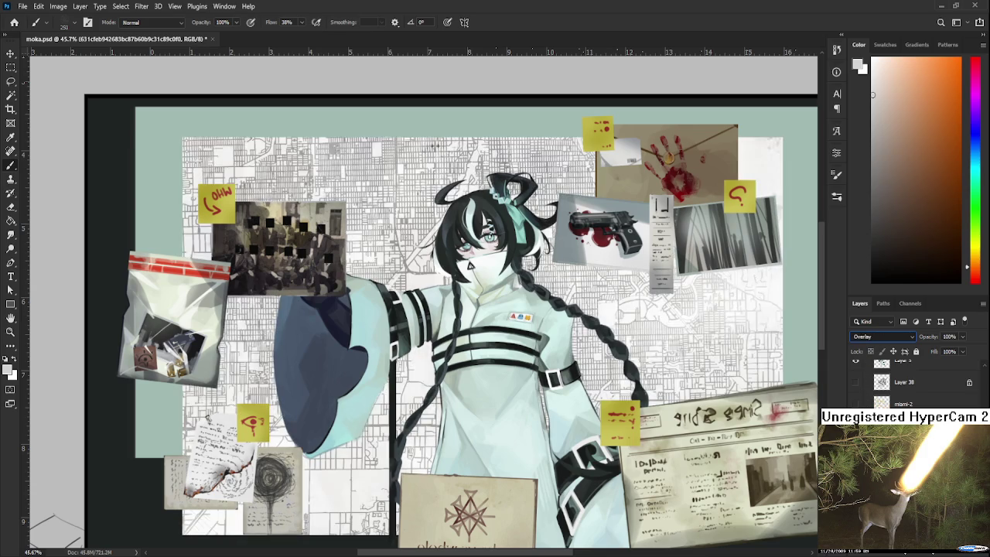
{"action": "key", "text": "Up"}
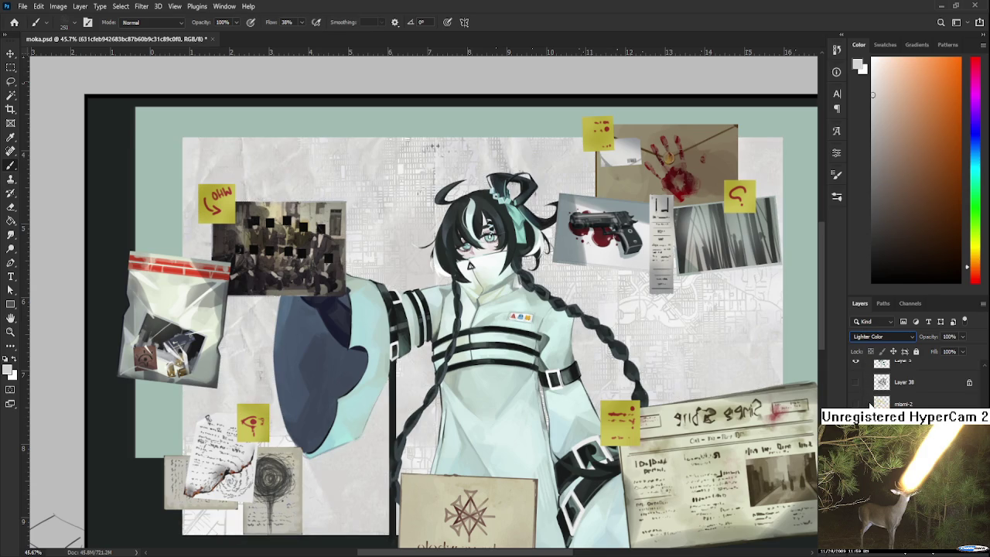
{"action": "key", "text": "Down"}
{"action": "key", "text": "Down"}
{"action": "key", "text": "Down"}
{"action": "key", "text": "Down"}
{"action": "key", "text": "Down"}
{"action": "key", "text": "Down"}
{"action": "key", "text": "Down"}
{"action": "key", "text": "Down"}
{"action": "key", "text": "Down"}
{"action": "key", "text": "Down"}
{"action": "key", "text": "Down"}
{"action": "key", "text": "Up"}
{"action": "key", "text": "Up"}
{"action": "key", "text": "Up"}
{"action": "key", "text": "Up"}
{"action": "key", "text": "Up"}
{"action": "key", "text": "Up"}
{"action": "key", "text": "Up"}
{"action": "key", "text": "Up"}
{"action": "key", "text": "Up"}
{"action": "key", "text": "Up"}
{"action": "key", "text": "Up"}
{"action": "key", "text": "Up"}
{"action": "key", "text": "Down"}
{"action": "key", "text": "Up"}
{"action": "key", "text": "Up"}
{"action": "key", "text": "Up"}
{"action": "key", "text": "Up"}
{"action": "key", "text": "Down"}
{"action": "key", "text": "Up"}
{"action": "key", "text": "Up"}
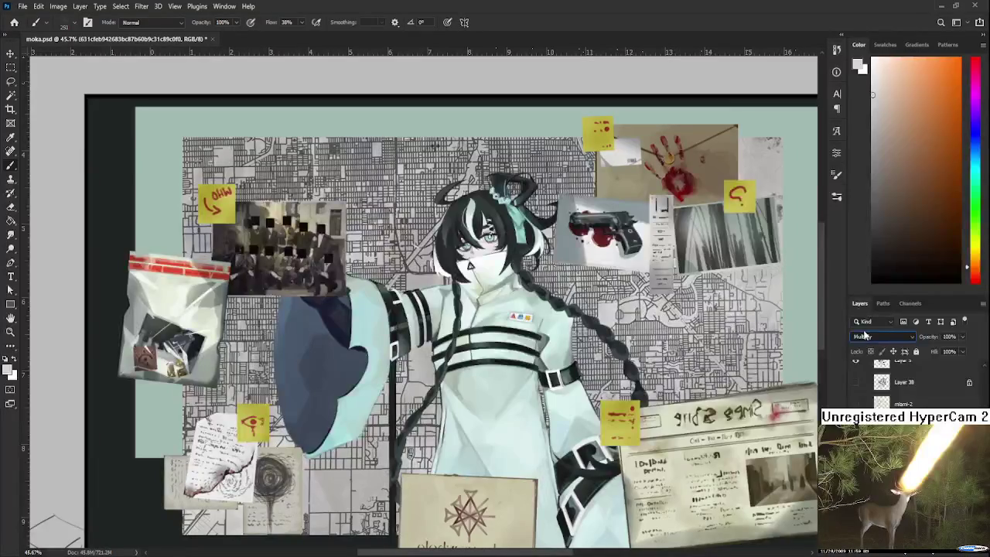
{"action": "key", "text": "Up"}
{"action": "key", "text": "Down"}
{"action": "key", "text": "Down"}
{"action": "key", "text": "Up"}
Duplicate the Multiply paper map layer with Ctrl+J and zoom out.
{"action": "key", "text": "ctrl+j"}
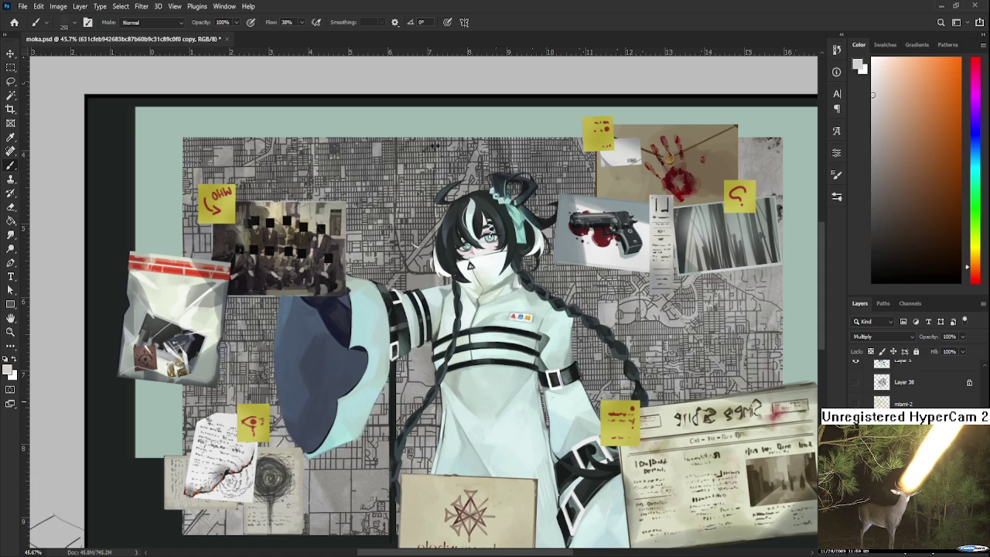
{"action": "scroll", "coordinate": [470, 265], "scroll_direction": "down", "scroll_amount": 2}
{"action": "scroll", "coordinate": [495, 371], "scroll_direction": "down", "scroll_amount": 1}
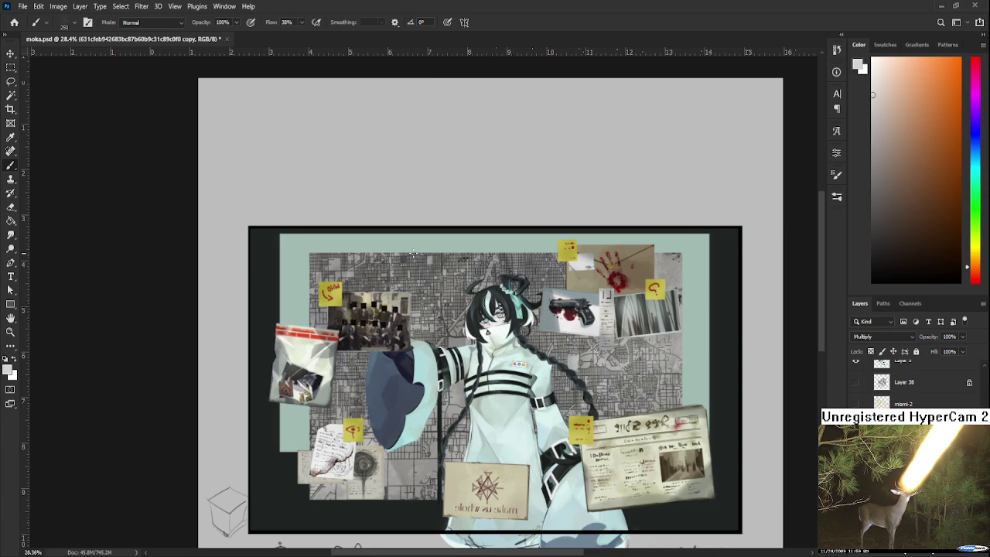
{"action": "scroll", "coordinate": [414, 253], "scroll_direction": "up", "scroll_amount": 2}
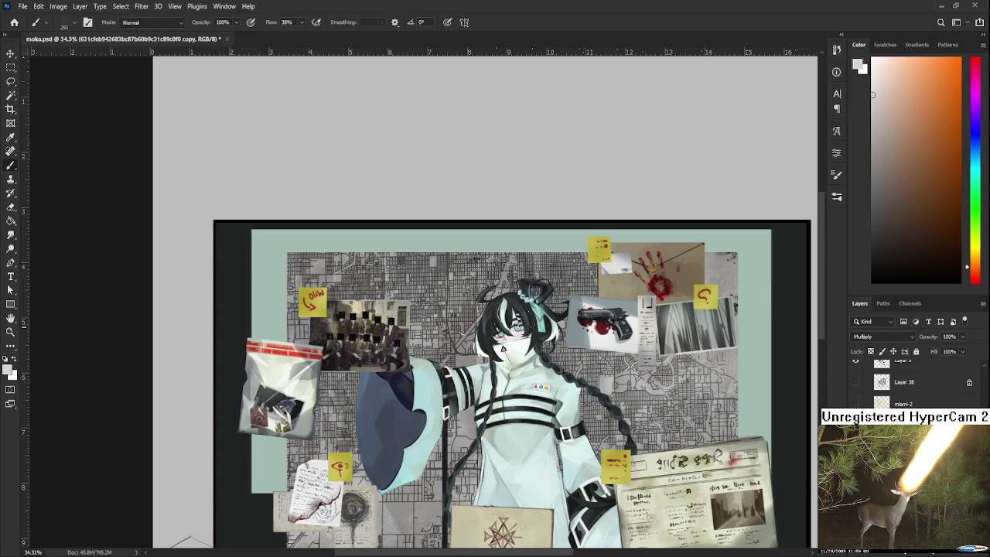
{"action": "scroll", "coordinate": [537, 327], "scroll_direction": "down", "scroll_amount": 2}
{"action": "scroll", "coordinate": [537, 327], "scroll_direction": "down", "scroll_amount": 1}
{"action": "scroll", "coordinate": [611, 410], "scroll_direction": "down", "scroll_amount": 1}
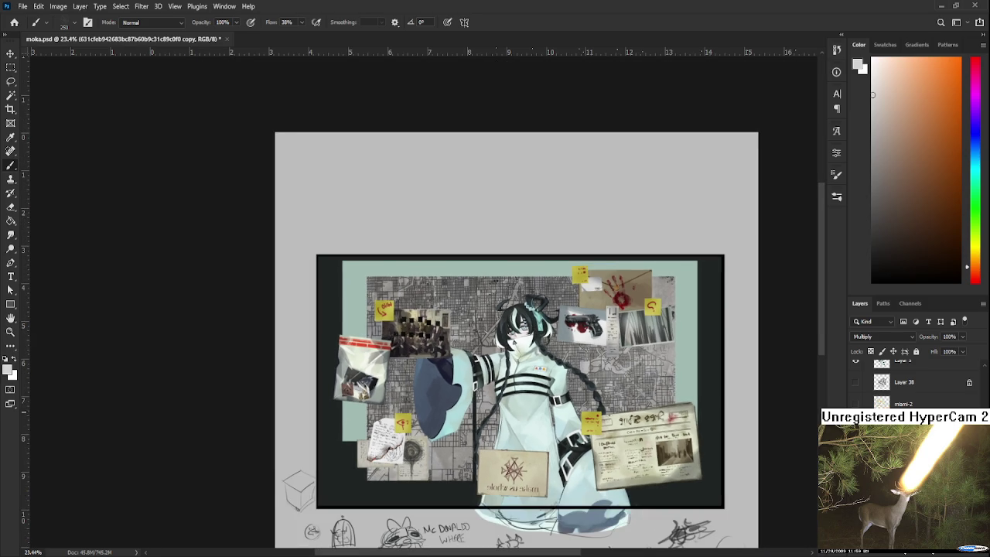
{"action": "scroll", "coordinate": [671, 490], "scroll_direction": "up", "scroll_amount": 1}
{"action": "scroll", "coordinate": [672, 491], "scroll_direction": "up", "scroll_amount": 1}
{"action": "scroll", "coordinate": [670, 485], "scroll_direction": "up", "scroll_amount": 1}
{"action": "scroll", "coordinate": [670, 485], "scroll_direction": "up", "scroll_amount": 1}
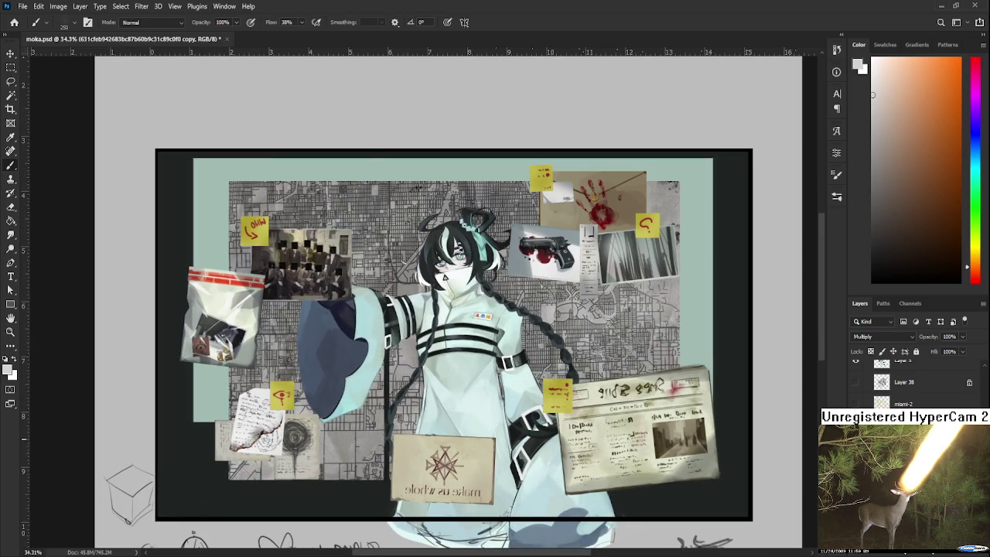
{"action": "scroll", "coordinate": [666, 485], "scroll_direction": "down", "scroll_amount": 1}
{"action": "scroll", "coordinate": [665, 486], "scroll_direction": "up", "scroll_amount": 1}
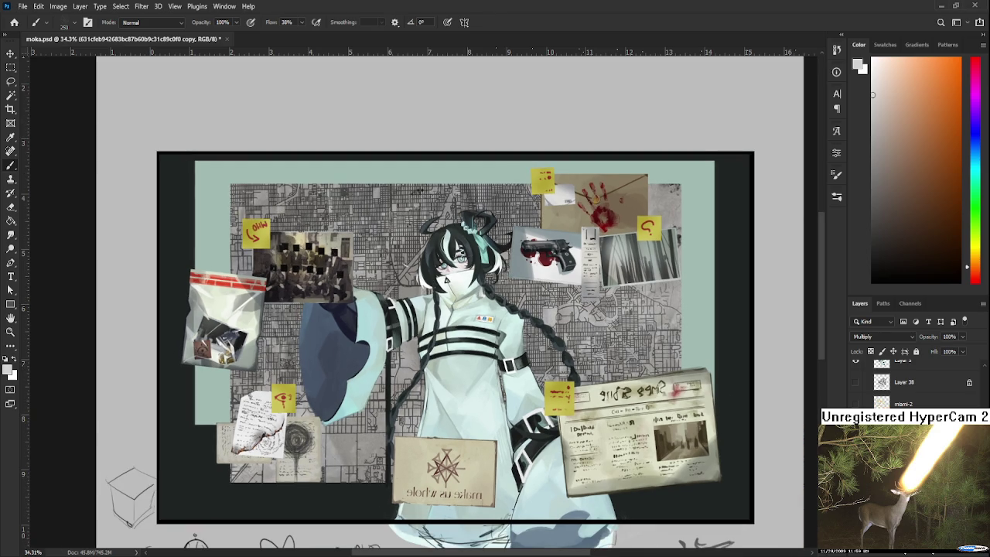
{"action": "key", "text": "ctrl+shift+alt+n"}
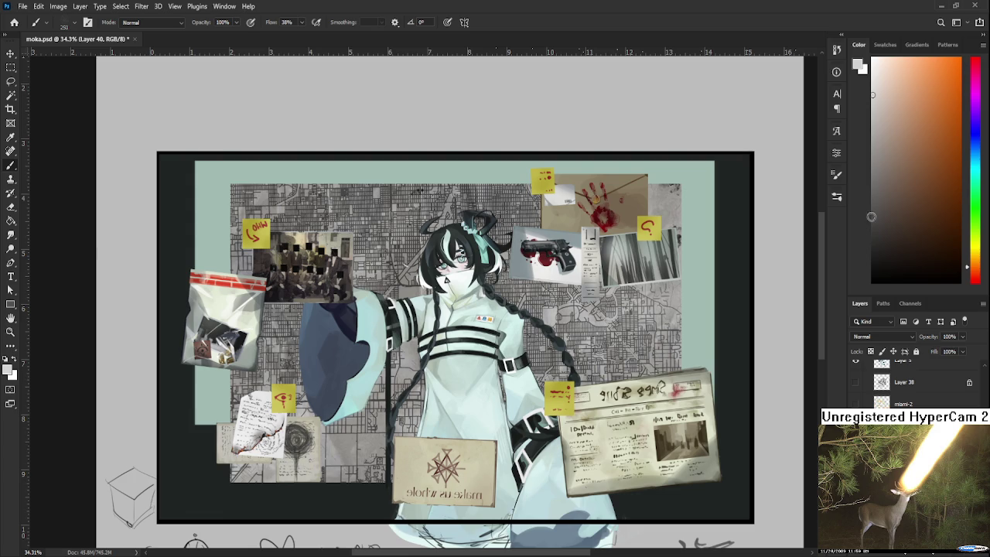
Paint Bucket-fill the map area with light grey and set that layer to Overlay.
{"action": "left_click_drag", "start_coordinate": [867, 92], "coordinate": [870, 104]}
{"action": "key", "text": "g"}
{"action": "left_click", "coordinate": [559, 358]}
{"action": "scroll", "coordinate": [558, 358], "scroll_direction": "up", "scroll_amount": 2}
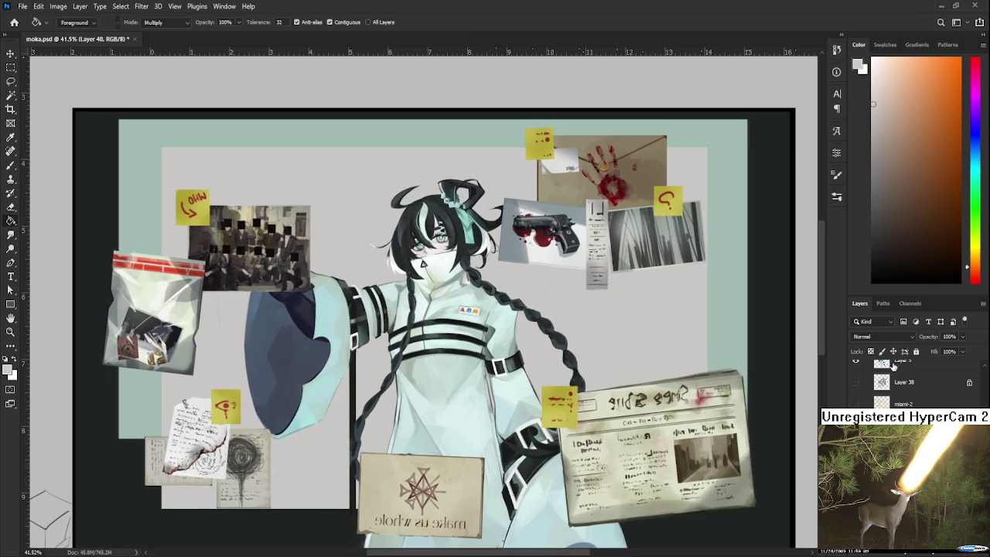
{"action": "scroll", "coordinate": [893, 332], "scroll_direction": "down", "scroll_amount": 4}
{"action": "scroll", "coordinate": [893, 332], "scroll_direction": "down", "scroll_amount": 7}
{"action": "key", "text": "Up"}
{"action": "key", "text": "Up"}
{"action": "key", "text": "Up"}
{"action": "key", "text": "Up"}
{"action": "key", "text": "Down"}
{"action": "key", "text": "Down"}
{"action": "key", "text": "Down"}
{"action": "key", "text": "Down"}
{"action": "key", "text": "Down"}
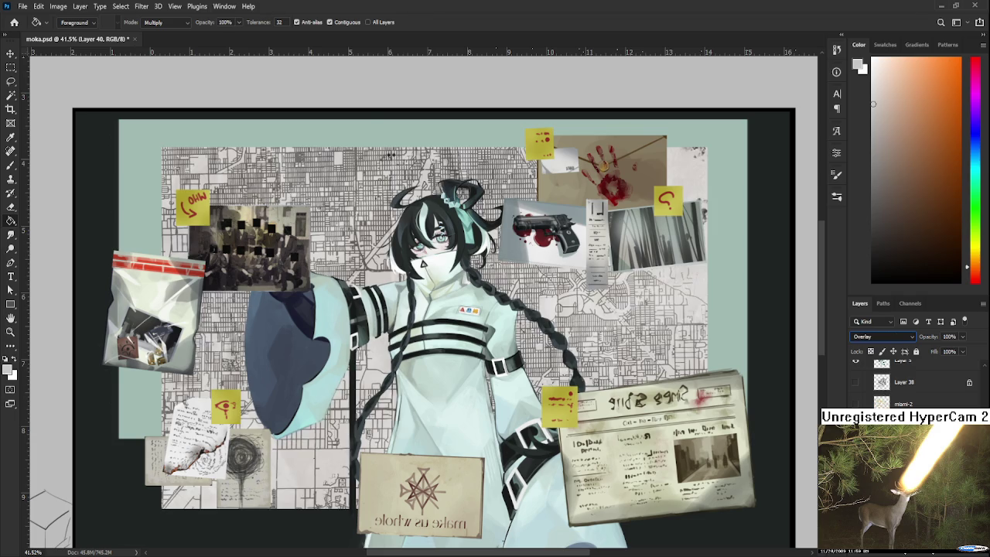
{"action": "key", "text": "Down"}
{"action": "key", "text": "Up"}
{"action": "key", "text": "Return"}
Duplicate the grey Overlay fill layer and set the copy's opacity to 30%.
{"action": "scroll", "coordinate": [475, 410], "scroll_direction": "down", "scroll_amount": 1}
{"action": "scroll", "coordinate": [476, 410], "scroll_direction": "up", "scroll_amount": 1}
{"action": "scroll", "coordinate": [478, 412], "scroll_direction": "down", "scroll_amount": 2}
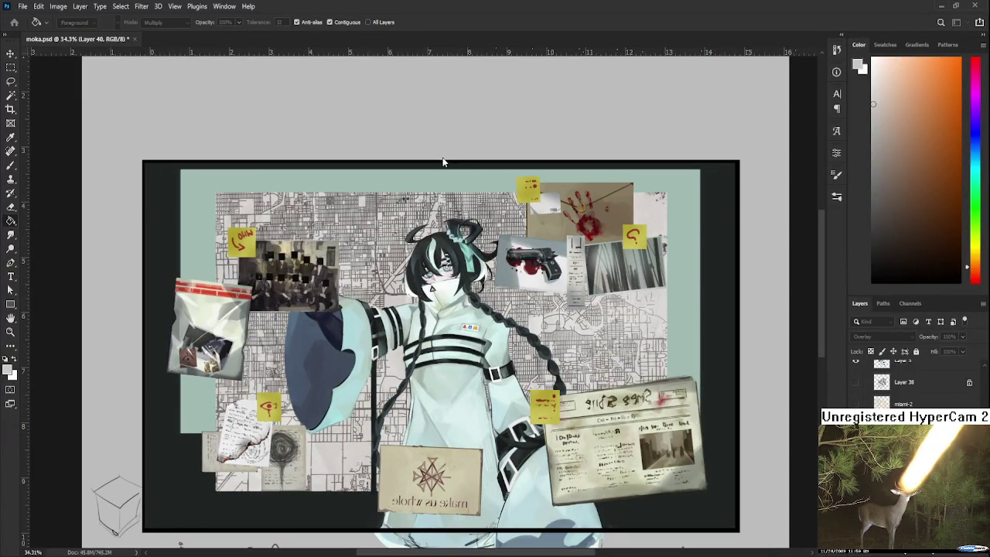
{"action": "key", "text": "ctrl+j"}
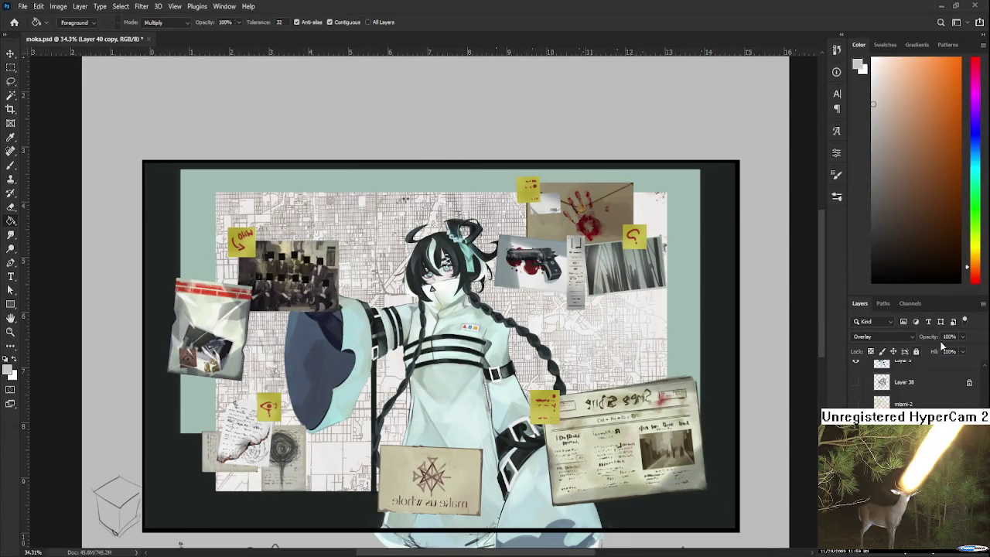
{"action": "type", "text": "30"}
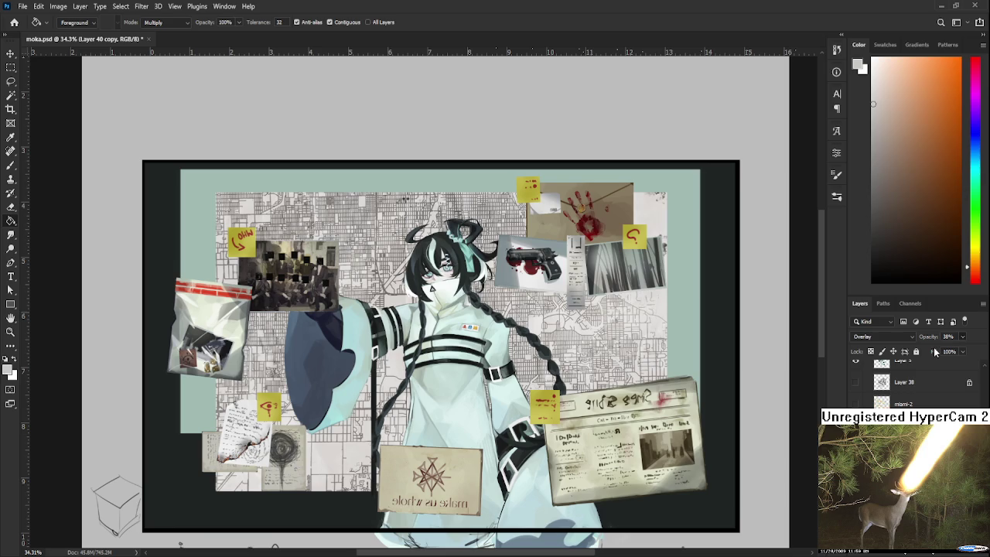
{"action": "scroll", "coordinate": [217, 493], "scroll_direction": "up", "scroll_amount": 2}
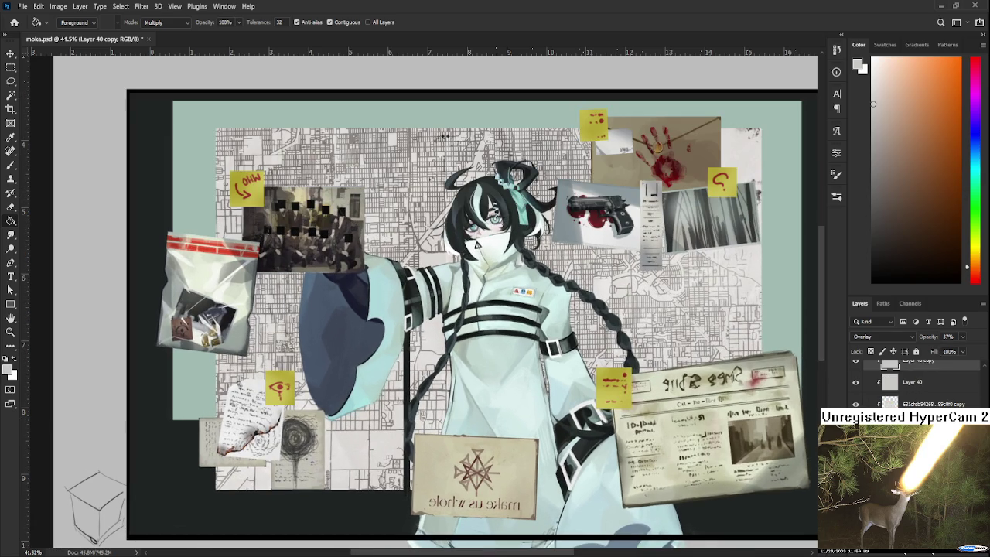
{"action": "left_click", "coordinate": [345, 491], "text": "ctrl"}
Squash Layer 9's street map to about 96% height from its bottom edge.
{"action": "key", "text": "ctrl+t"}
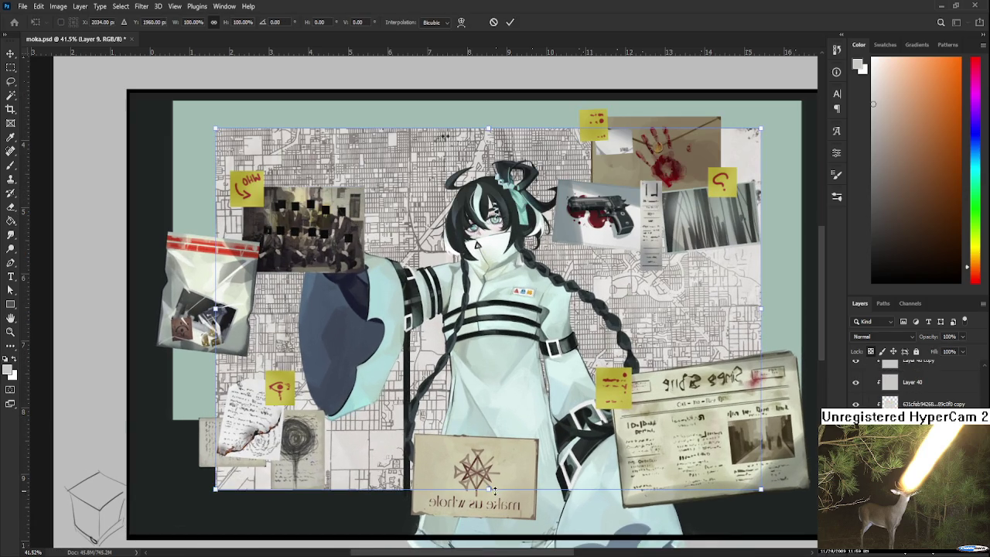
{"action": "left_click_drag", "start_coordinate": [488, 491], "coordinate": [487, 474]}
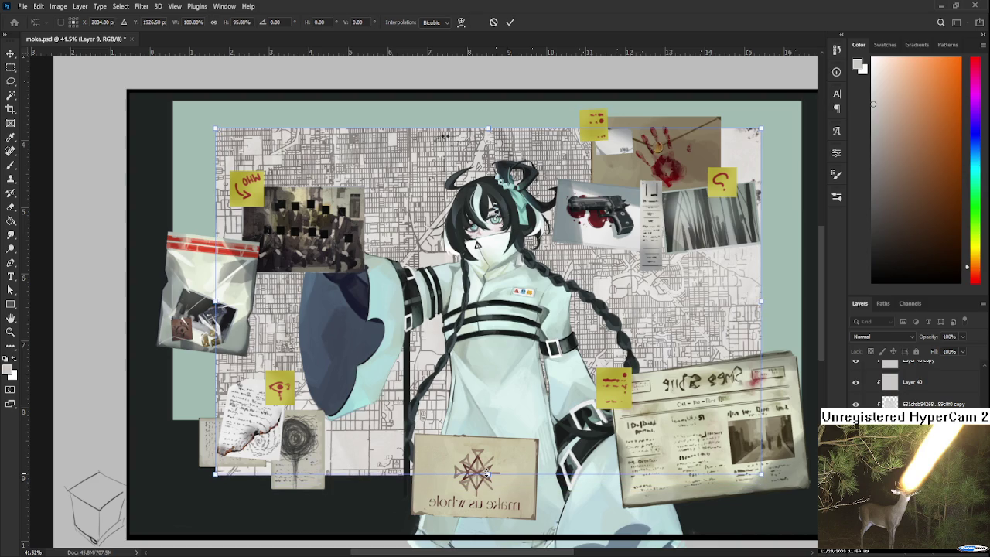
{"action": "key", "text": "Return"}
{"action": "scroll", "coordinate": [485, 495], "scroll_direction": "down", "scroll_amount": 1}
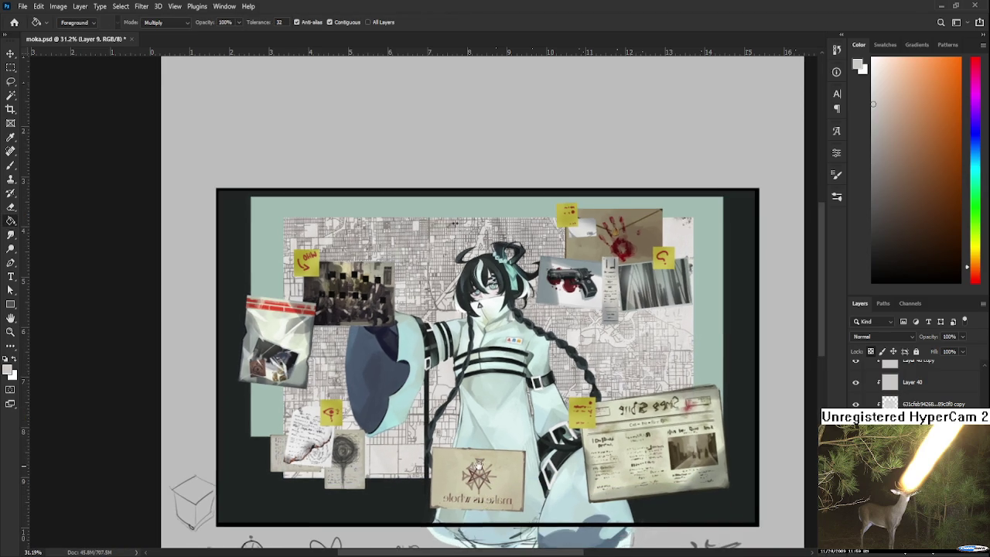
{"action": "scroll", "coordinate": [433, 495], "scroll_direction": "up", "scroll_amount": 1}
{"action": "scroll", "coordinate": [431, 496], "scroll_direction": "up", "scroll_amount": 2}
{"action": "scroll", "coordinate": [433, 464], "scroll_direction": "down", "scroll_amount": 1}
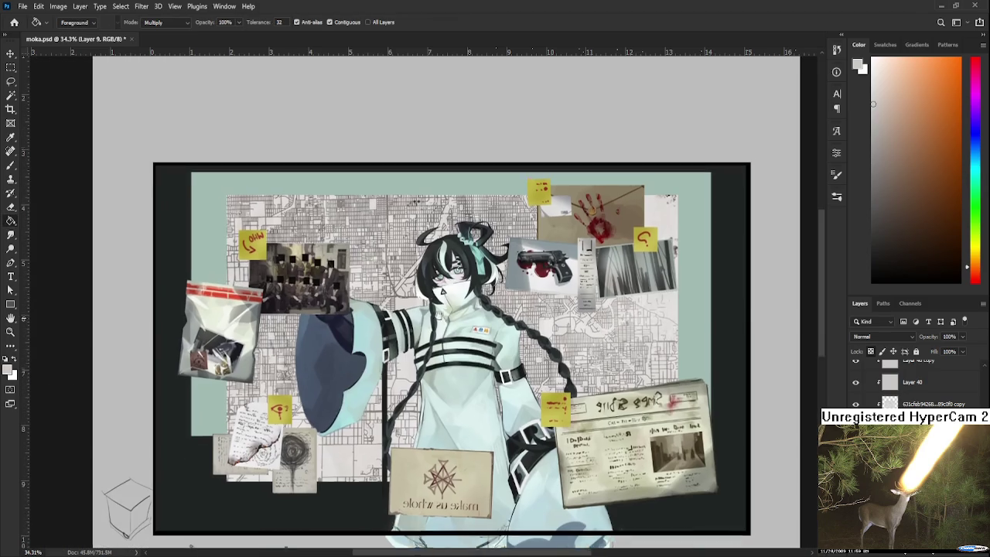